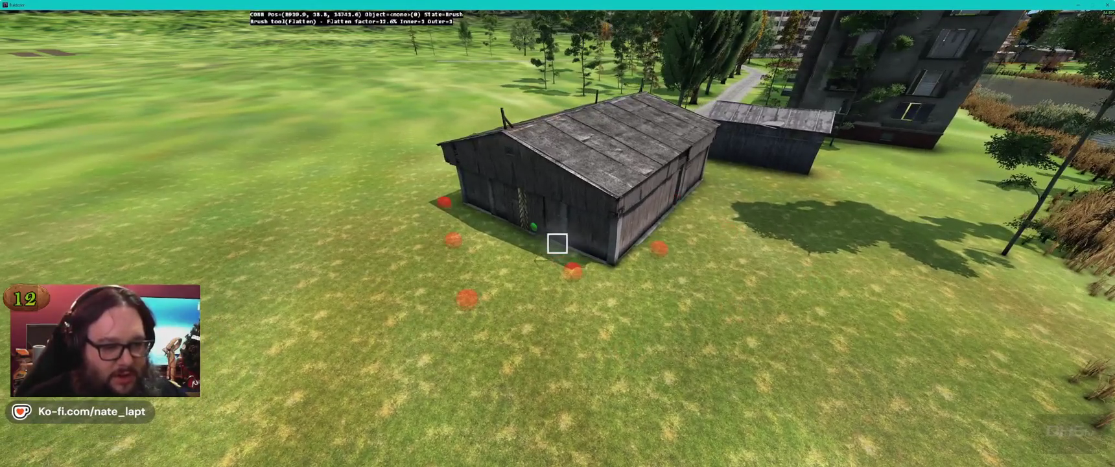
# Step: Circle the wooden barn, leave brush mode, and set flatten strength to about 20%
pyautogui.moveTo(557, 243); pyautogui.dragTo(557, 243)
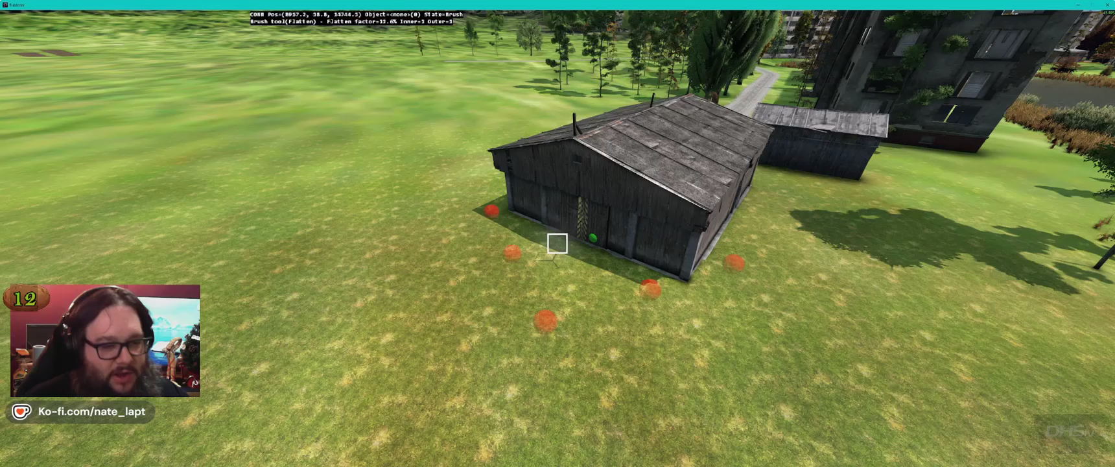
pyautogui.press('d')
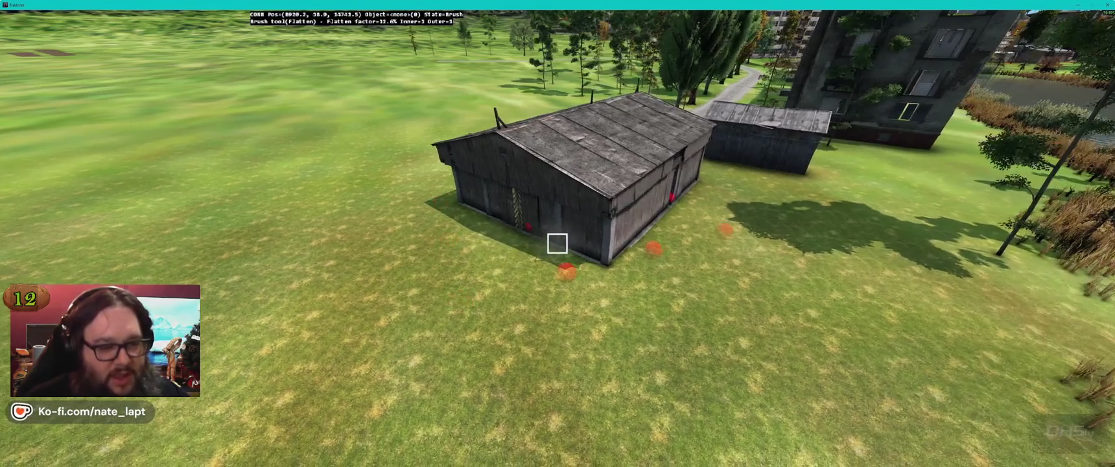
pyautogui.press('s')
pyautogui.press('Escape')
pyautogui.moveTo(557, 243); pyautogui.dragTo(557, 243)
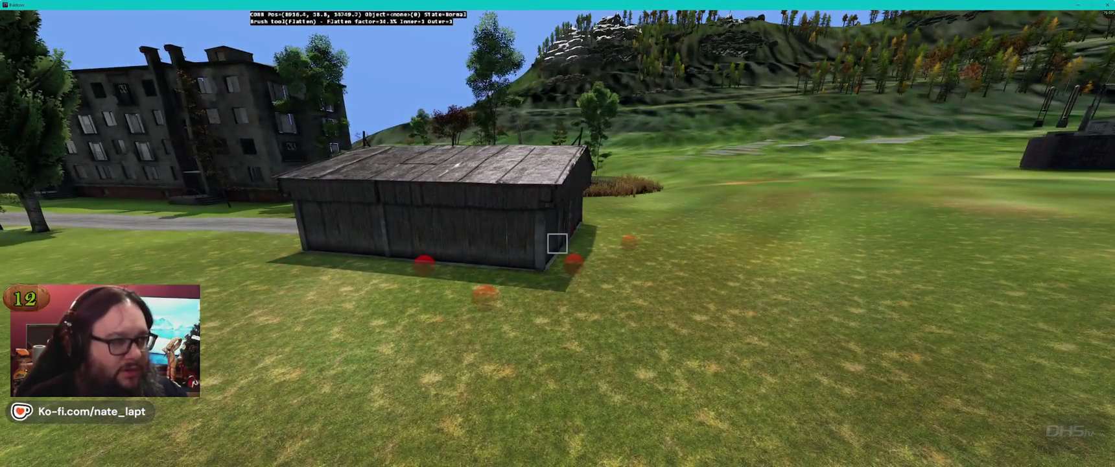
pyautogui.moveTo(557, 243); pyautogui.dragTo(557, 244)
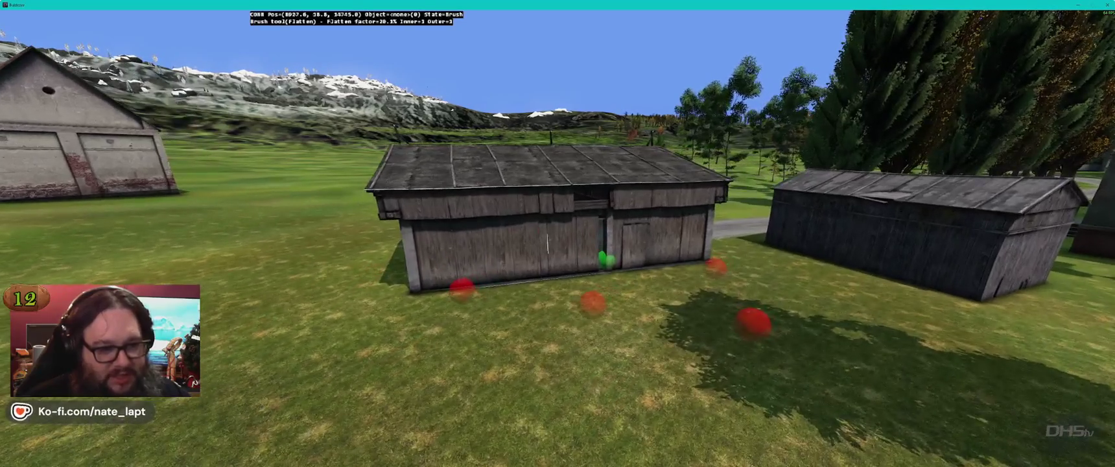
pyautogui.moveTo(548, 245); pyautogui.dragTo(535, 191)
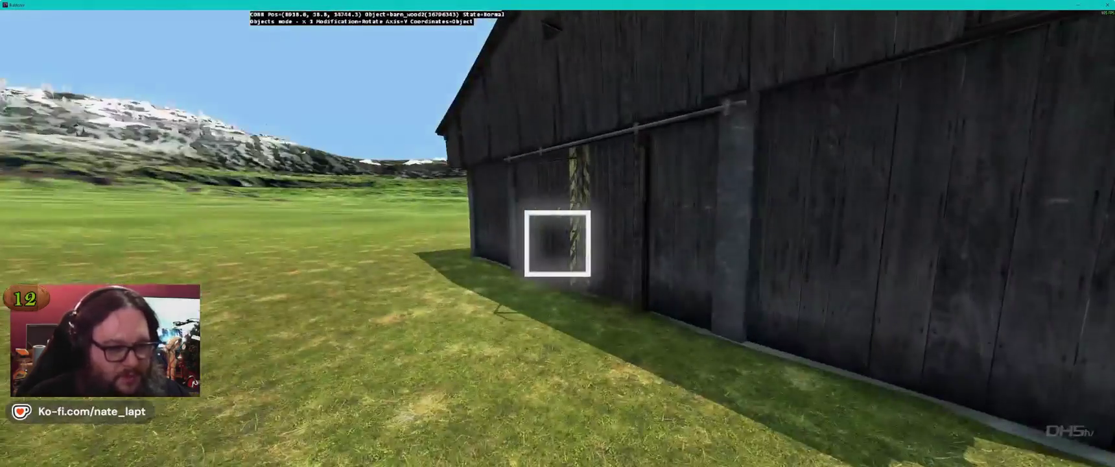
# Step: Face the barn's front gable end and activate the Flatten terrain brush
pyautogui.press('s')
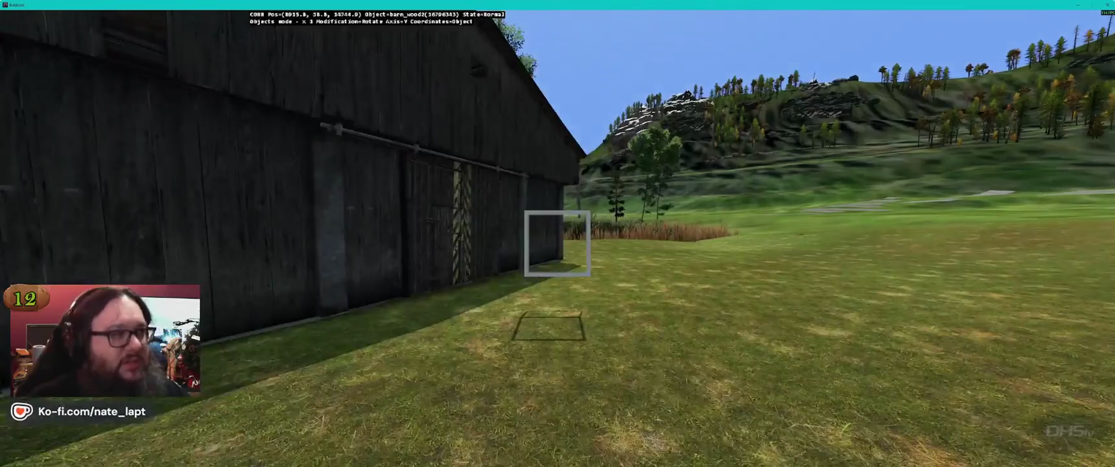
pyautogui.press('s')
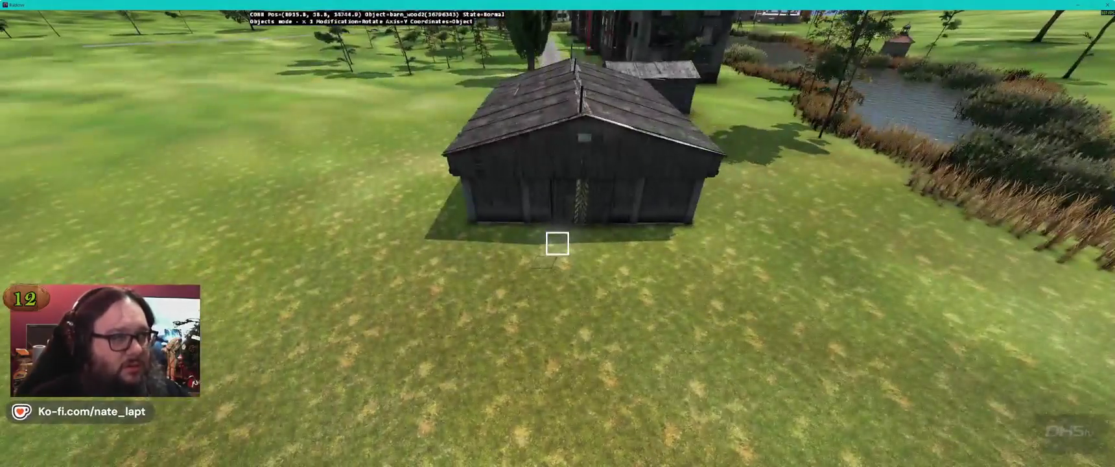
pyautogui.press('b')
pyautogui.press('w')
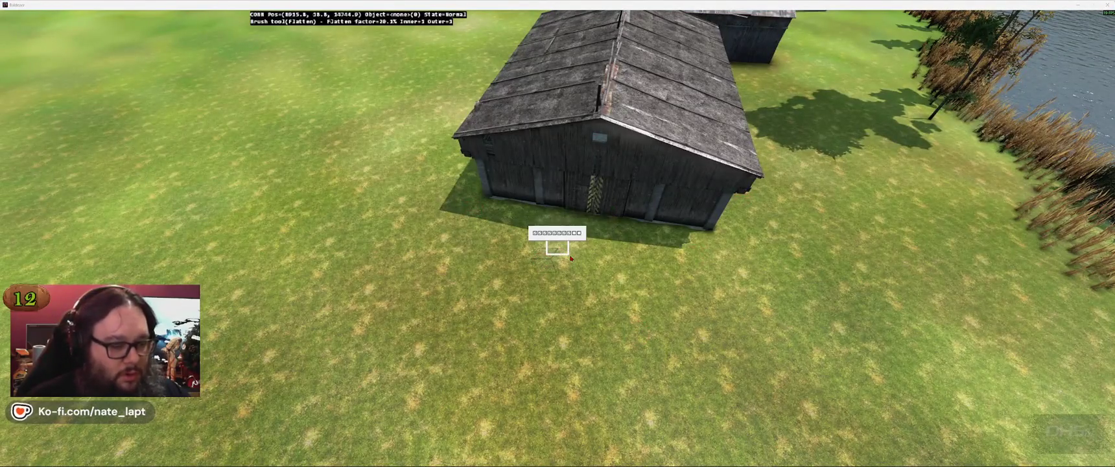
pyautogui.click(575, 268)
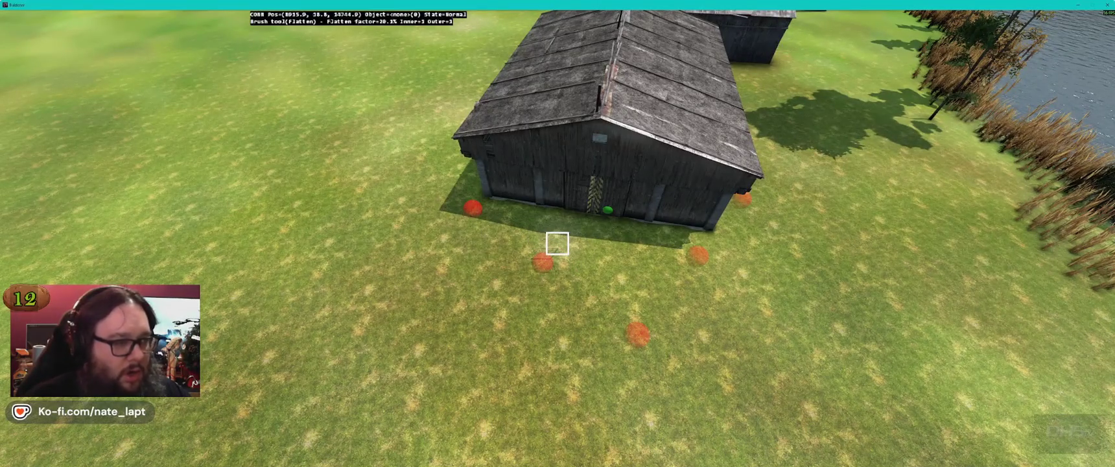
# Step: Close Terrain Builder's log window and return to the Buldozer view of the barn
pyautogui.hotkey('alt', 'Tab')
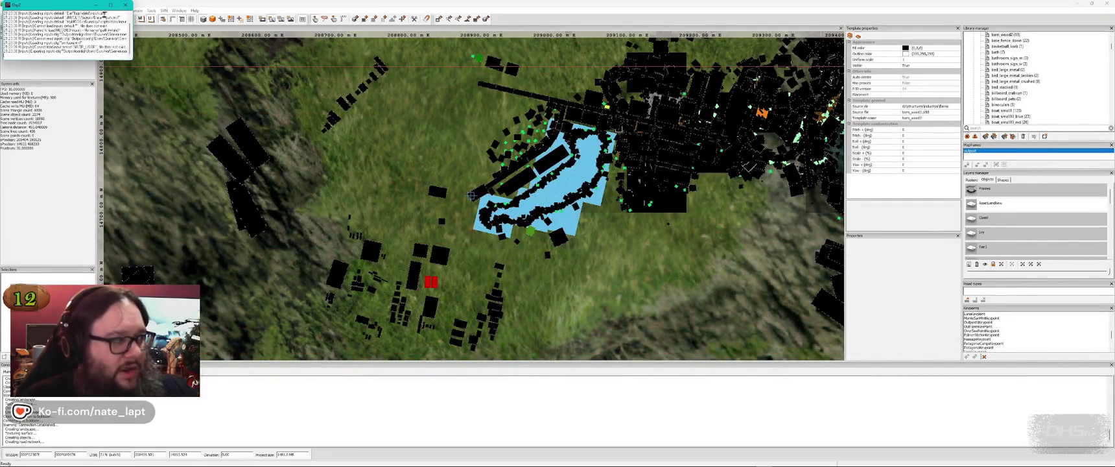
pyautogui.click(126, 4)
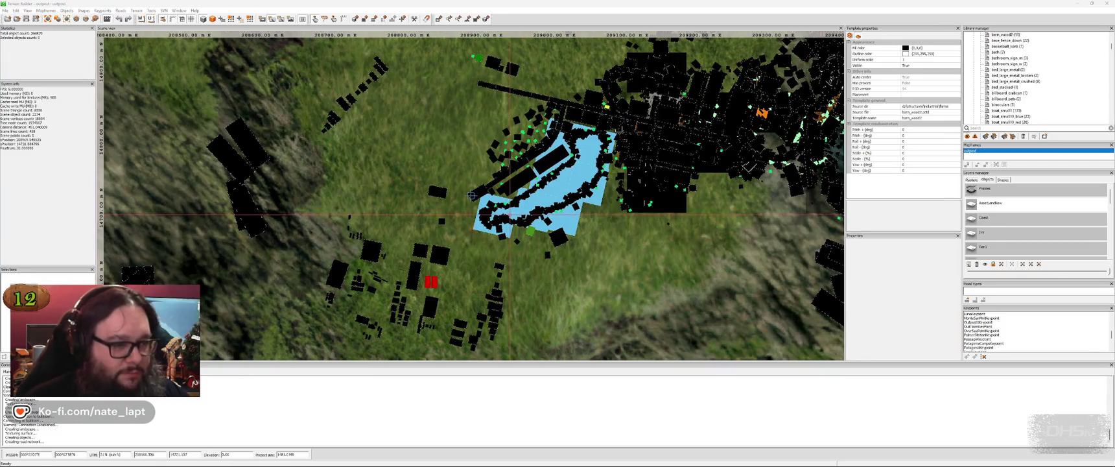
pyautogui.hotkey('alt', 'Tab')
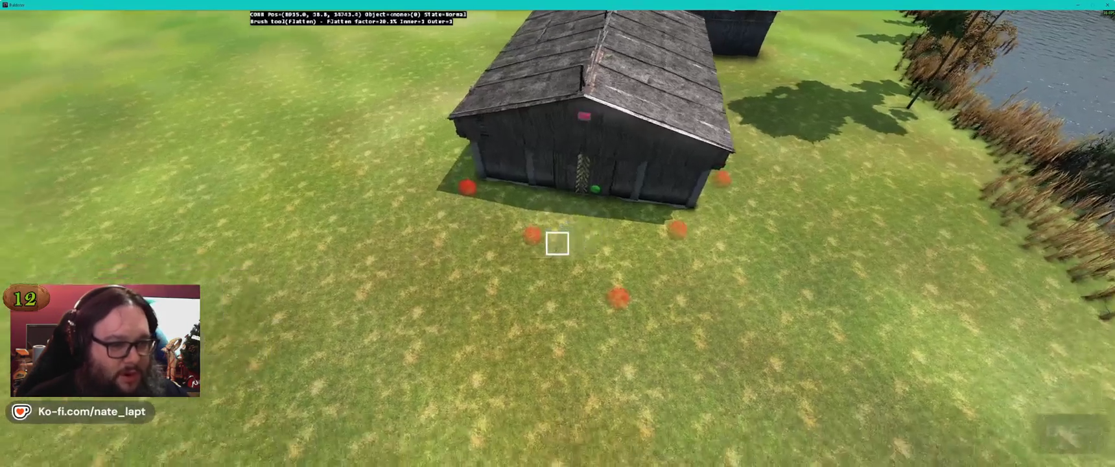
# Step: Lower the ground before the barn door with the Normal brush at 0.05 density, then leave brush mode
pyautogui.press('Tab')
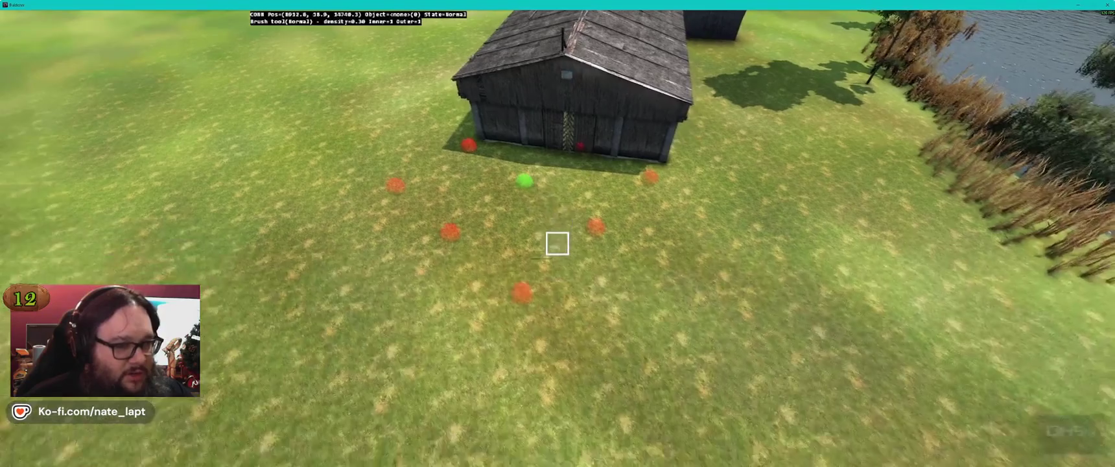
pyautogui.click(558, 243)
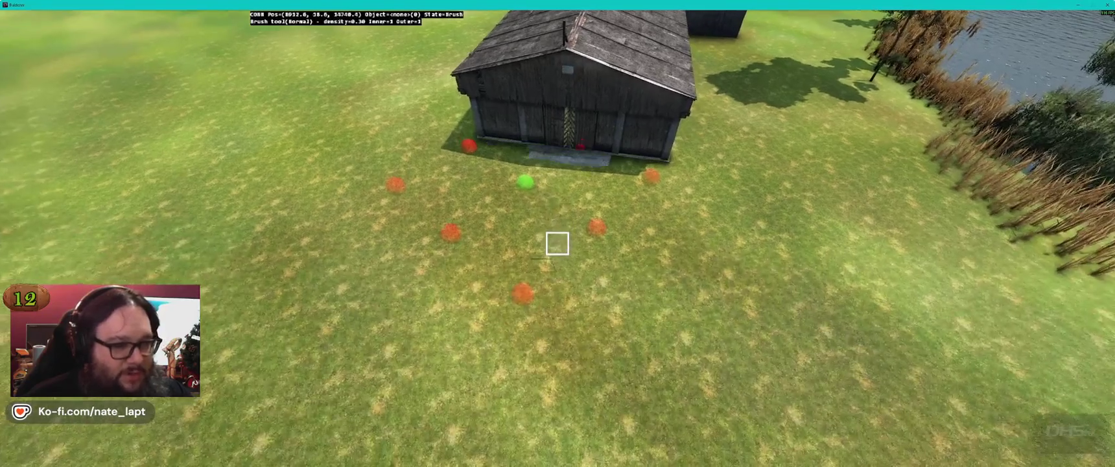
pyautogui.scroll(-5, 558, 243)
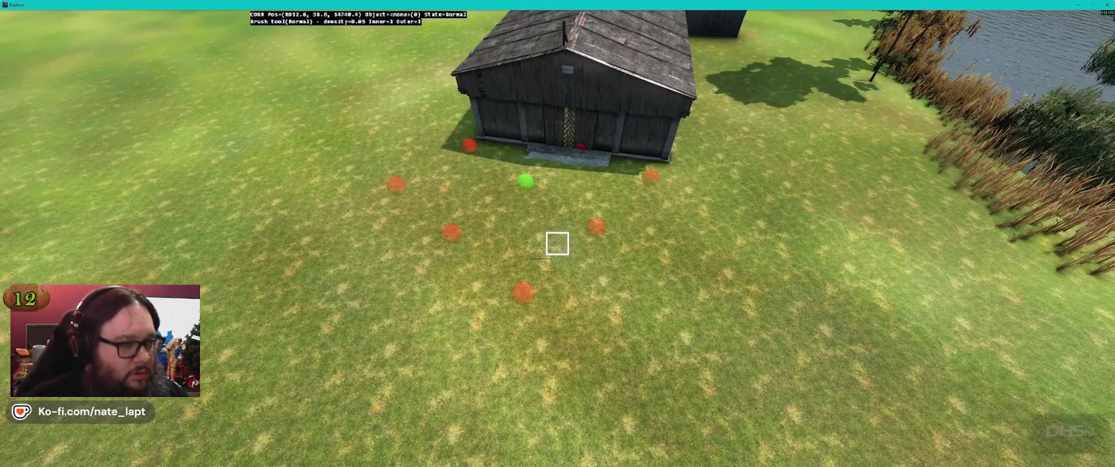
pyautogui.press('Tab')
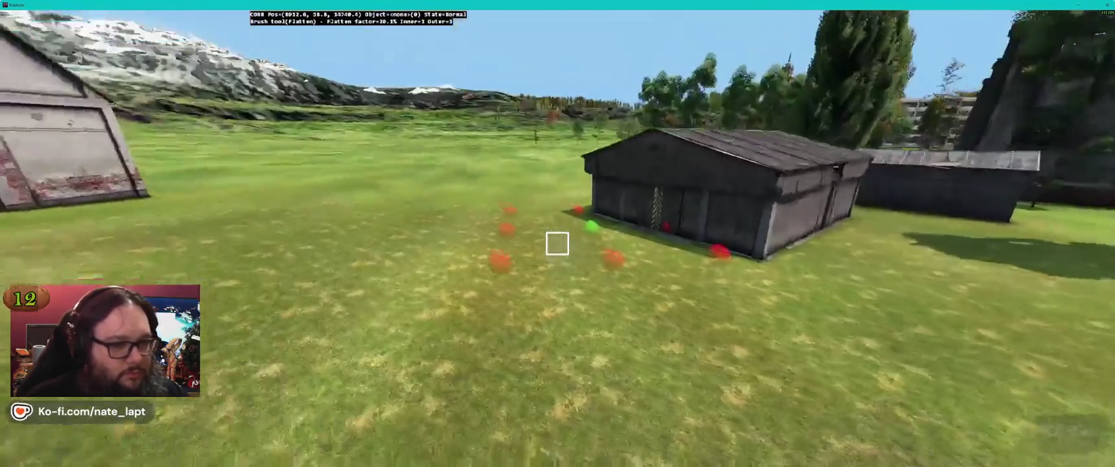
pyautogui.press('Tab')
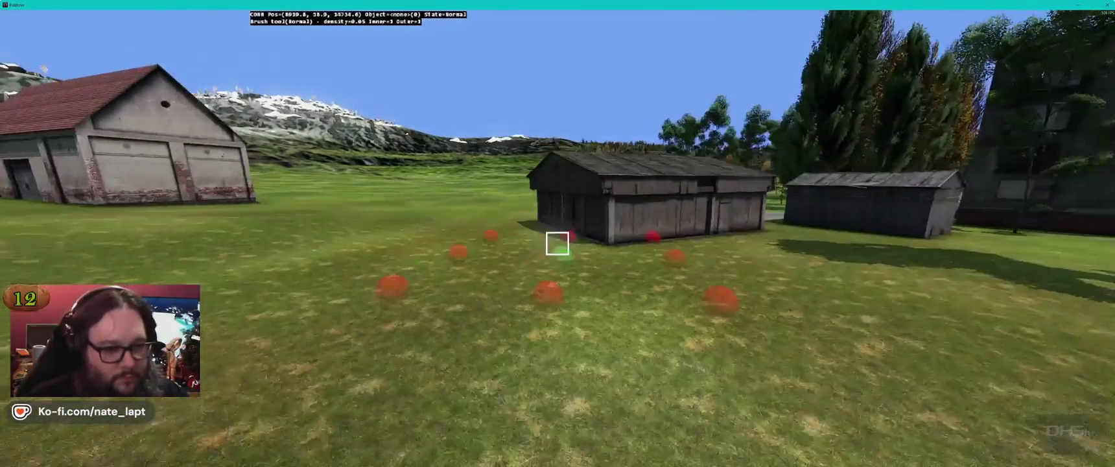
pyautogui.press('w')
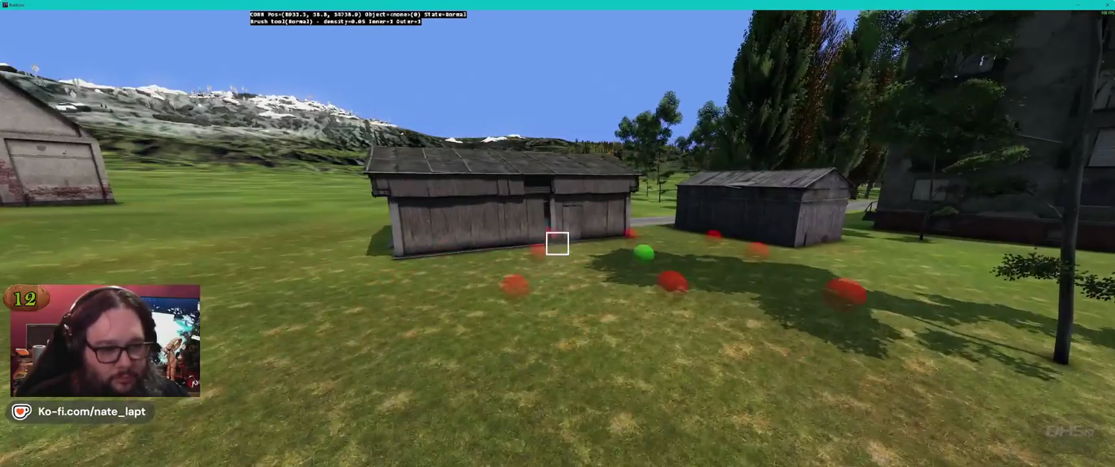
pyautogui.press('w')
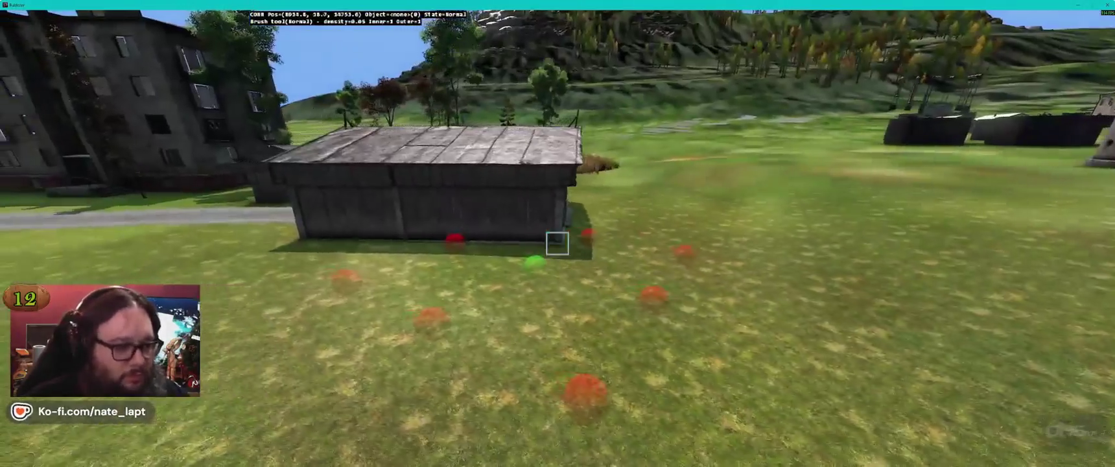
pyautogui.press('Tab')
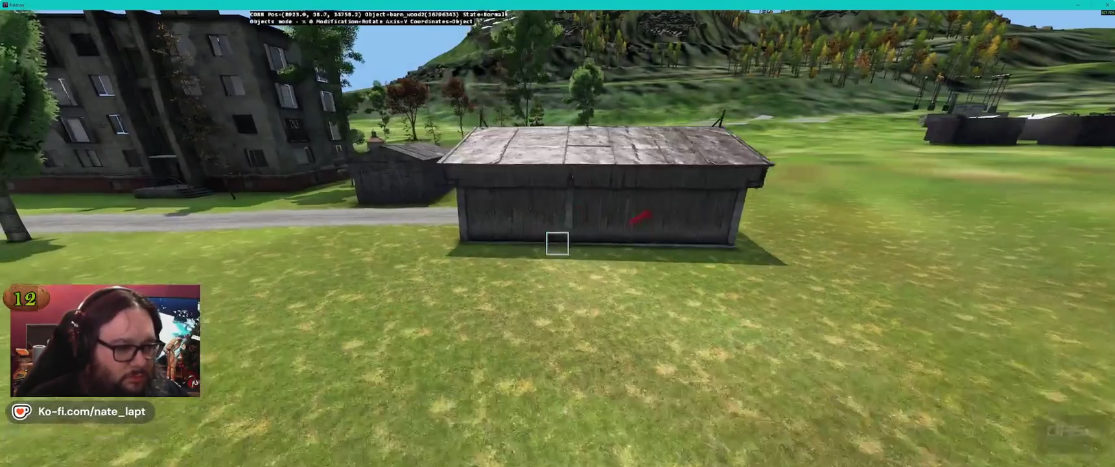
# Step: Fly around the barn's front and side, then go to the Terrain Builder map
pyautogui.press('w')
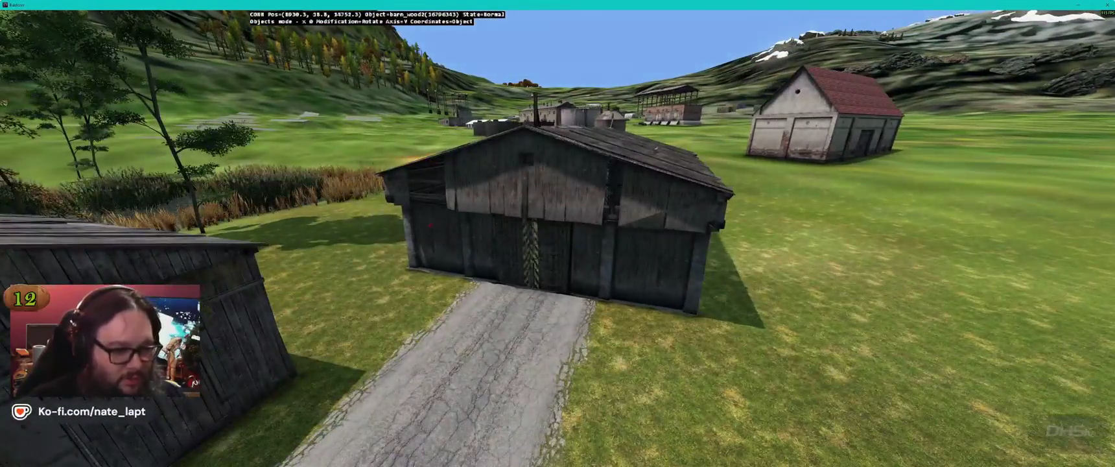
pyautogui.press('s')
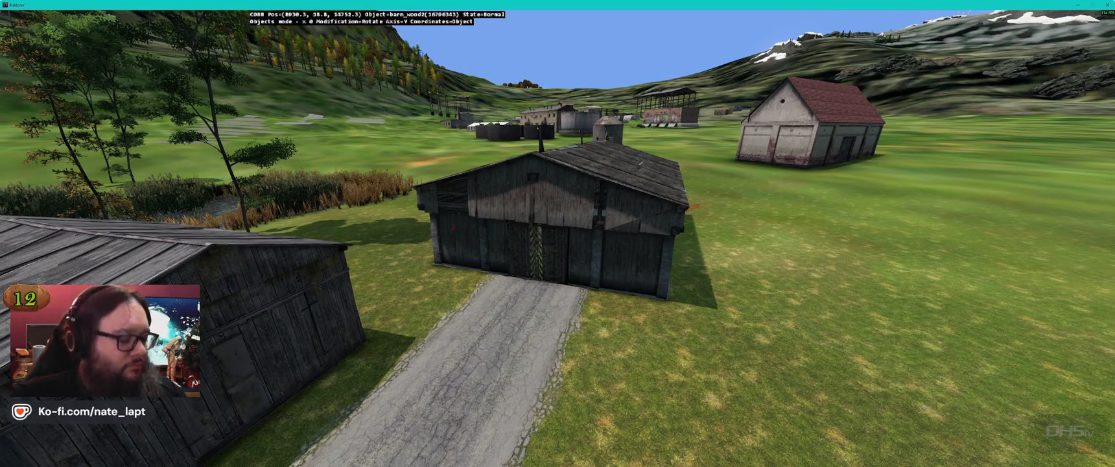
pyautogui.press('a')
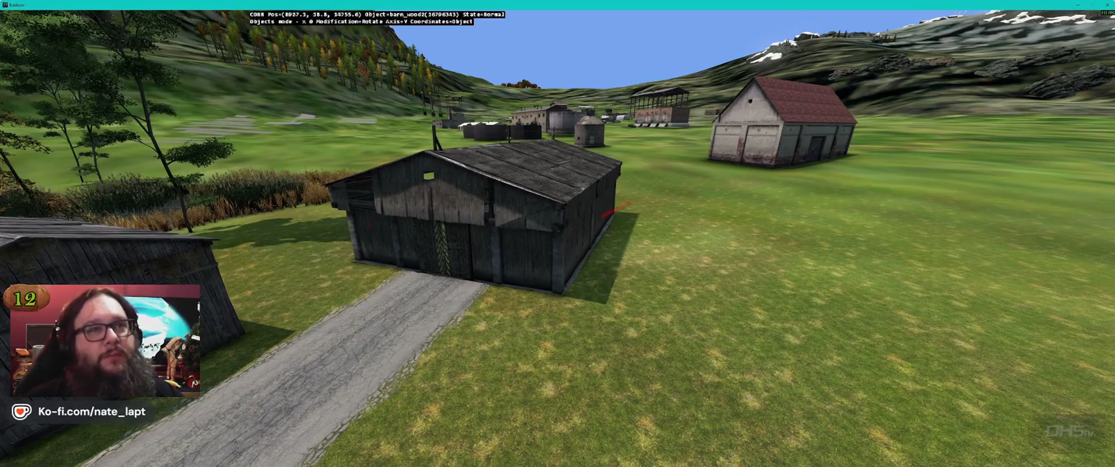
pyautogui.hotkey('alt', 'Tab')
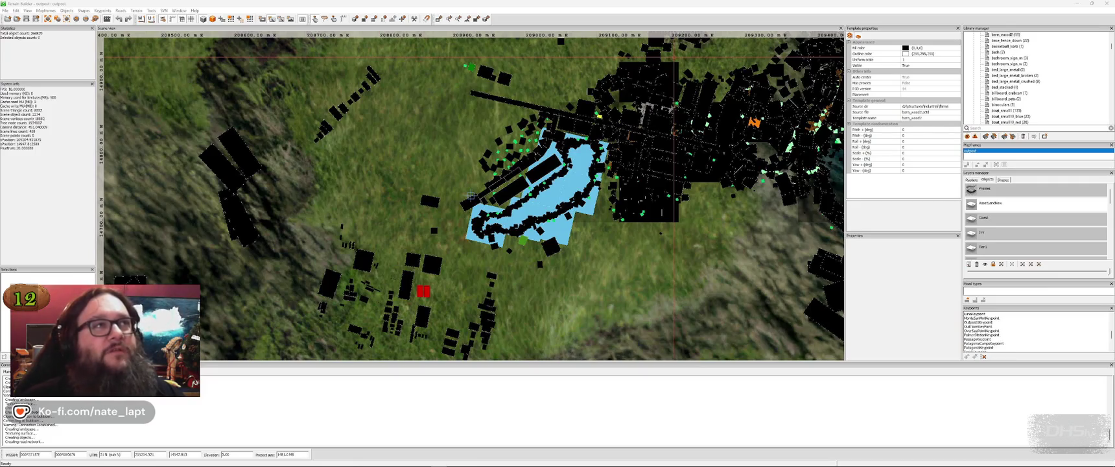
# Step: Bring the Buldozer window back from Terrain Builder
pyautogui.hotkey('alt', 'Tab')
pyautogui.hotkey('alt', 'Tab')
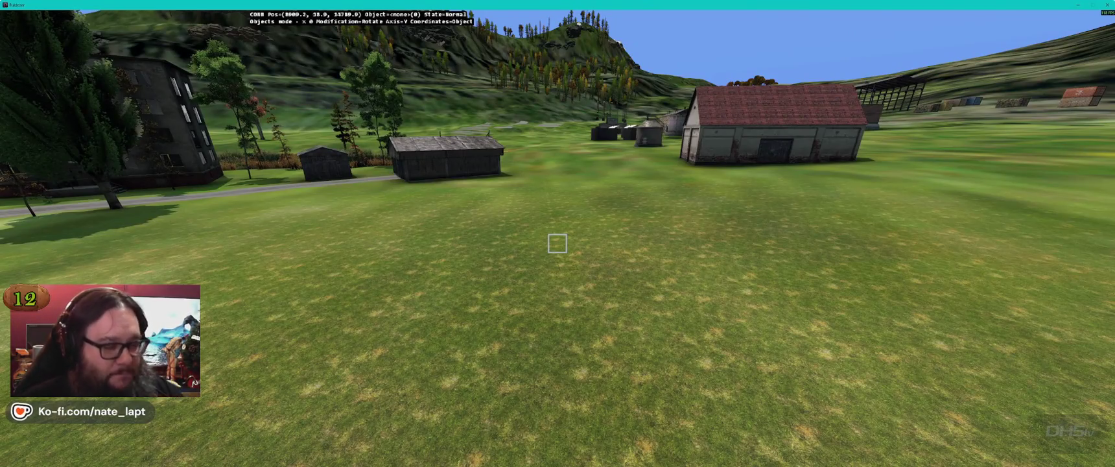
# Step: Fly along the tree-lined gravel road, then return to Terrain Builder's 2D map
pyautogui.press('w')
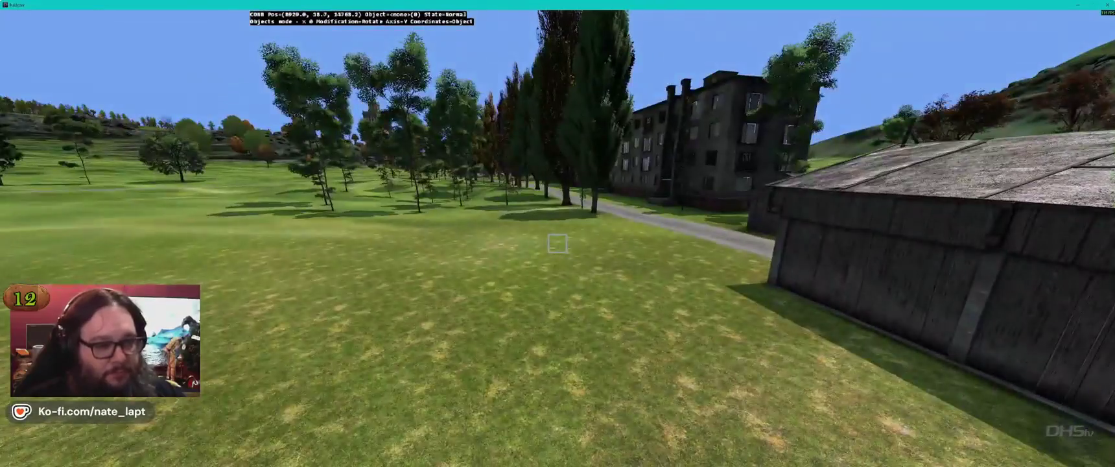
pyautogui.press('w')
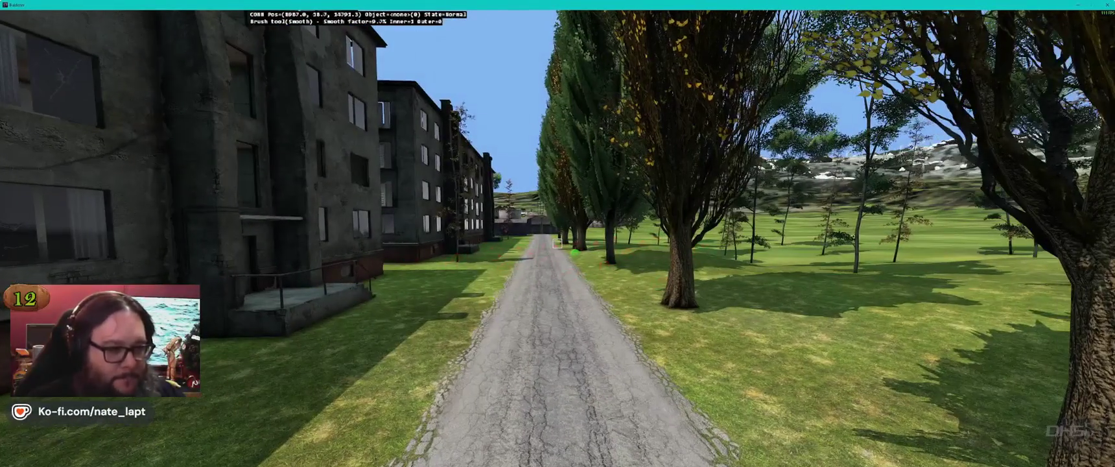
pyautogui.press('2')
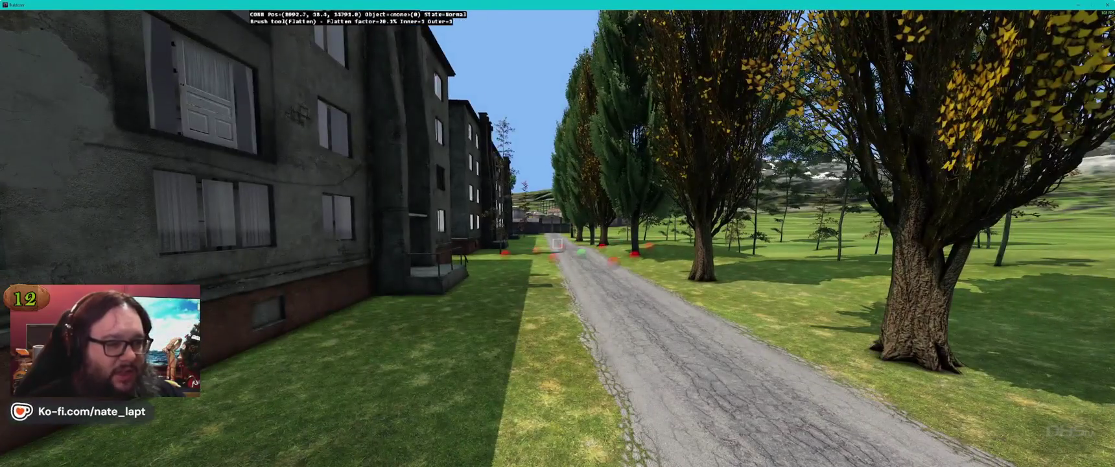
pyautogui.press('w')
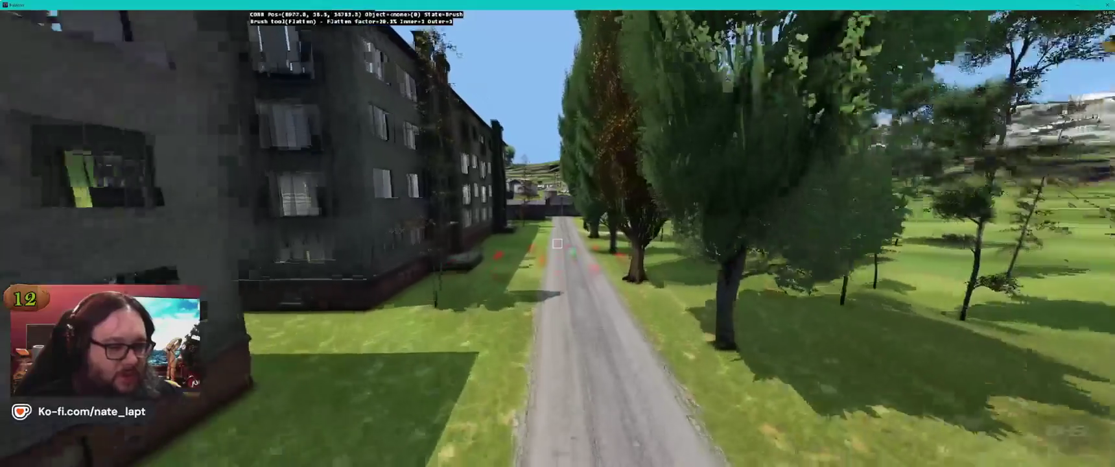
pyautogui.press('w')
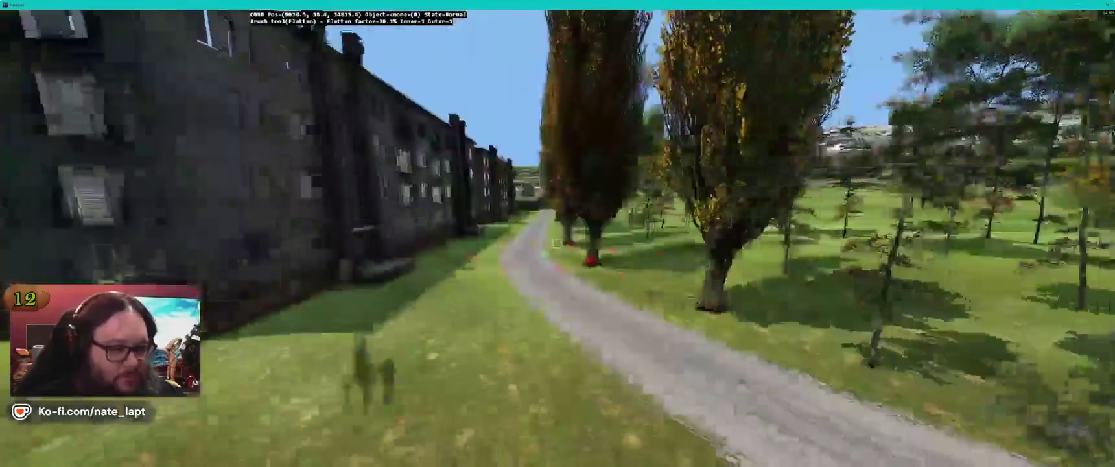
pyautogui.press('w')
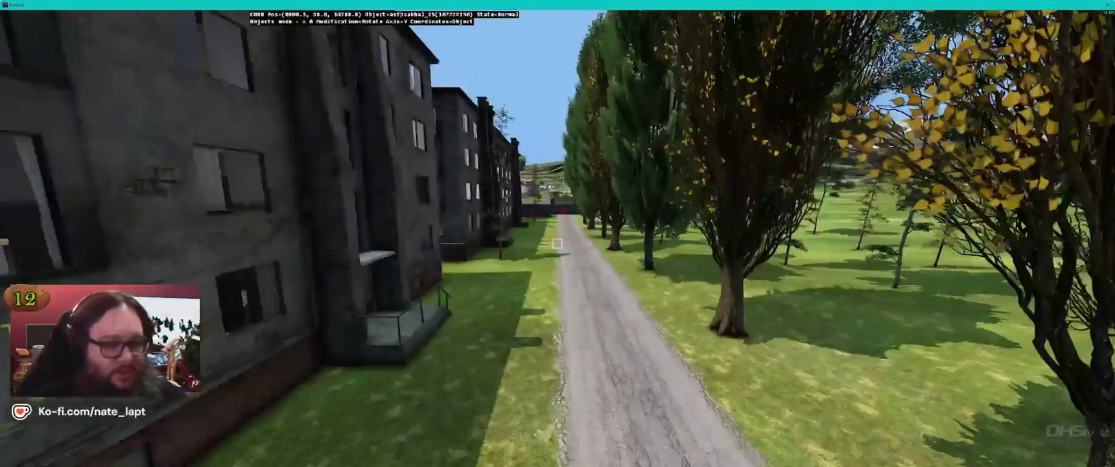
pyautogui.hotkey('alt', 'Tab')
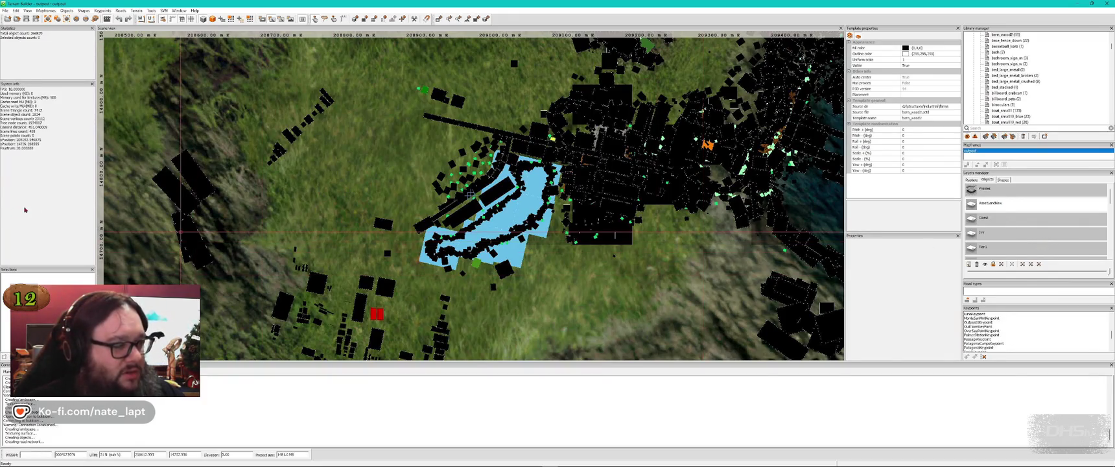
# Step: Box-select the objects south of the pond around the red building, then switch to Buldozer
pyautogui.scroll(-3, 1005, 229)
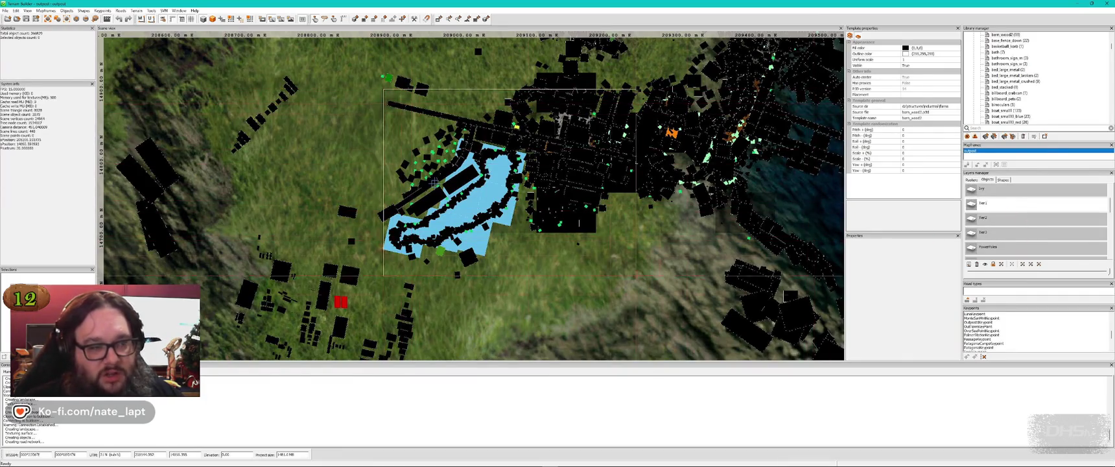
pyautogui.moveTo(342, 85)
pyautogui.mouseDown()
pyautogui.moveTo(837, 260)
pyautogui.moveTo(734, 283)
pyautogui.mouseUp()
pyautogui.click(820, 252)
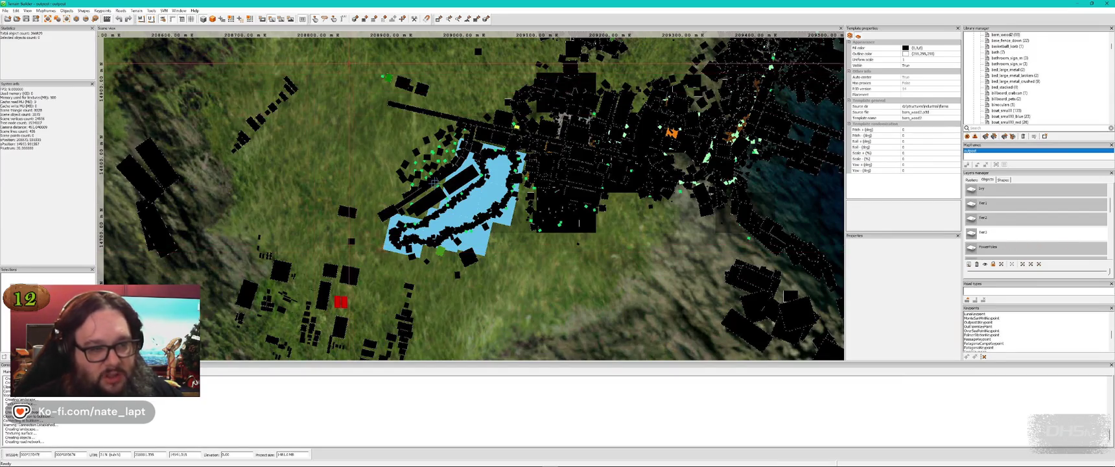
pyautogui.scroll(-2, 612, 254)
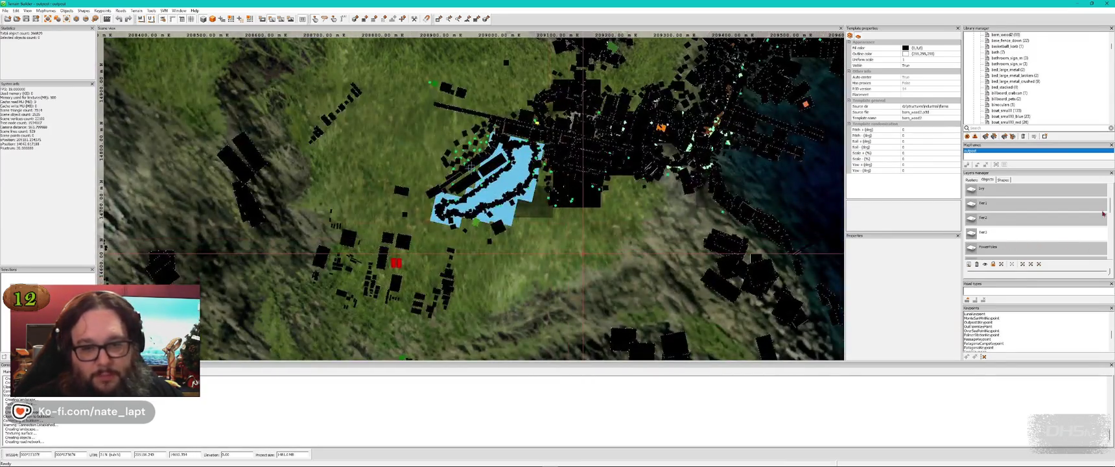
pyautogui.scroll(1, 1012, 208)
pyautogui.moveTo(638, 50)
pyautogui.mouseDown()
pyautogui.moveTo(256, 282)
pyautogui.moveTo(227, 357)
pyautogui.mouseUp()
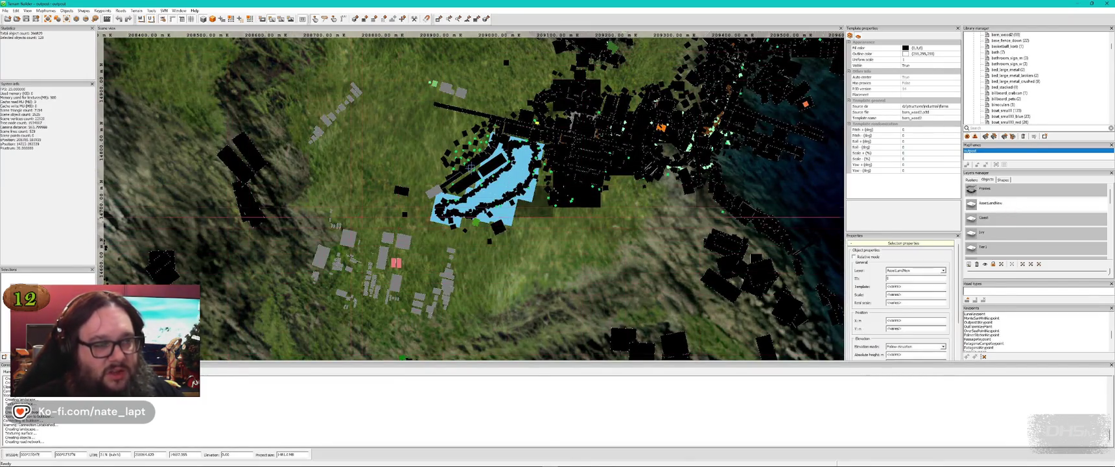
pyautogui.hotkey('alt', 'Tab')
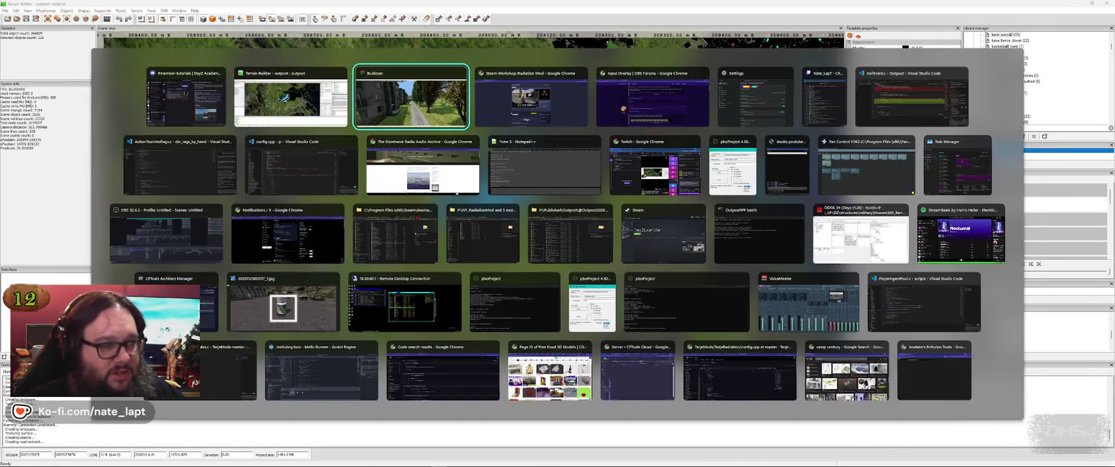
# Step: Fly through the tree grove and over the roadside grass, briefly trying the Flatten brush
pyautogui.press('w')
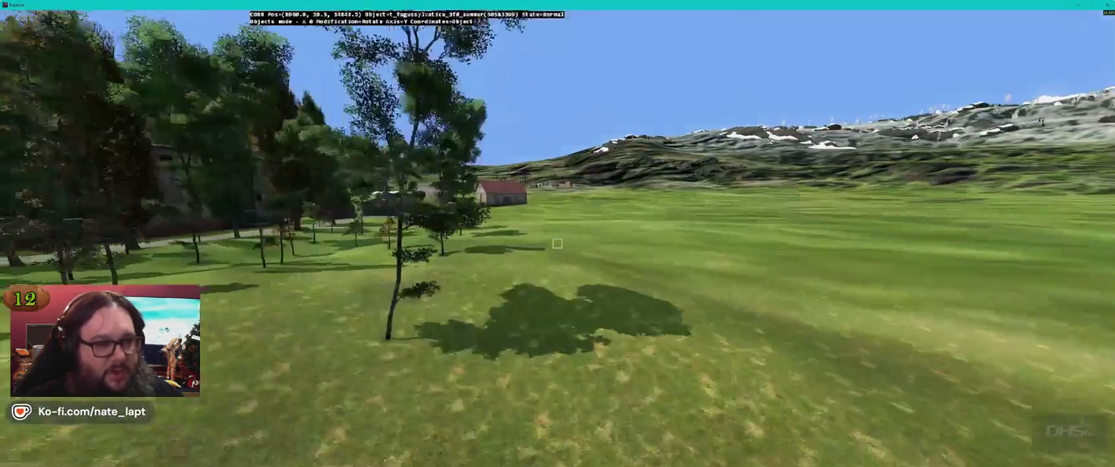
pyautogui.press('w')
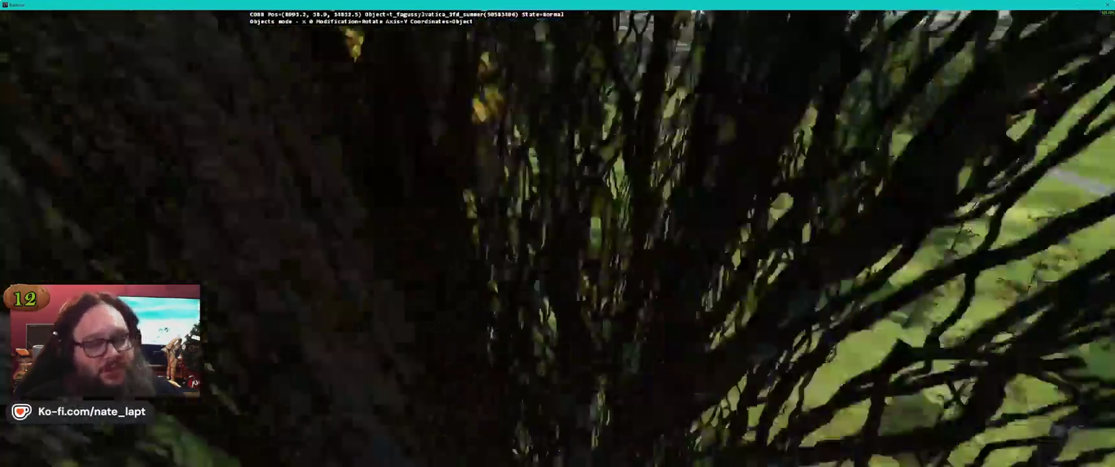
pyautogui.press('w')
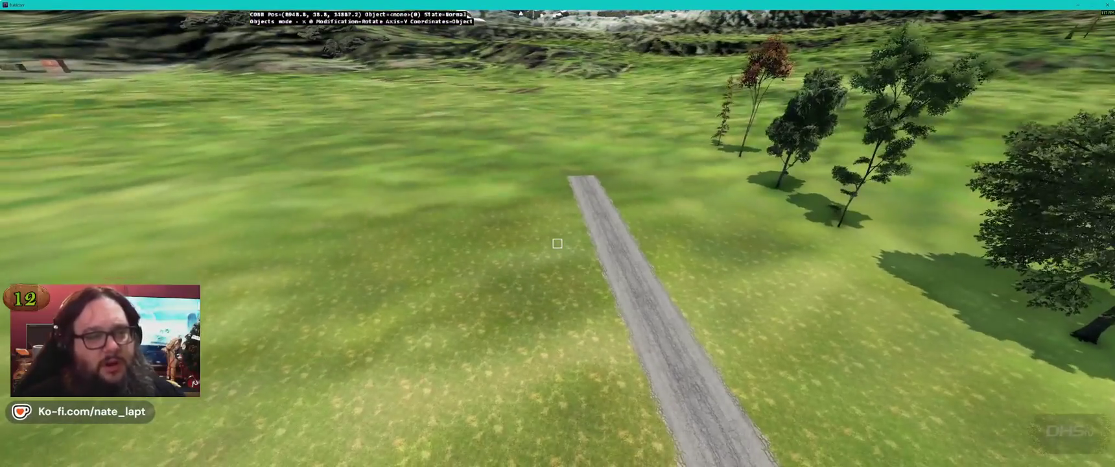
pyautogui.press('w')
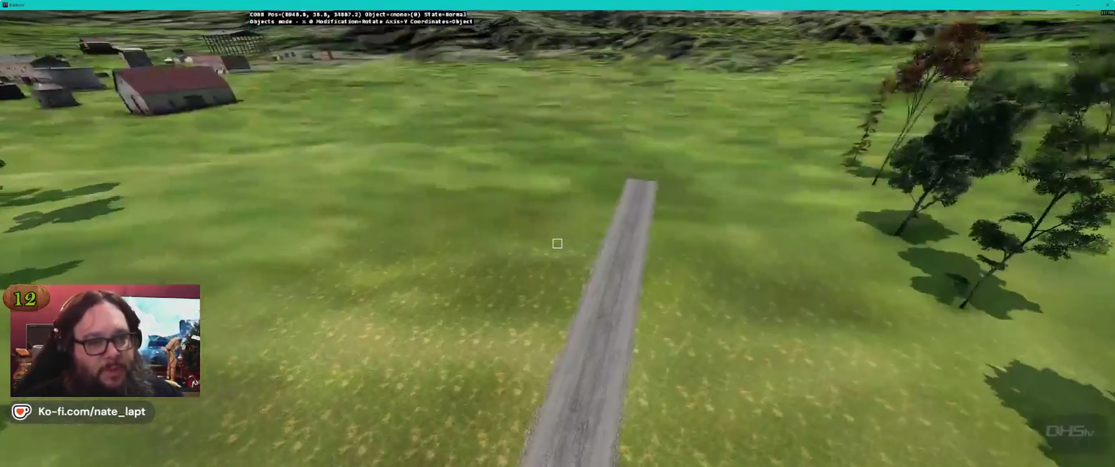
pyautogui.press('b')
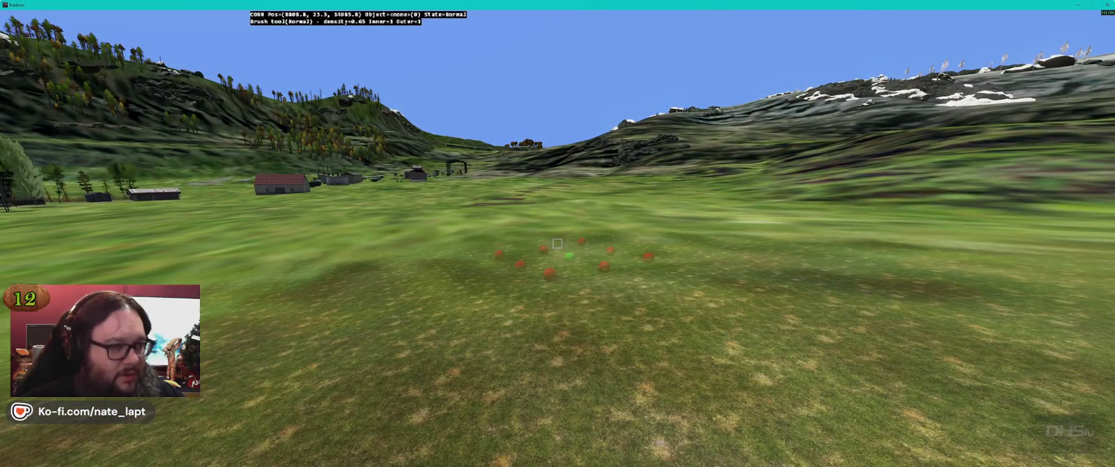
pyautogui.press('Escape')
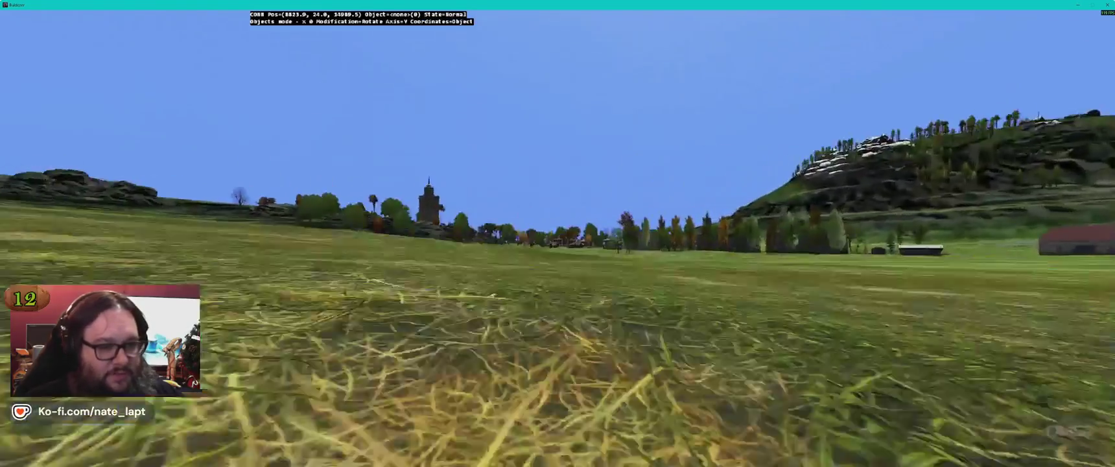
# Step: Fly past the tenements and ponds, ending on an overview of buildings and trees
pyautogui.press('w')
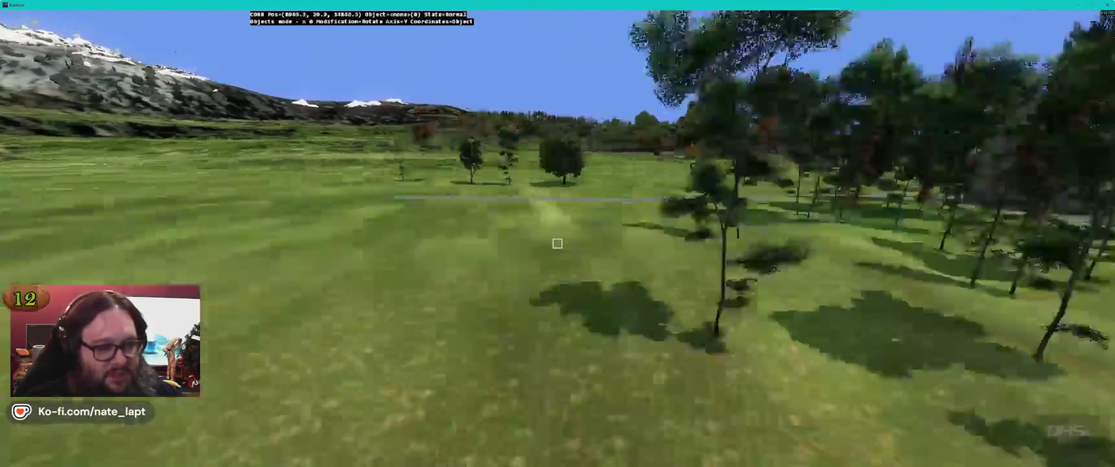
pyautogui.press('w')
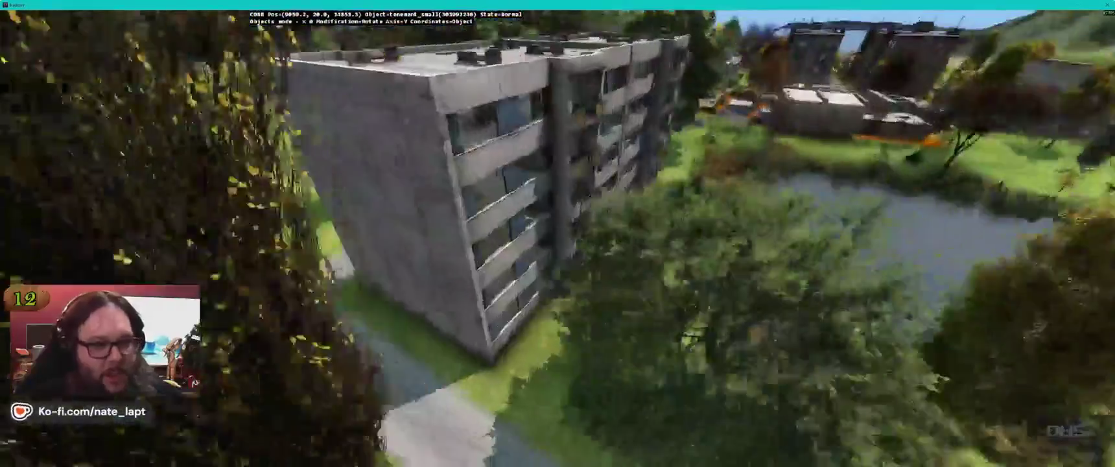
pyautogui.press('w')
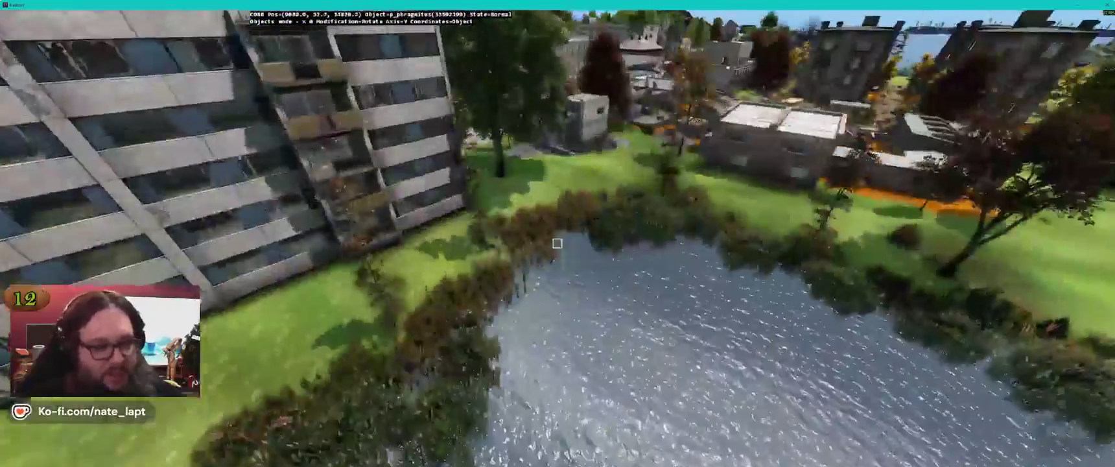
pyautogui.press('w')
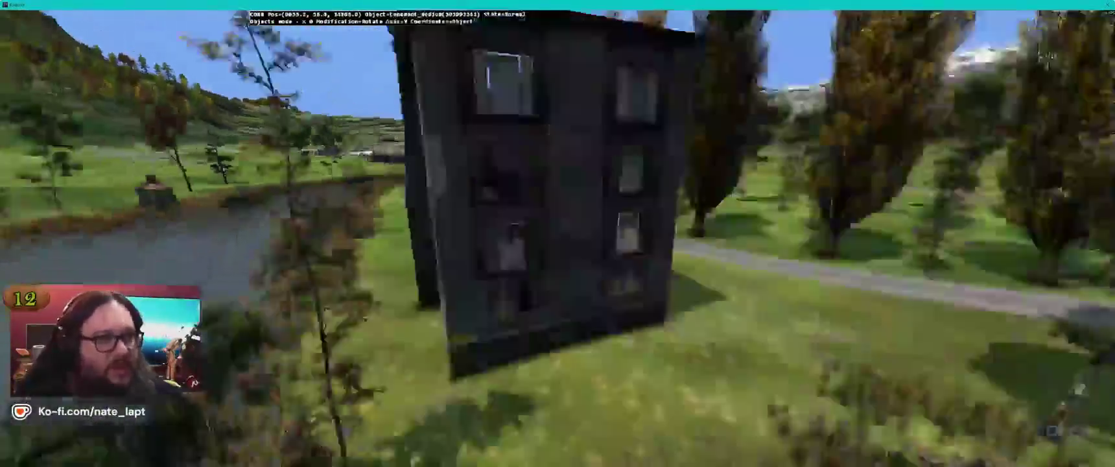
pyautogui.press('w')
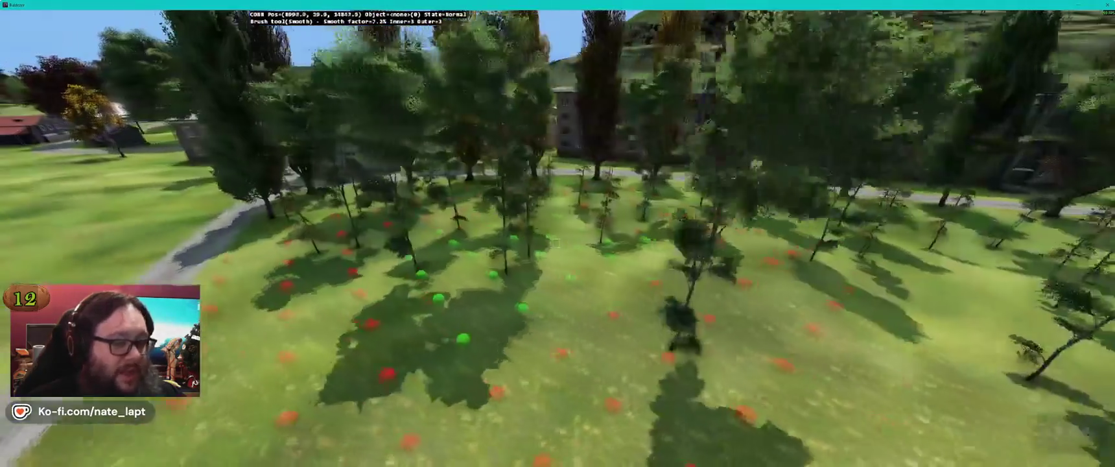
# Step: Fly through the tree grove with the Smooth brush until facing the barns
pyautogui.press('2')
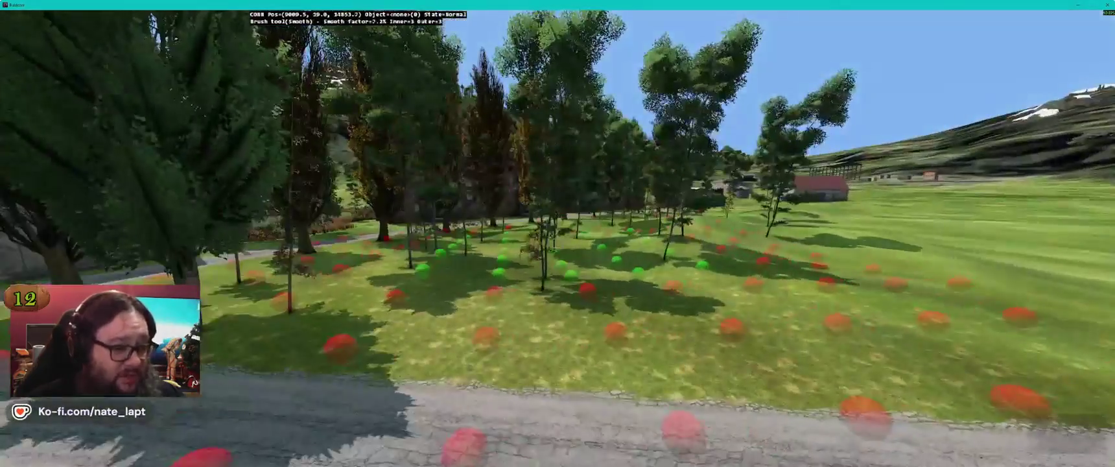
pyautogui.press('w')
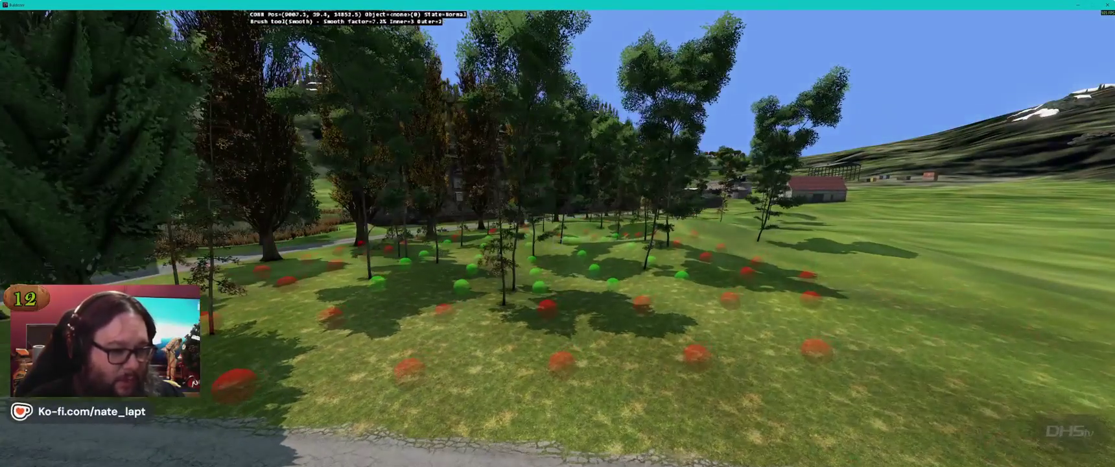
pyautogui.press('w')
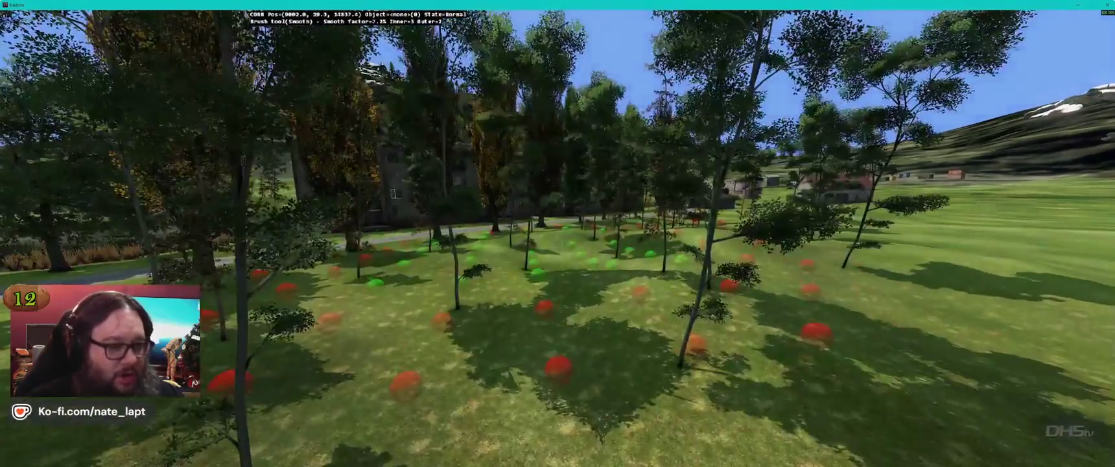
pyautogui.press('w')
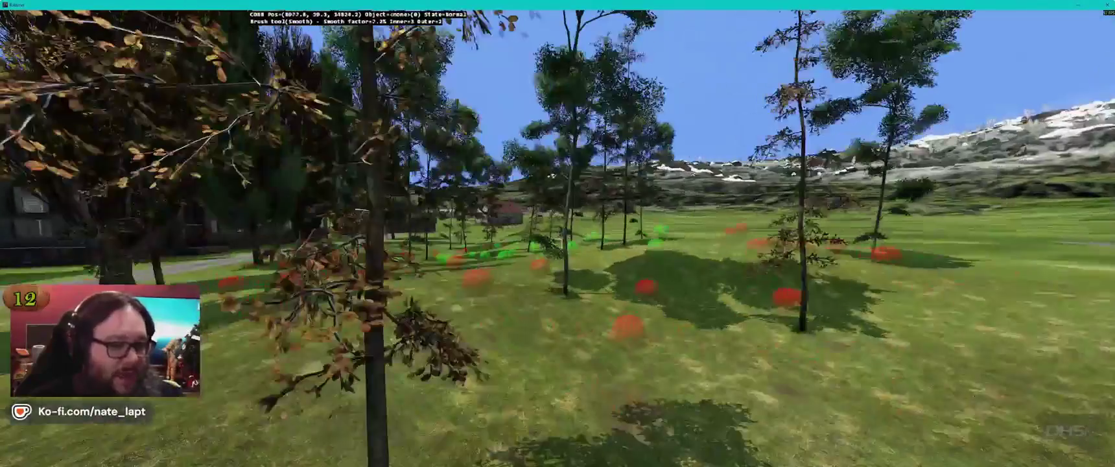
pyautogui.press('w')
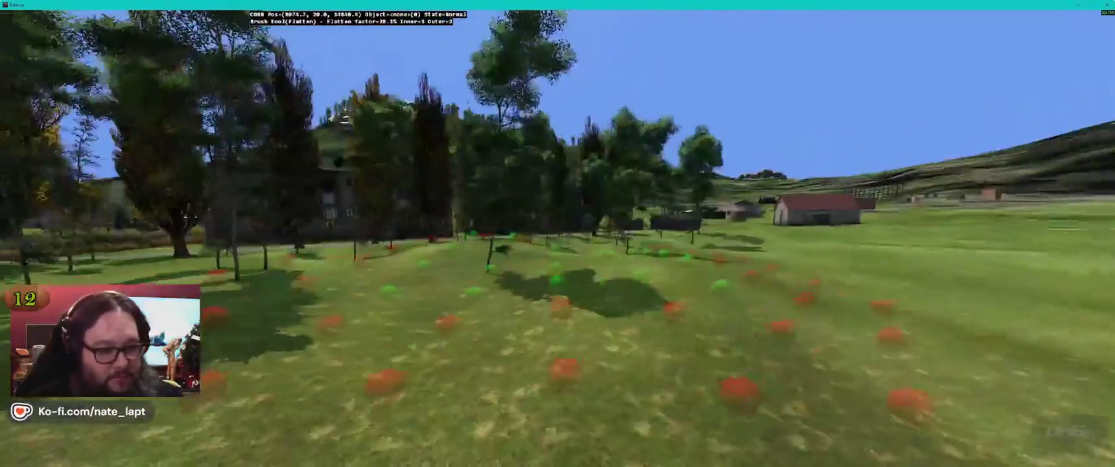
# Step: Turn off the terrain brush, return to object mode, and switch to Terrain Builder
pyautogui.press('w')
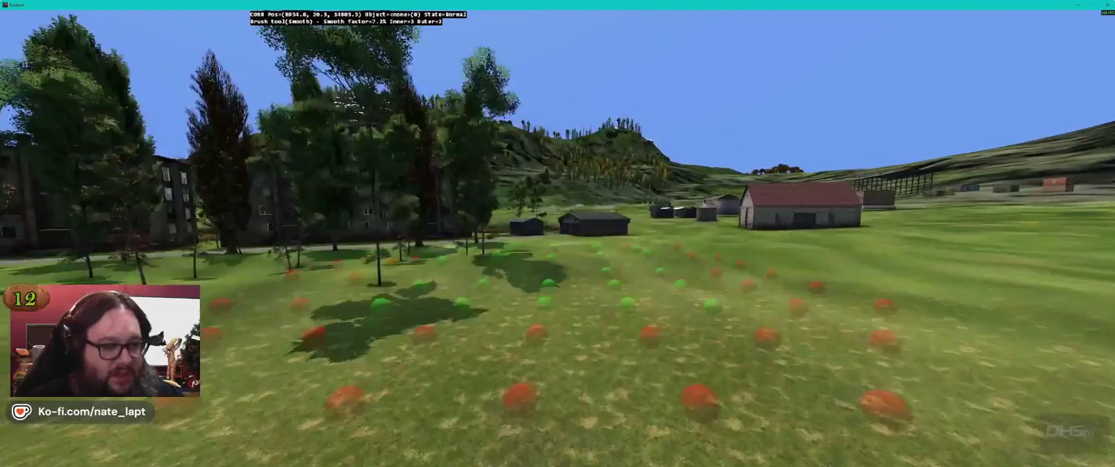
pyautogui.press('o')
pyautogui.hotkey('alt', 'Tab')
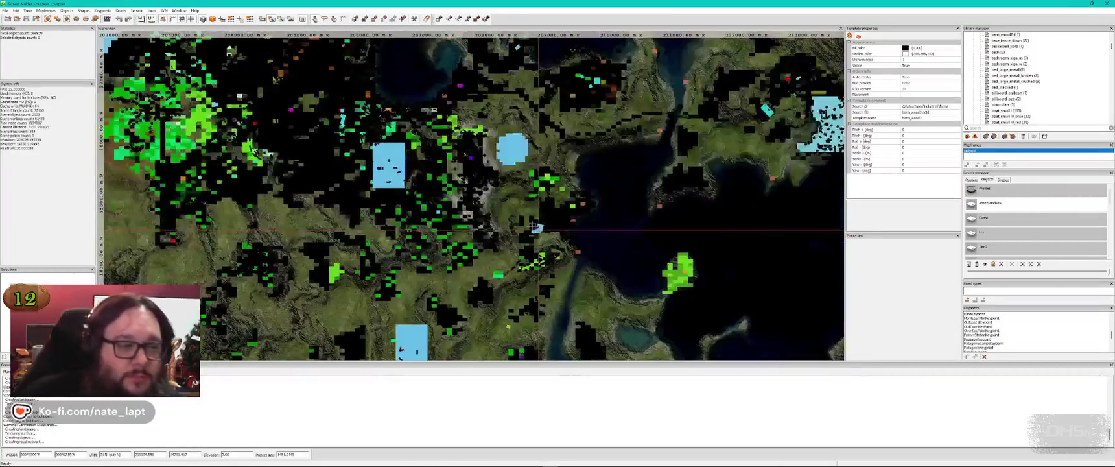
# Step: Zoom out and pan the map to recentre the terrain tile
pyautogui.scroll(-5, 538, 228)
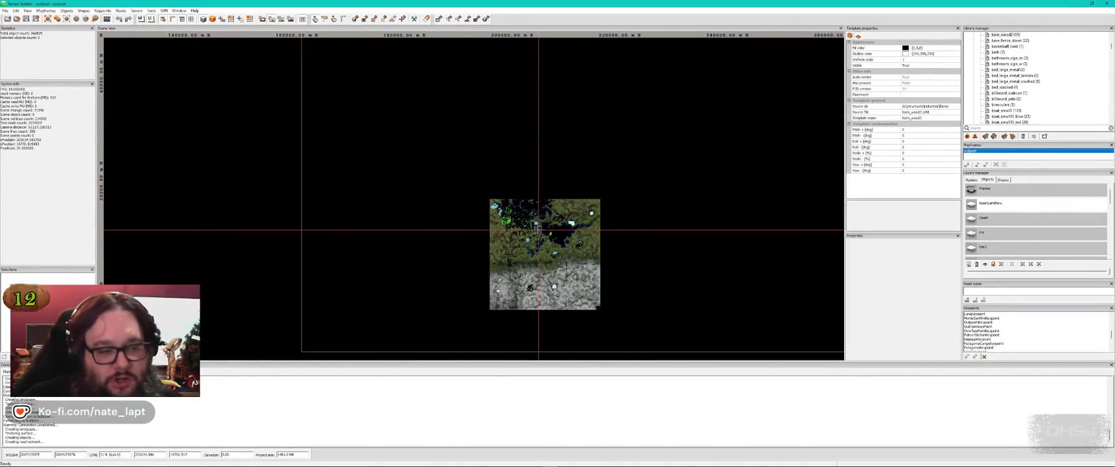
pyautogui.press('Right')
pyautogui.press('Down')
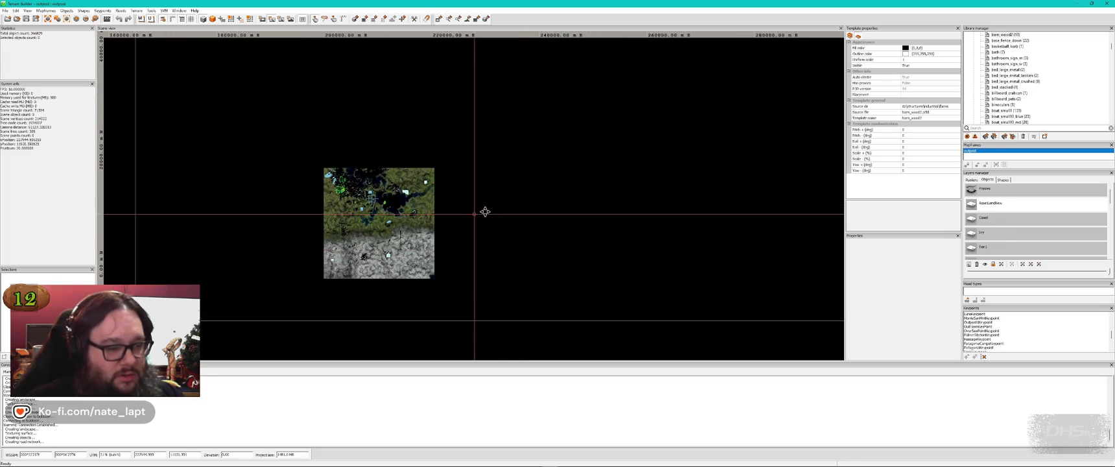
pyautogui.scroll(2, 483, 209)
pyautogui.moveTo(458, 214); pyautogui.dragTo(505, 197)
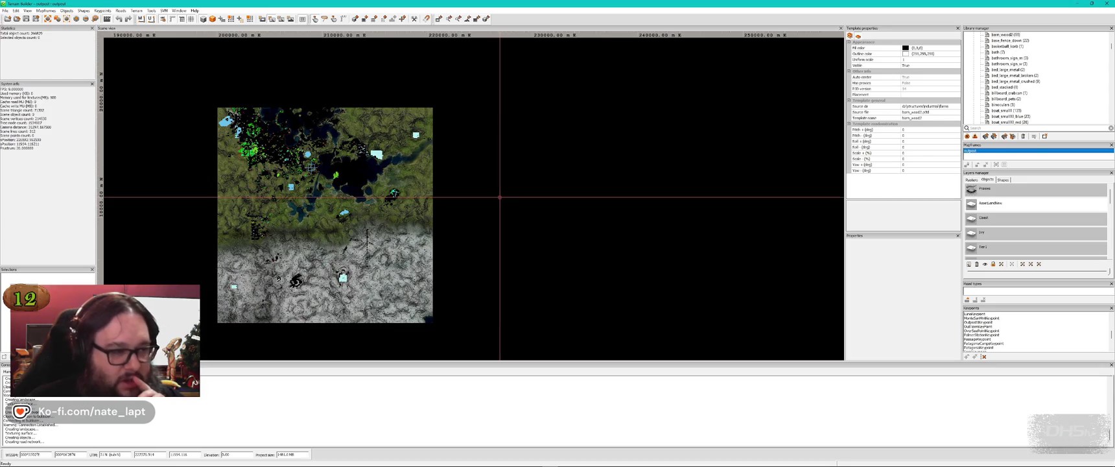
pyautogui.press('Left')
pyautogui.press('Left')
# Step: Zoom across the whole terrain map, then switch to the Buldozer 3D preview
pyautogui.scroll(1, 483, 185)
pyautogui.scroll(1, 480, 188)
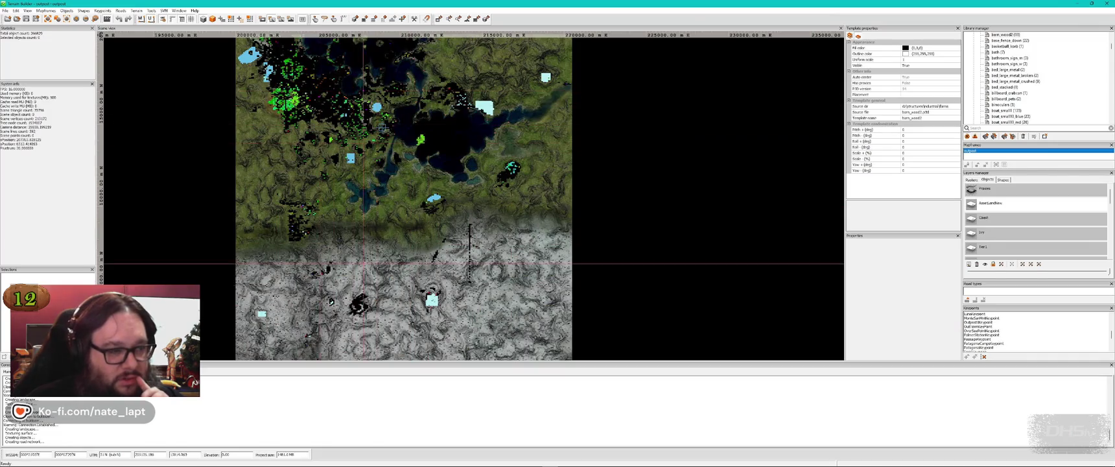
pyautogui.moveTo(384, 127); pyautogui.dragTo(444, 134)
pyautogui.scroll(-1, 420, 185)
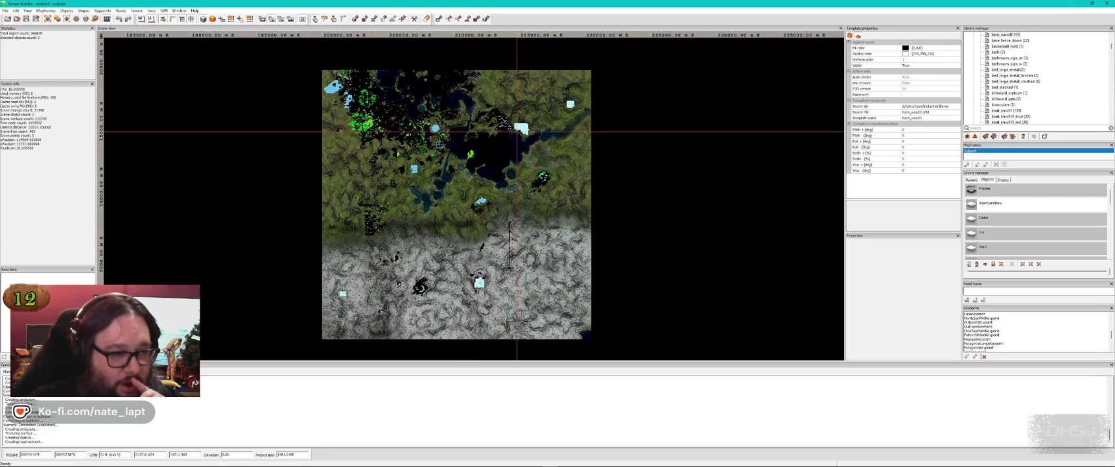
pyautogui.scroll(5, 517, 131)
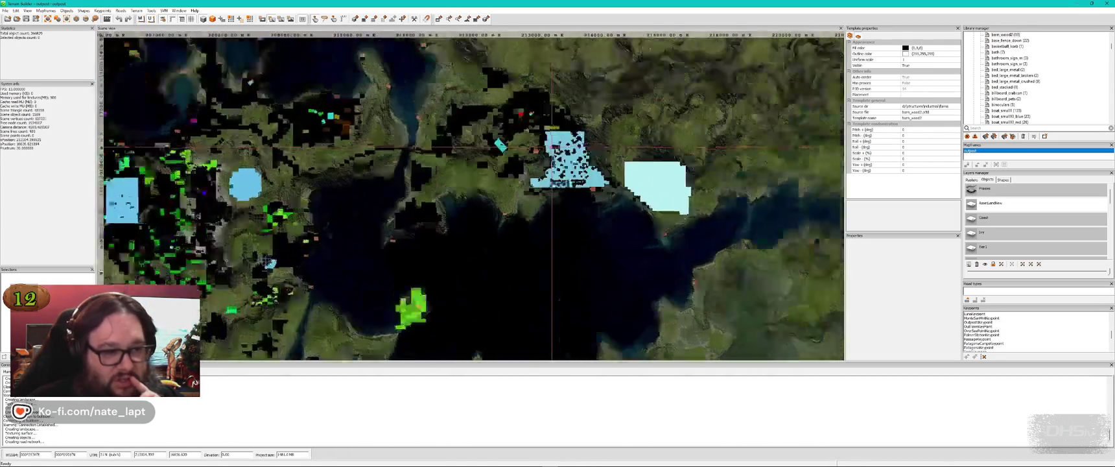
pyautogui.scroll(5, 552, 148)
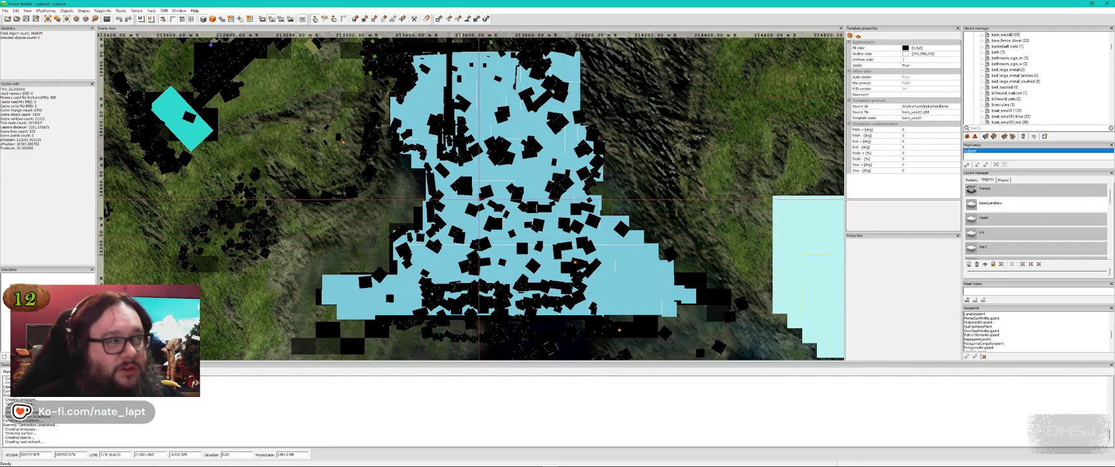
pyautogui.scroll(-3, 518, 224)
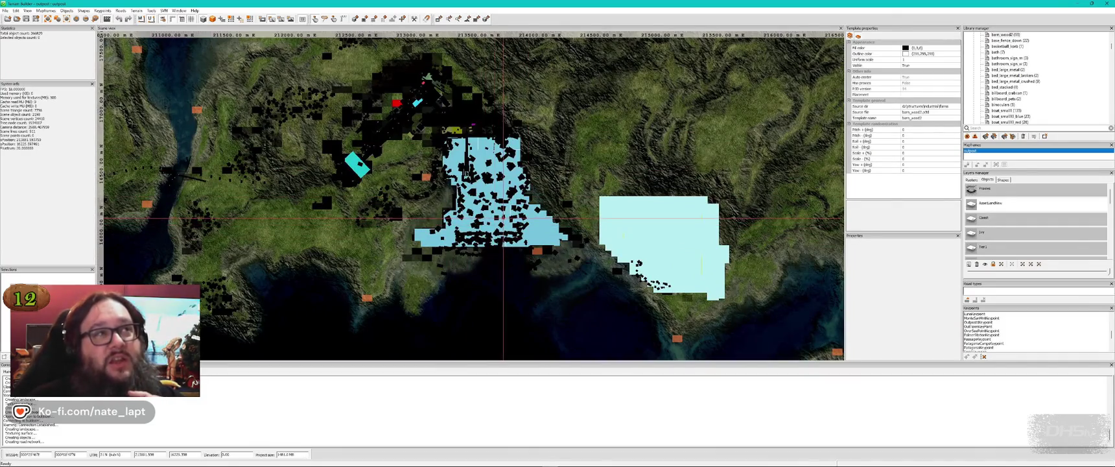
pyautogui.scroll(-3, 503, 221)
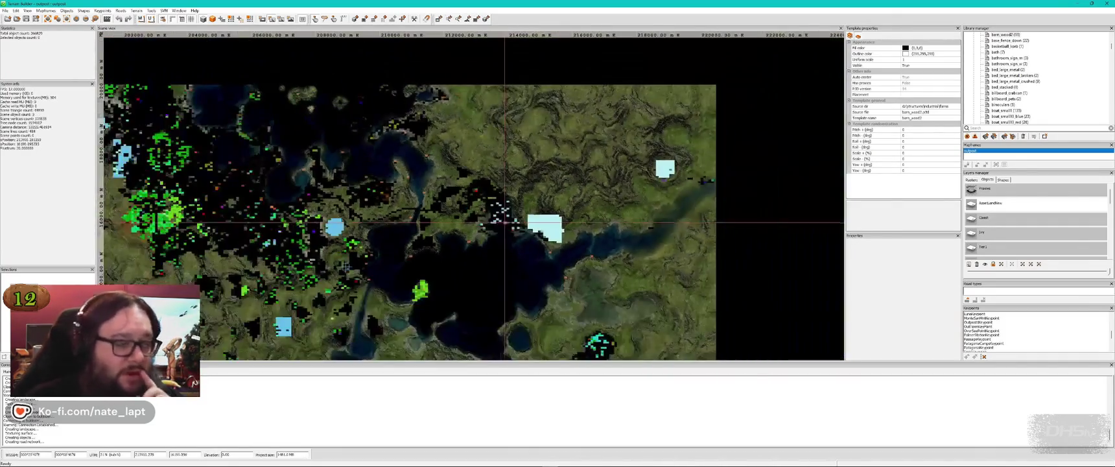
pyautogui.hotkey('alt', 'Tab')
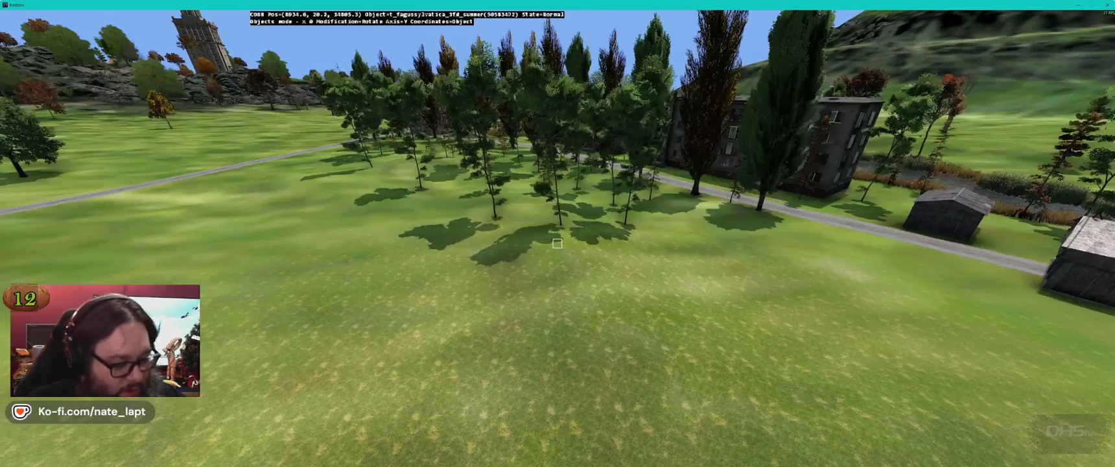
# Step: Nudge the camera toward the trees, save the project with Ctrl+S, and return to Terrain Builder
pyautogui.press('w')
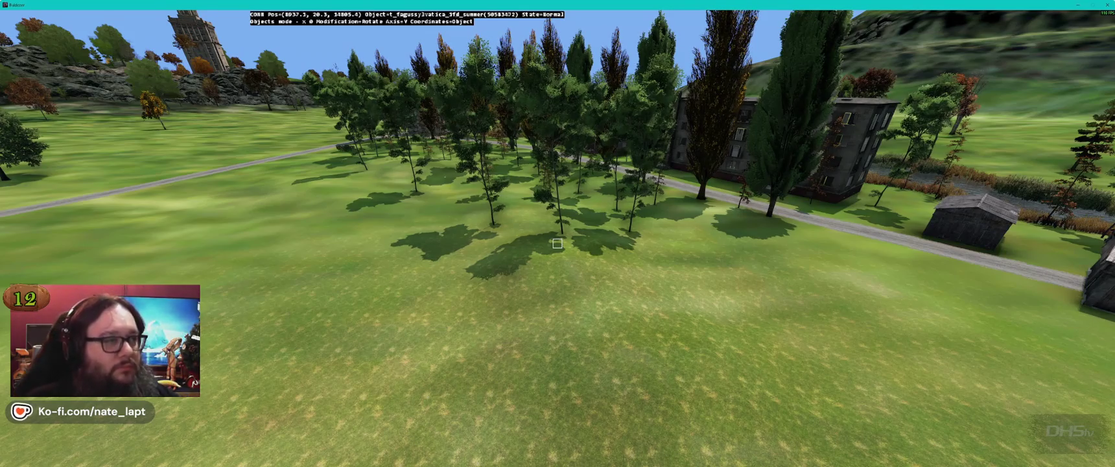
pyautogui.hotkey('alt', 'Tab')
pyautogui.hotkey('ctrl', 's')
pyautogui.hotkey('alt', 'Tab')
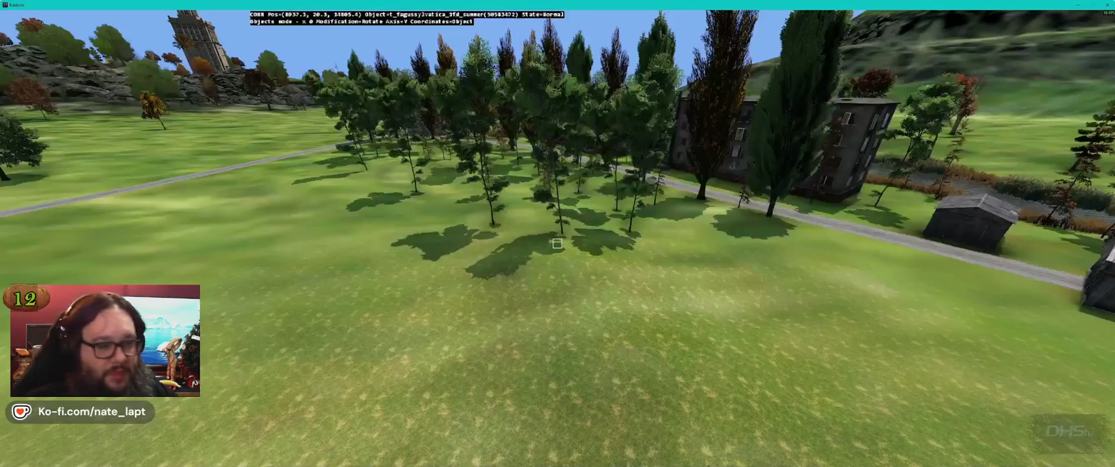
pyautogui.hotkey('alt', 'Tab')
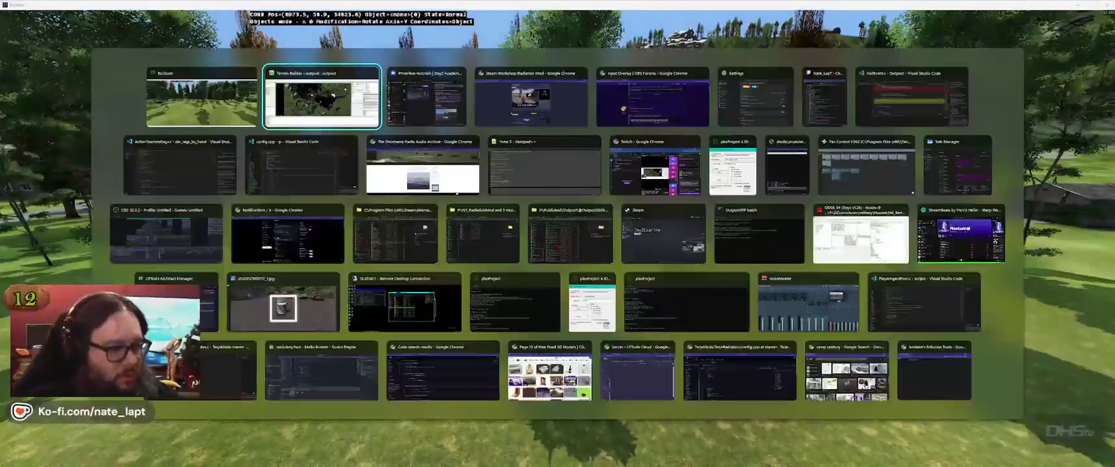
# Step: Set Bushes as the active layer in the Layers manager, then switch to Buldozer
pyautogui.scroll(-3, 1021, 246)
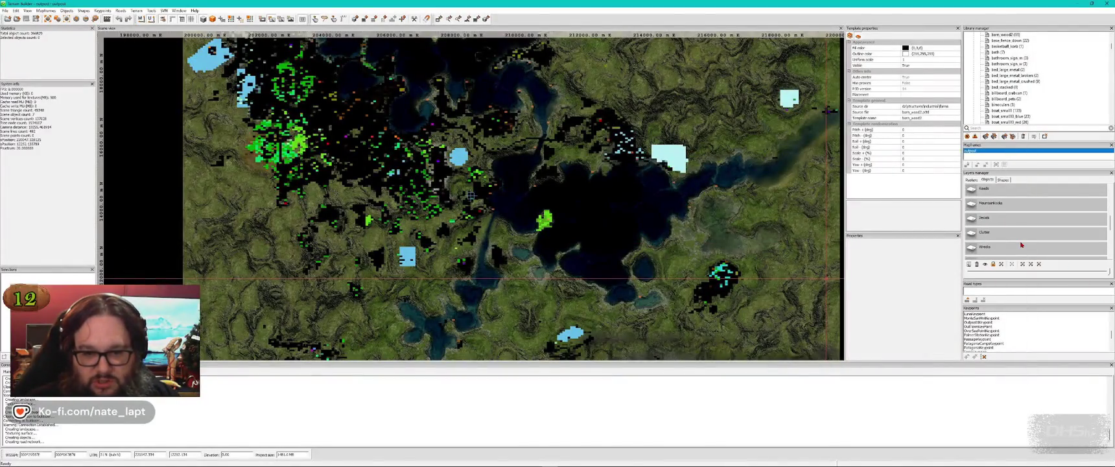
pyautogui.click(1013, 248)
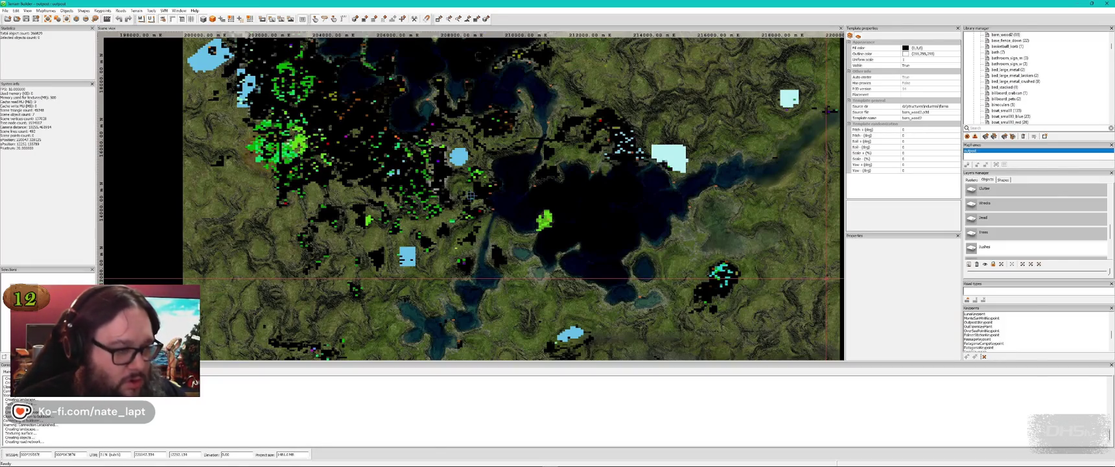
pyautogui.hotkey('alt', 'Tab')
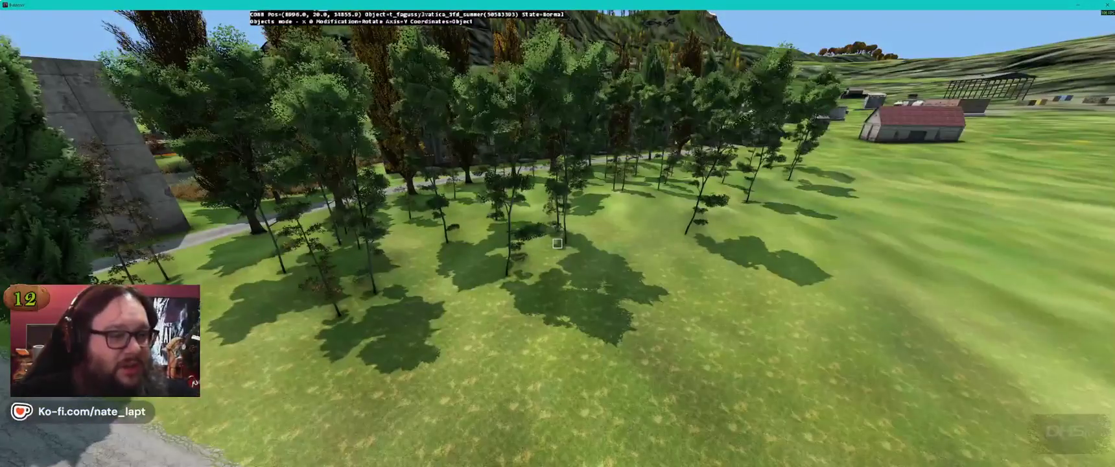
# Step: Fly over the village, pond and tree rows, then switch to Chrome and open a new tab
pyautogui.press('s')
pyautogui.press('w')
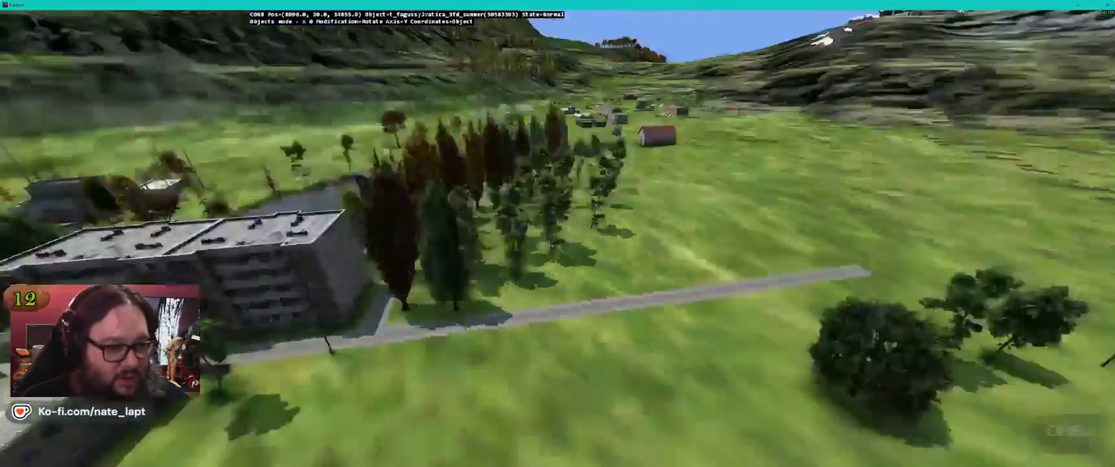
pyautogui.press('w')
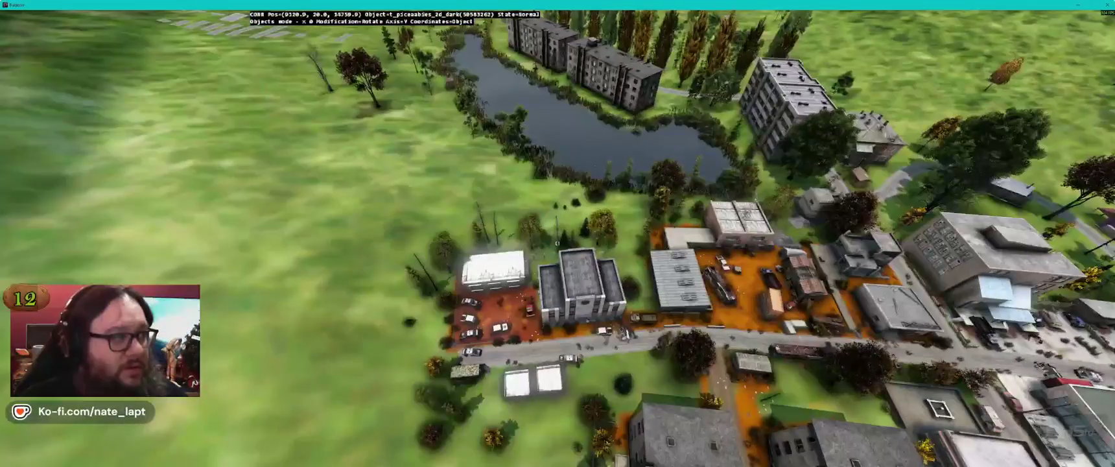
pyautogui.press('w')
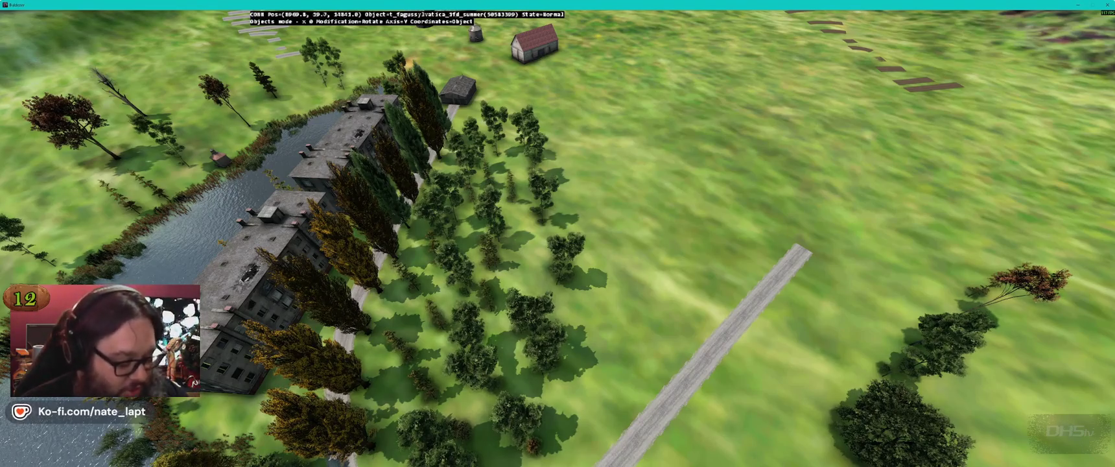
pyautogui.hotkey('alt', 'Tab')
pyautogui.hotkey('alt', 'Tab')
pyautogui.hotkey('alt', 'Tab')
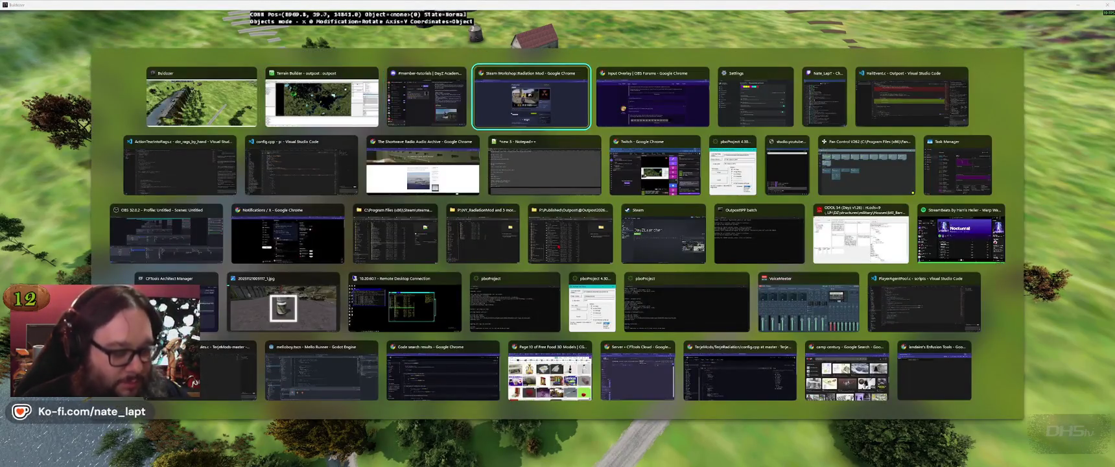
pyautogui.hotkey('ctrl', 't')
# Step: Search 'qgis', open the official qgis.org homepage, and scroll through it
pyautogui.write('qgis')
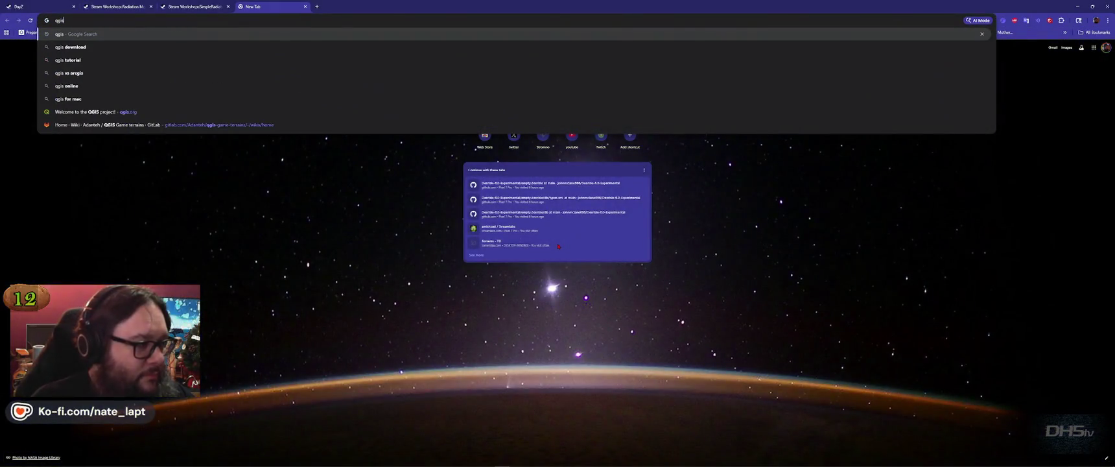
pyautogui.press('Up')
pyautogui.press('Up')
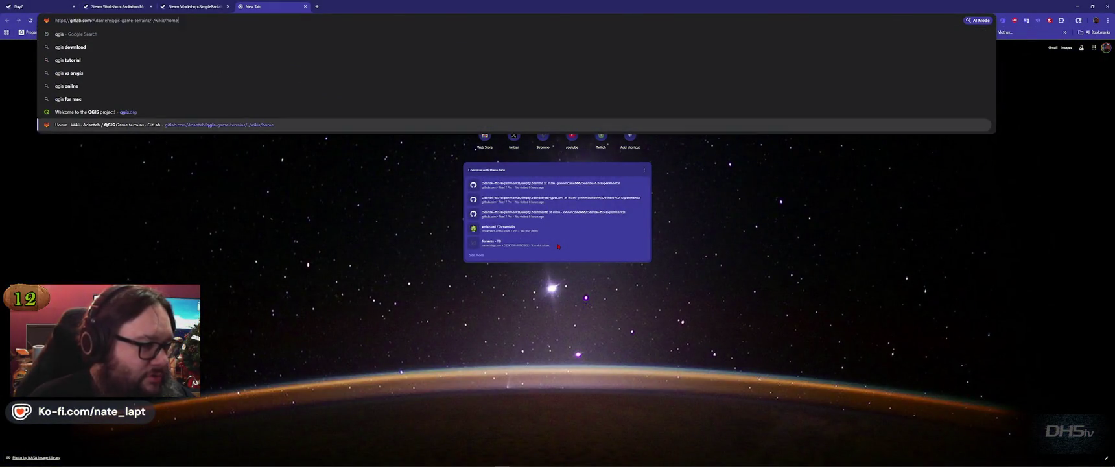
pyautogui.press('Return')
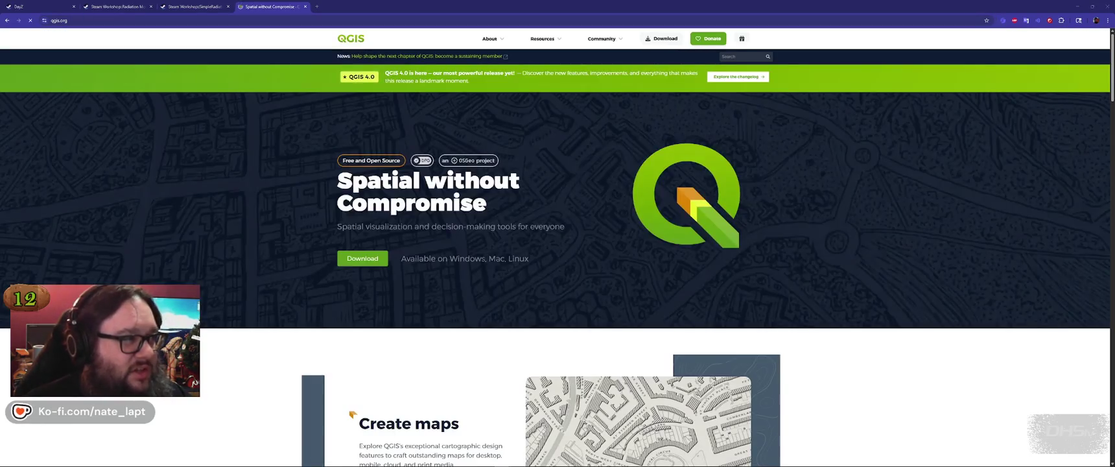
pyautogui.scroll(-5, 467, 324)
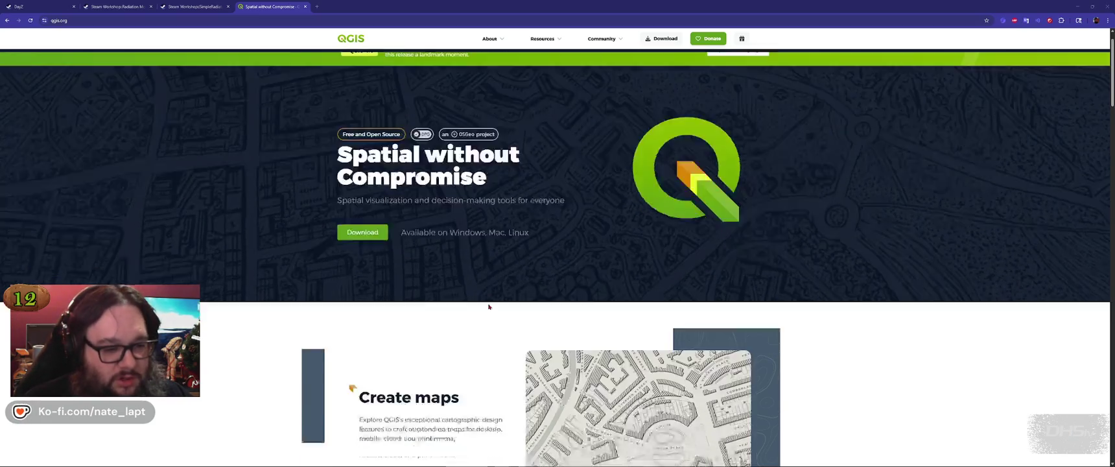
pyautogui.scroll(1, 598, 186)
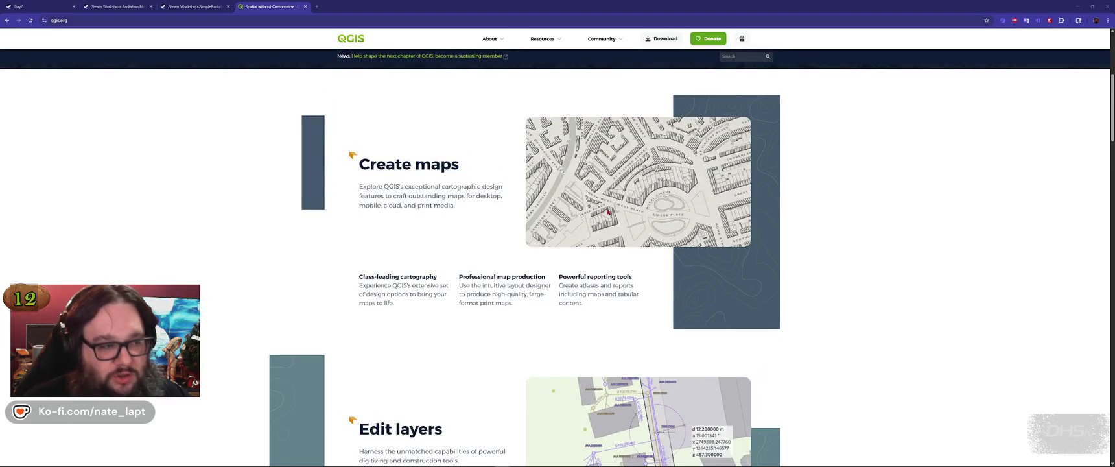
pyautogui.scroll(-7, 666, 267)
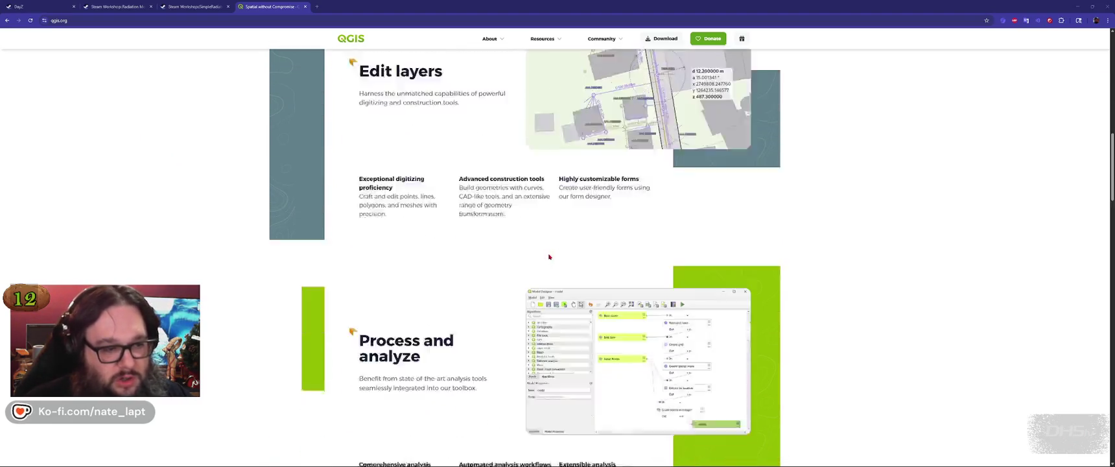
pyautogui.scroll(-6, 456, 261)
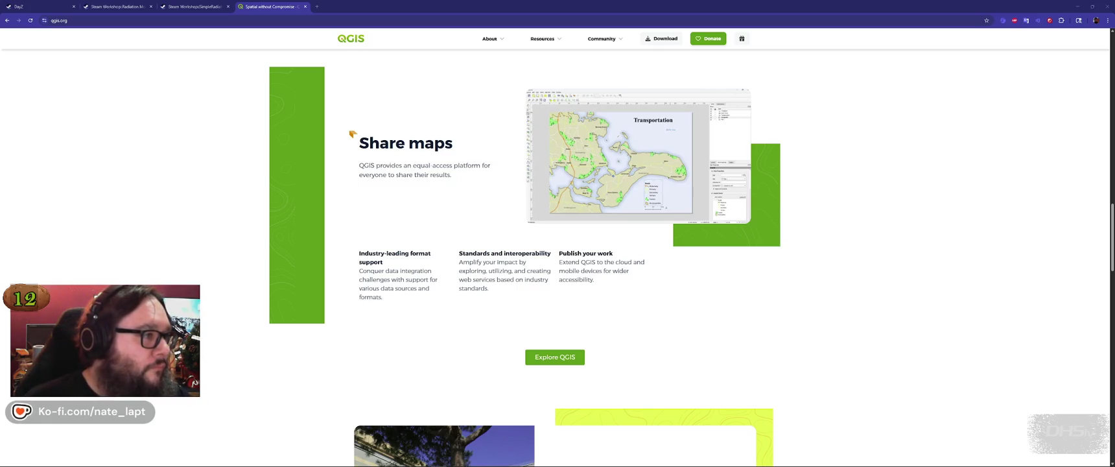
# Step: Close the QGIS tab, upvote and favourite the Radiation Mod, and minimise Chrome
pyautogui.hotkey('ctrl', 'w')
pyautogui.click(448, 398)
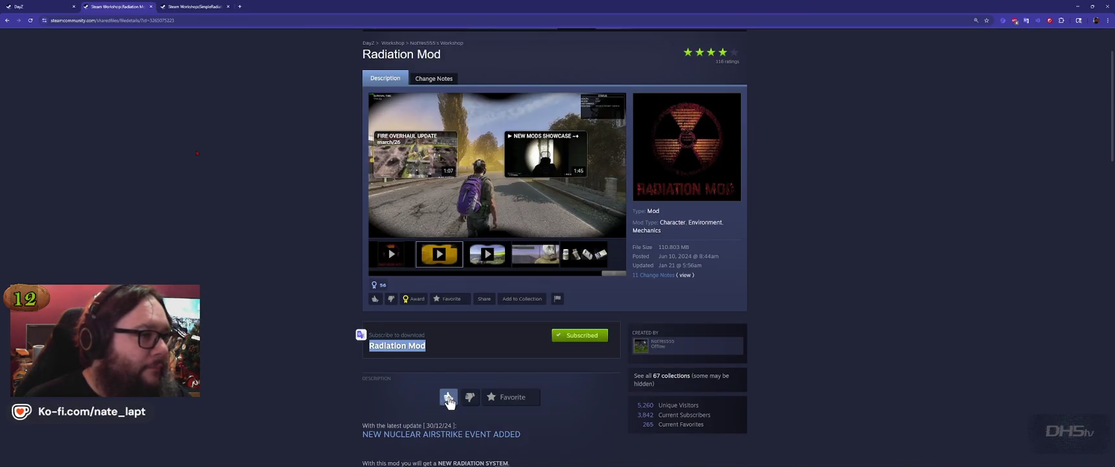
pyautogui.click(510, 400)
pyautogui.click(512, 397)
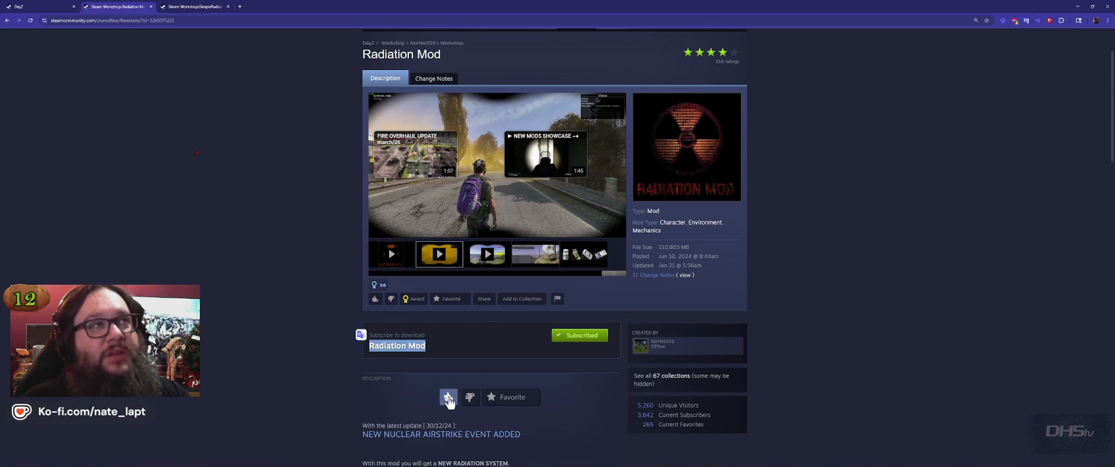
pyautogui.click(511, 398)
pyautogui.click(1077, 6)
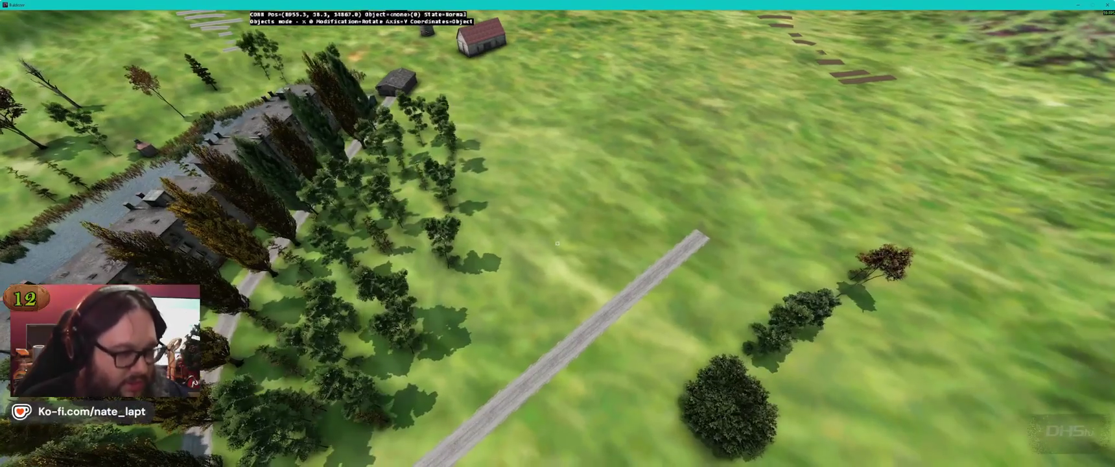
# Step: Save the terrain project, then fly Buldozer's camera over the tree row toward the houses
pyautogui.hotkey('alt', 'Tab')
pyautogui.hotkey('alt', 'Tab')
pyautogui.hotkey('alt', 'Tab')
pyautogui.hotkey('alt', 'Tab')
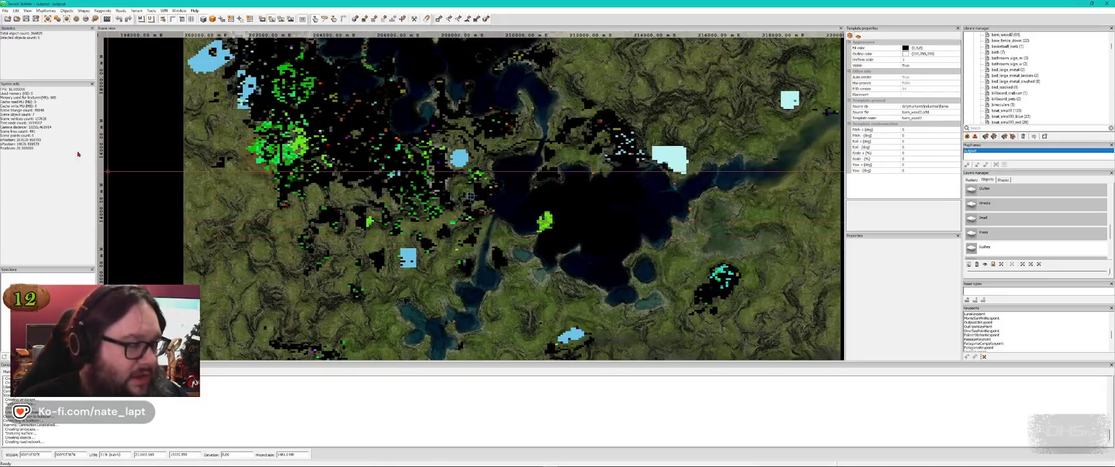
pyautogui.click(27, 20)
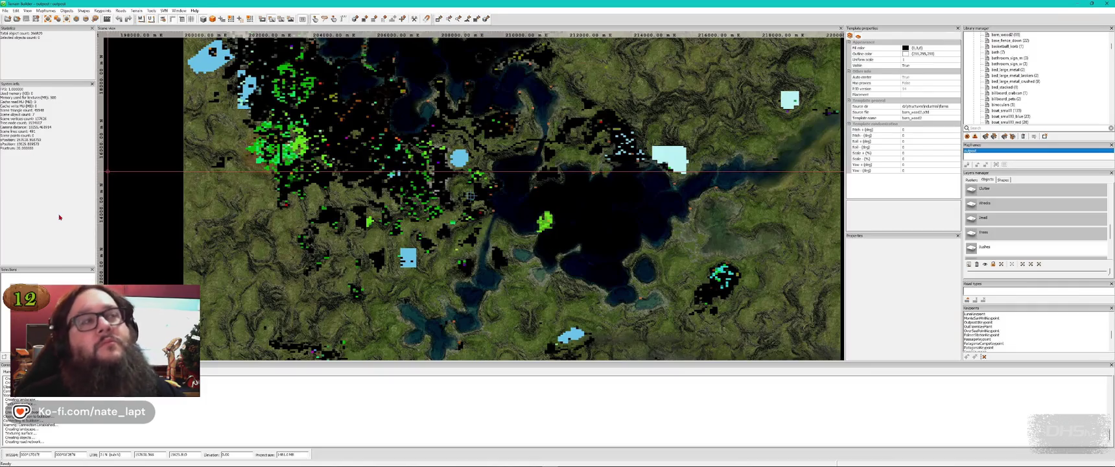
pyautogui.hotkey('alt', 'Tab')
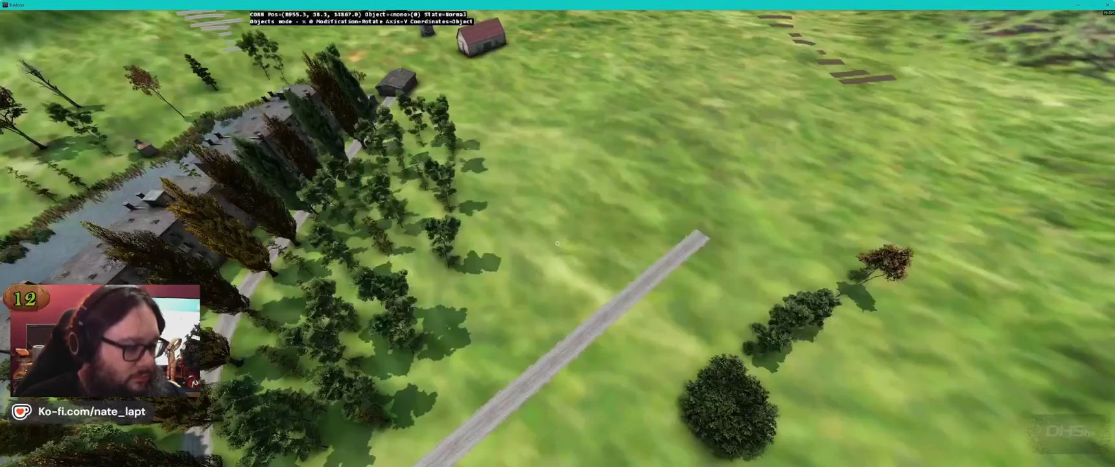
pyautogui.press('w')
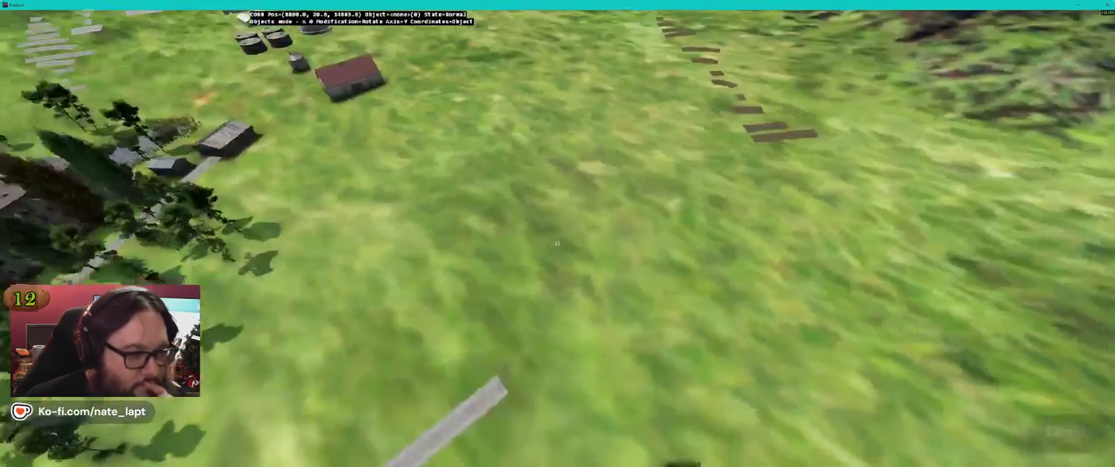
pyautogui.press('w')
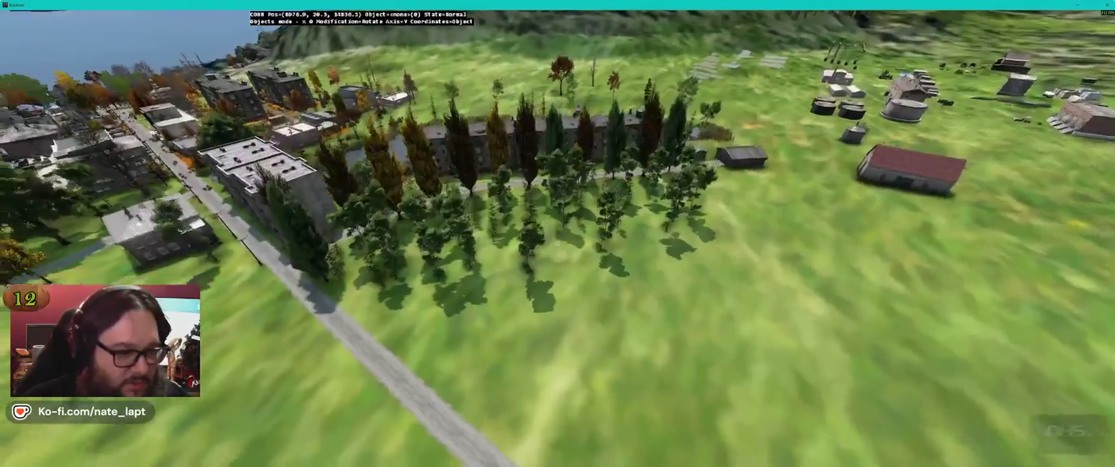
pyautogui.press('w')
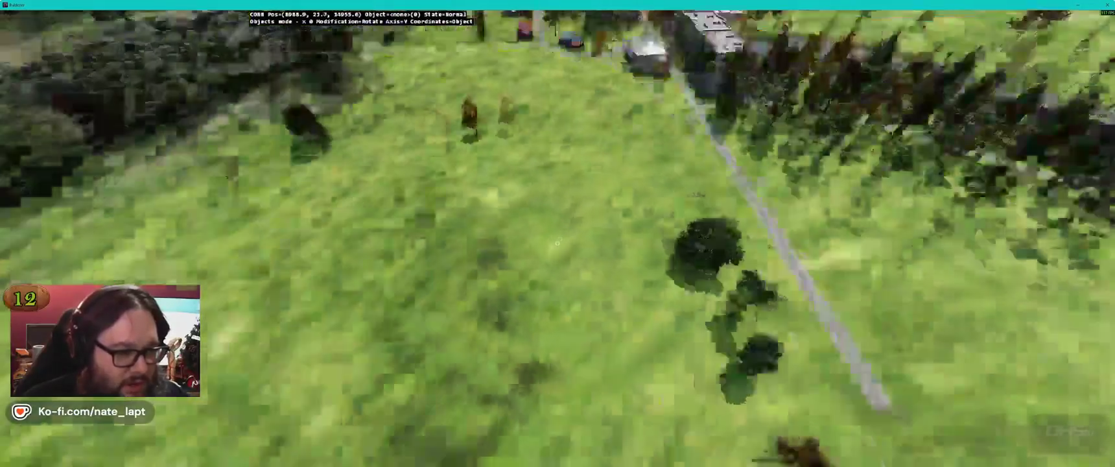
pyautogui.press('d')
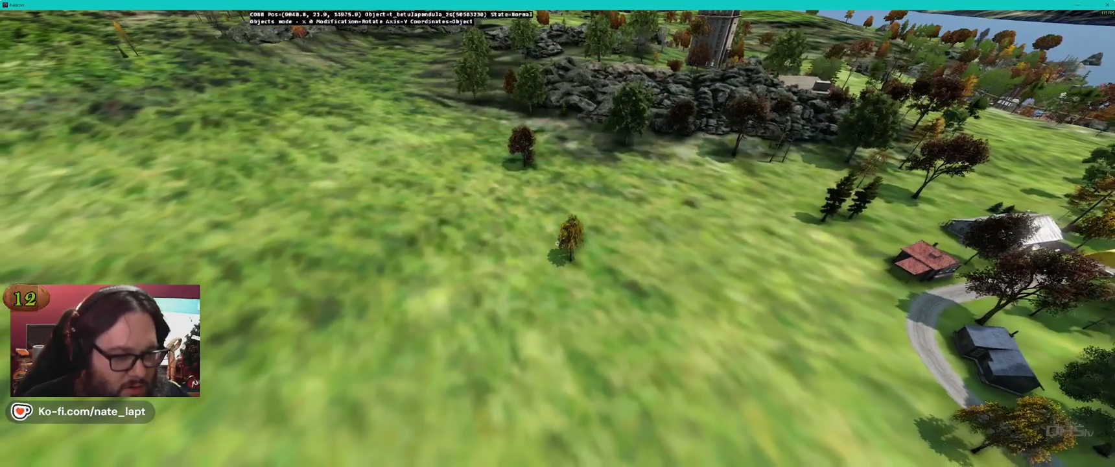
# Step: Fly toward the town and pull back to see the whole poplar row along the road
pyautogui.hotkey('alt', 'Tab')
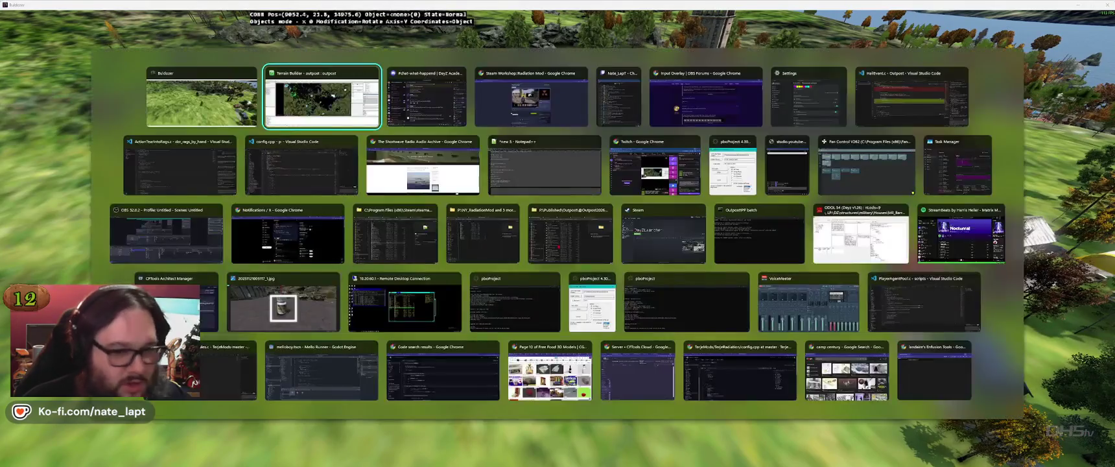
pyautogui.hotkey('alt', 'Tab')
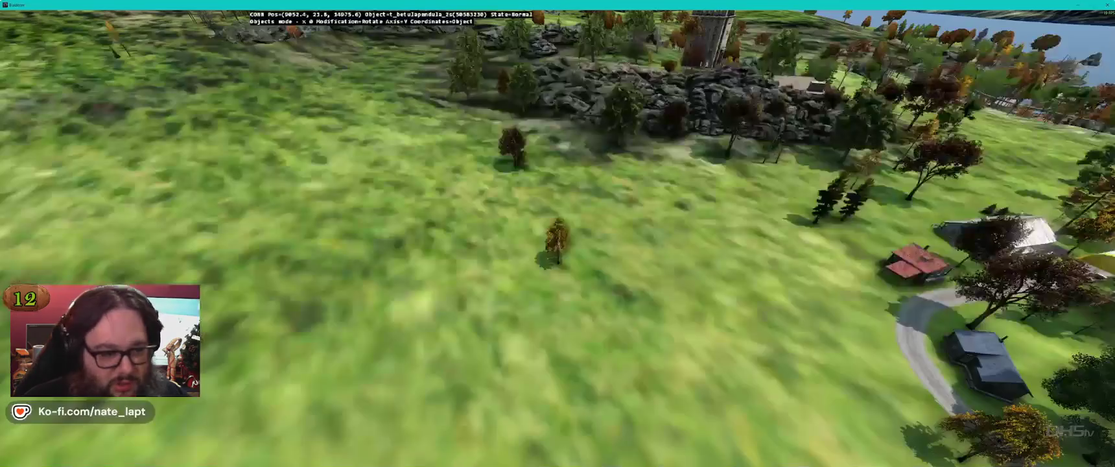
pyautogui.press('w')
pyautogui.press('w')
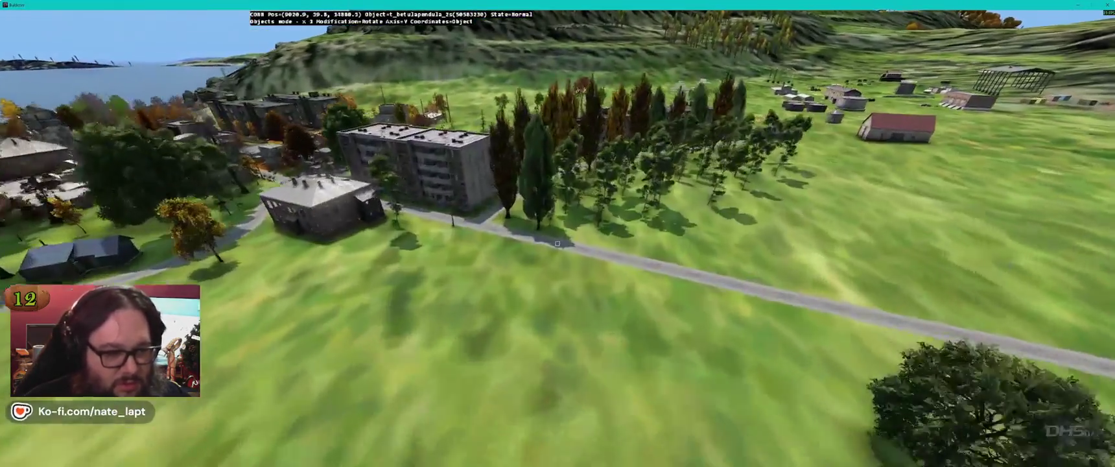
pyautogui.press('s')
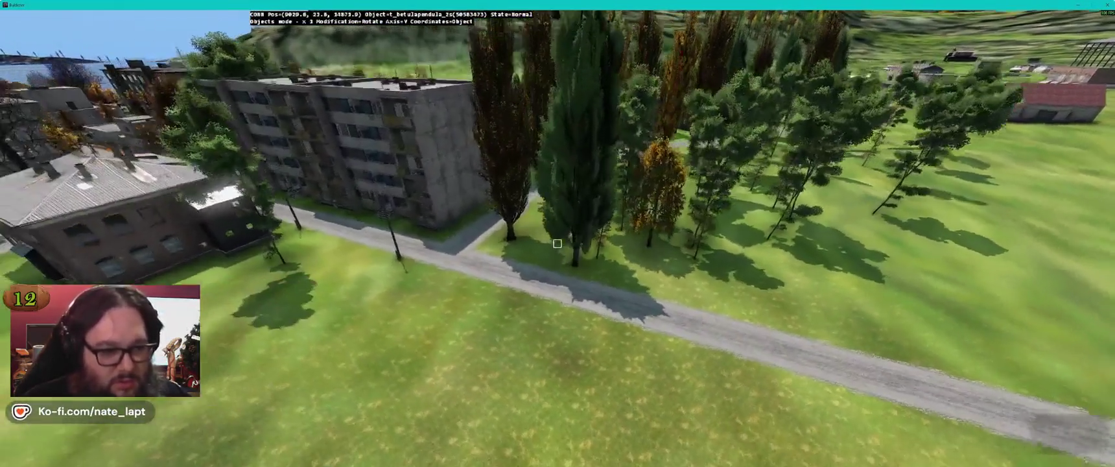
pyautogui.press('d')
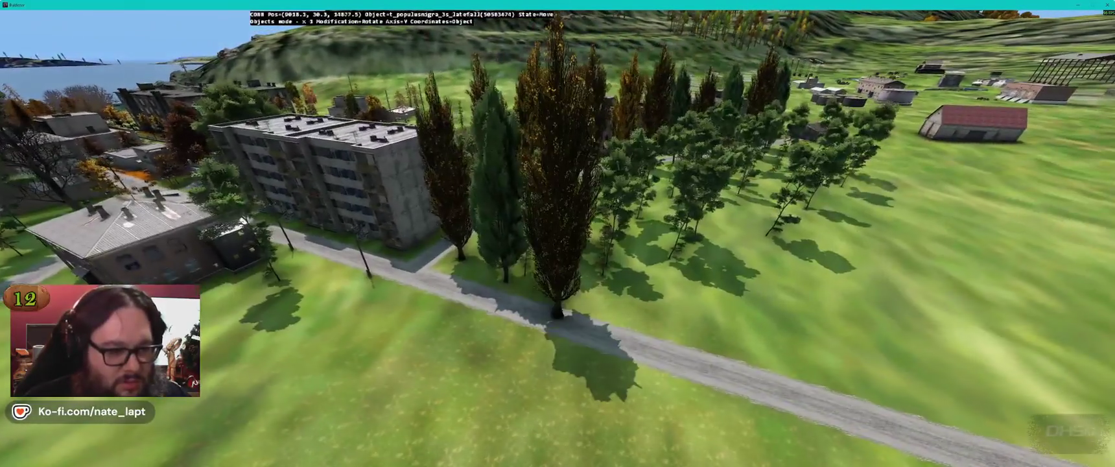
pyautogui.press('s')
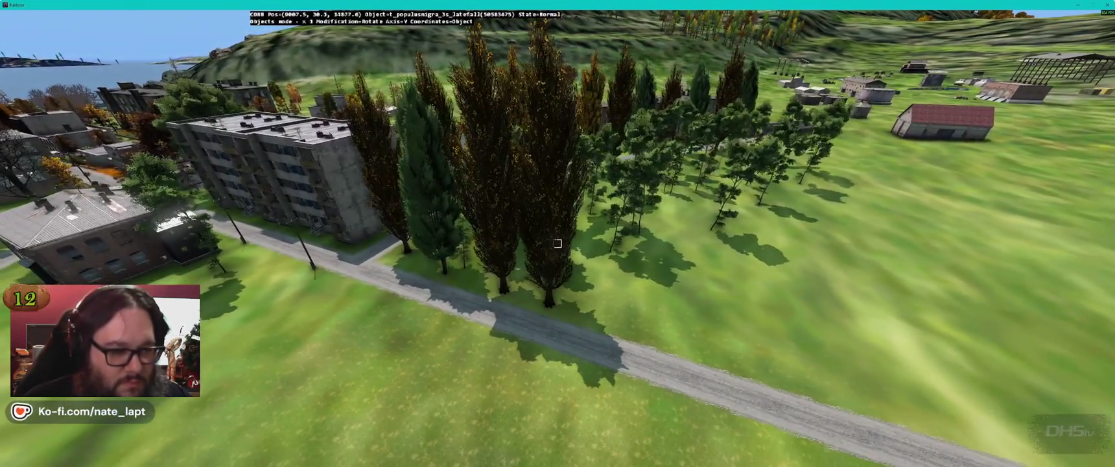
pyautogui.press('w')
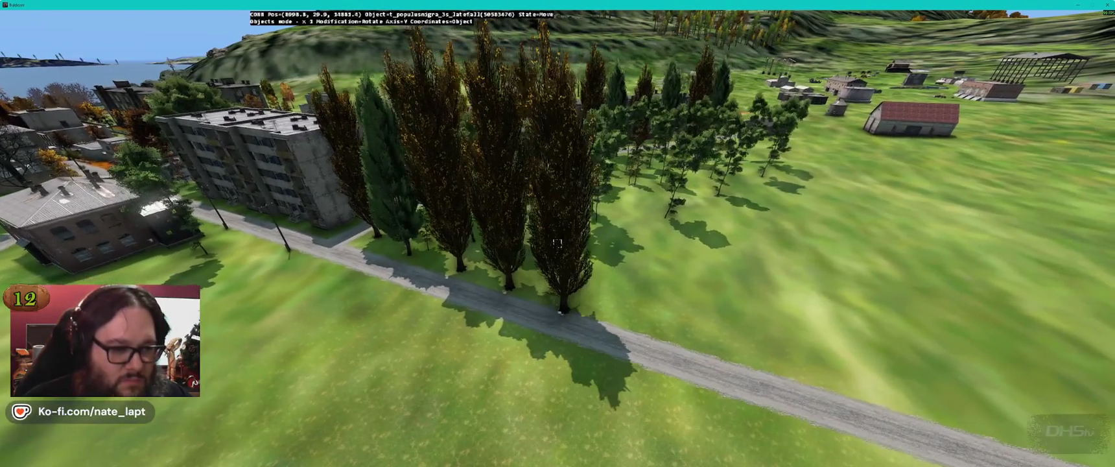
# Step: Carry a poplar further along the road, rotate it, and set it down in the row
pyautogui.press('d')
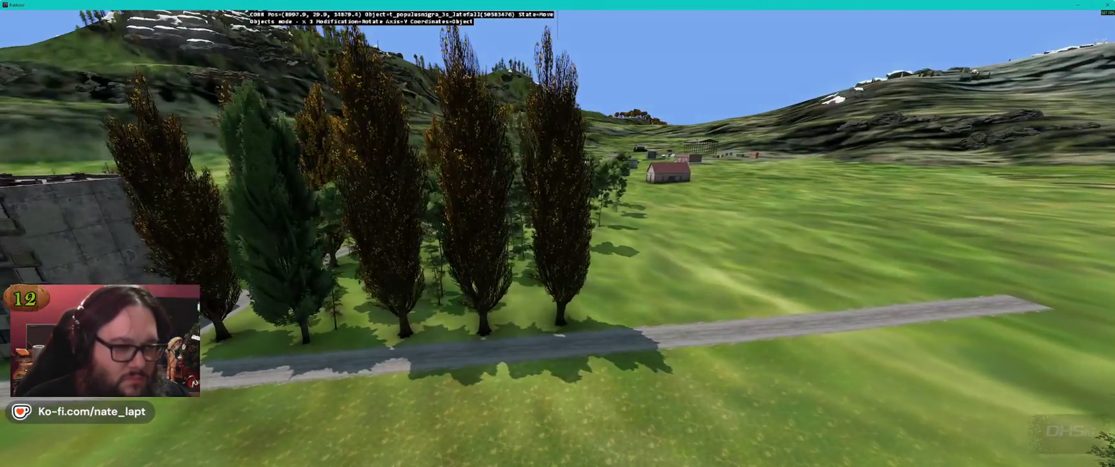
pyautogui.press('d')
pyautogui.press('w')
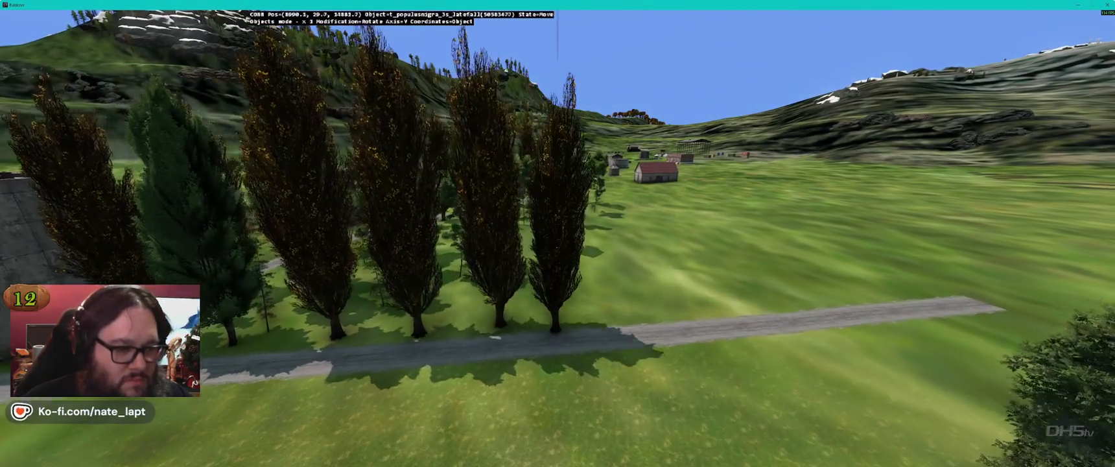
pyautogui.press('a')
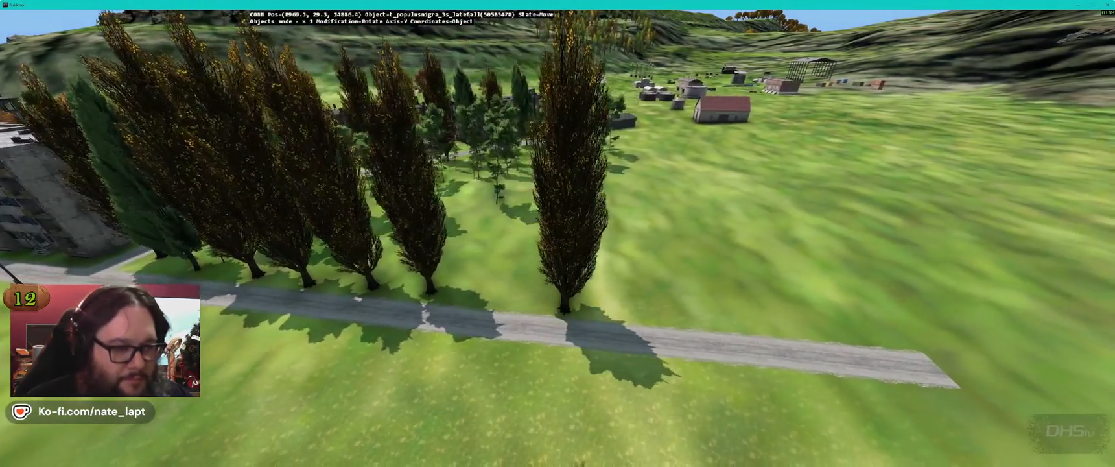
pyautogui.press('s')
pyautogui.press('w')
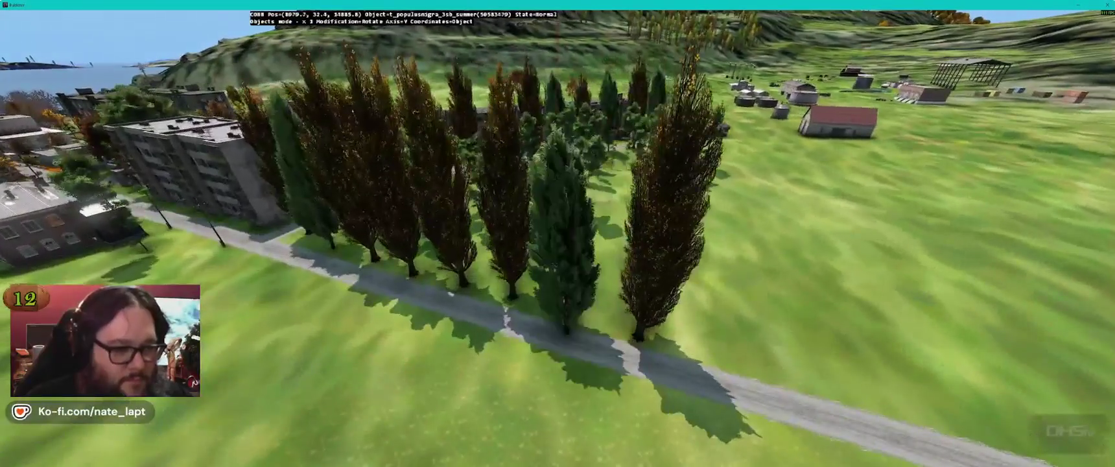
pyautogui.moveTo(557, 234); pyautogui.dragTo(557, 244)
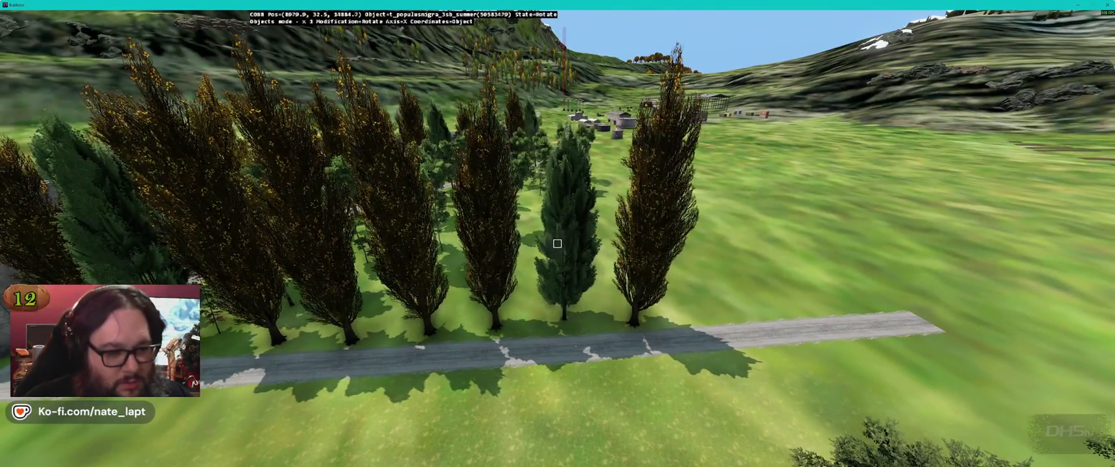
# Step: Move a poplar further along the row and check it beside the apartment blocks
pyautogui.press('w')
pyautogui.press('d')
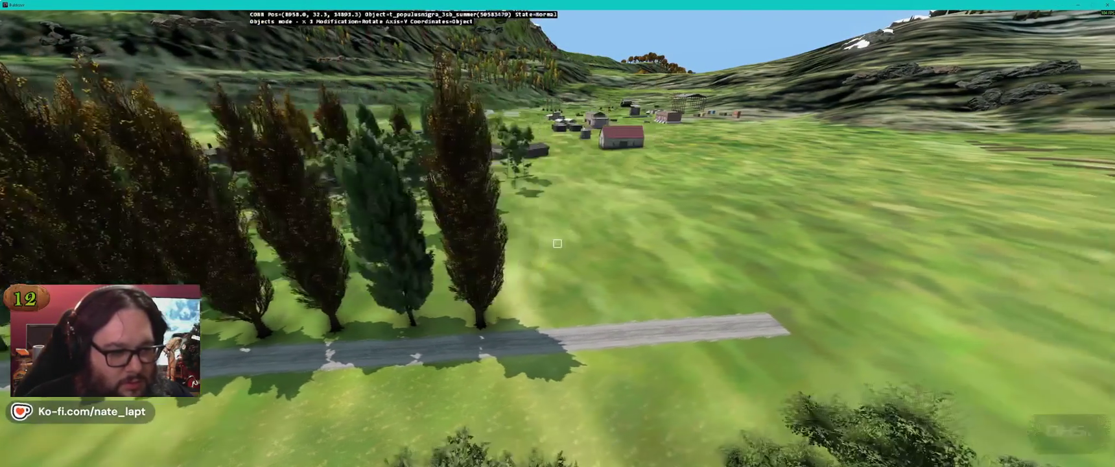
pyautogui.press('a')
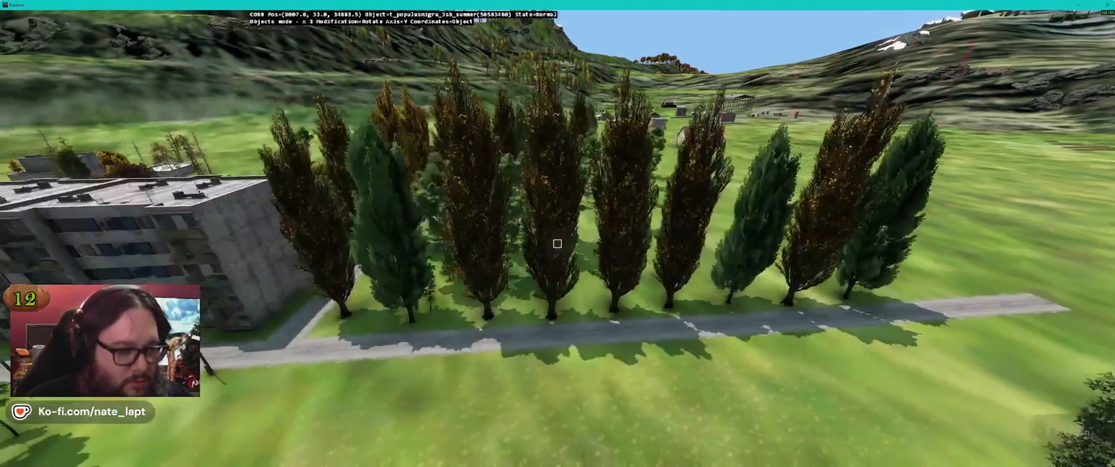
pyautogui.press('w')
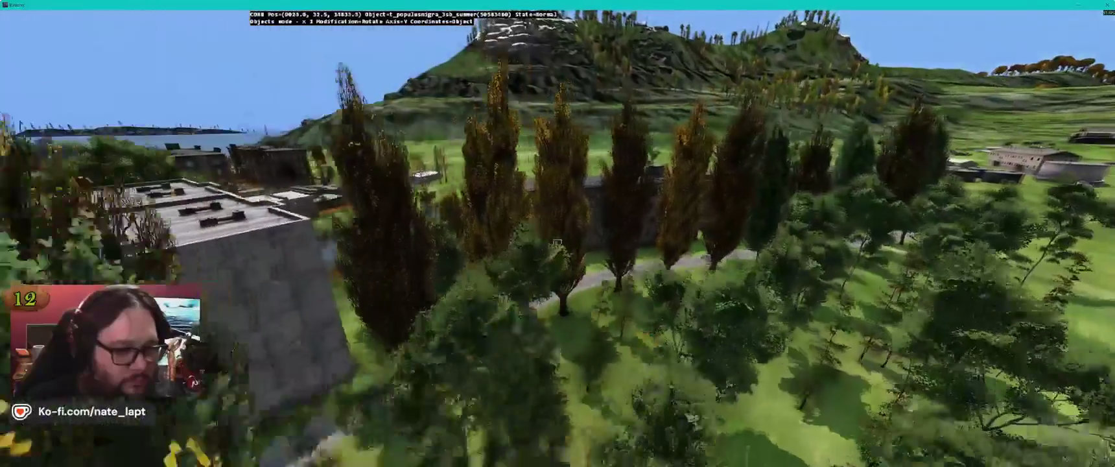
pyautogui.press('w')
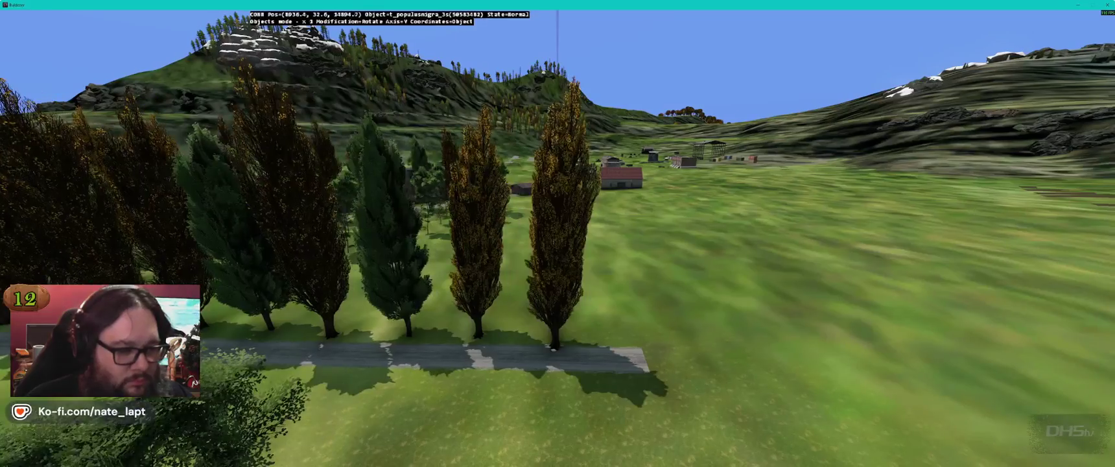
pyautogui.press('s')
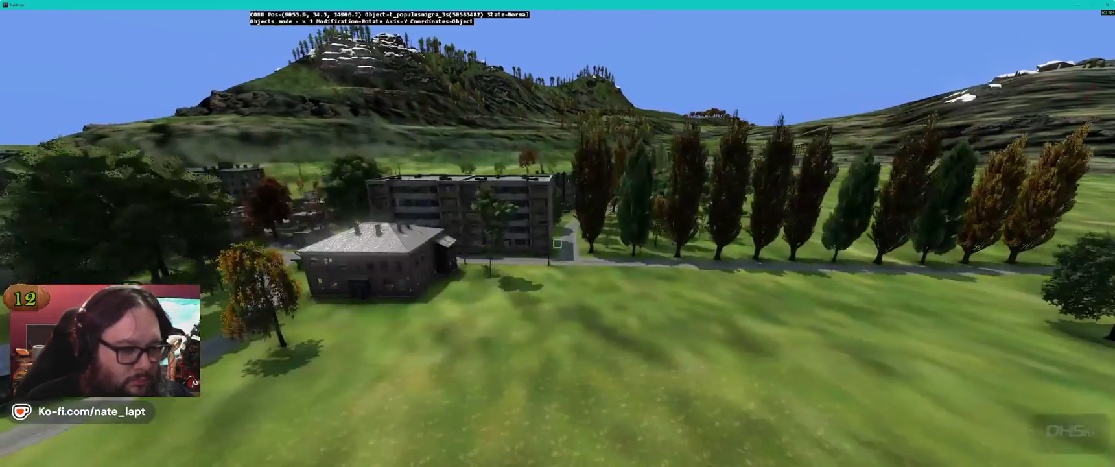
pyautogui.press('w')
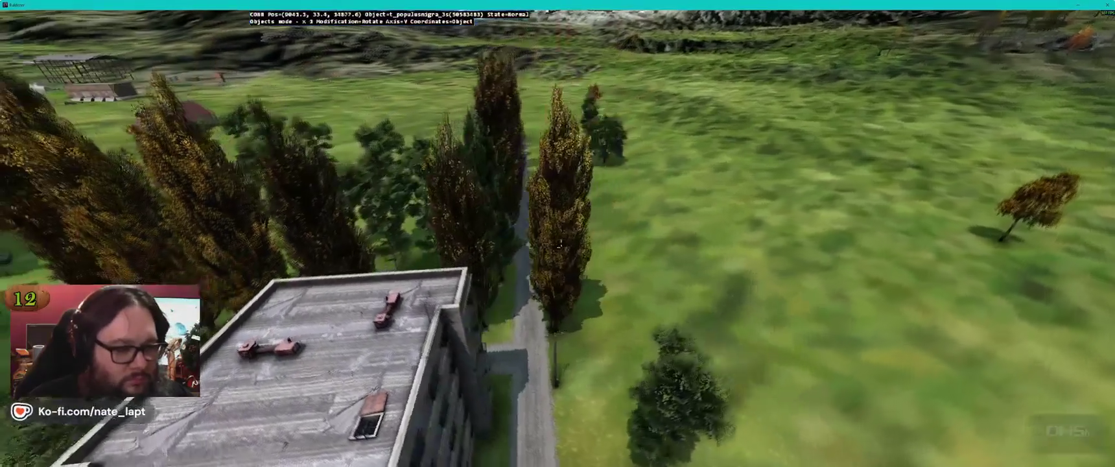
# Step: Shift another poplar along the road edge, recheck the rows, and return to Terrain Builder
pyautogui.press('w')
pyautogui.press('a')
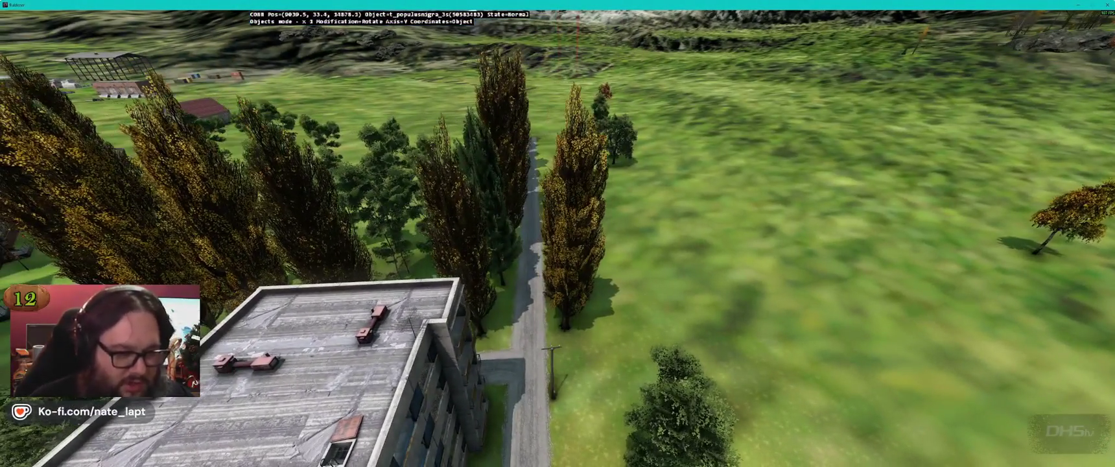
pyautogui.press('d')
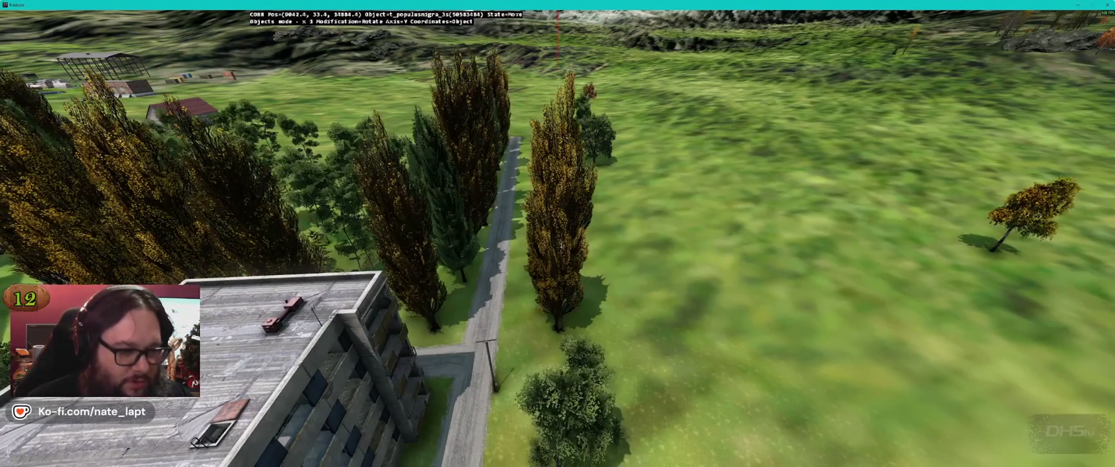
pyautogui.press('w')
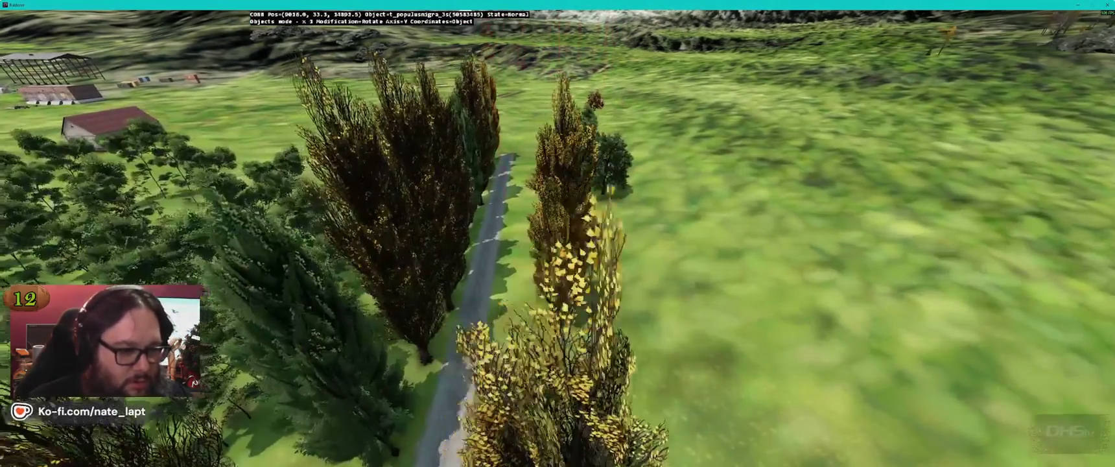
pyautogui.press('s')
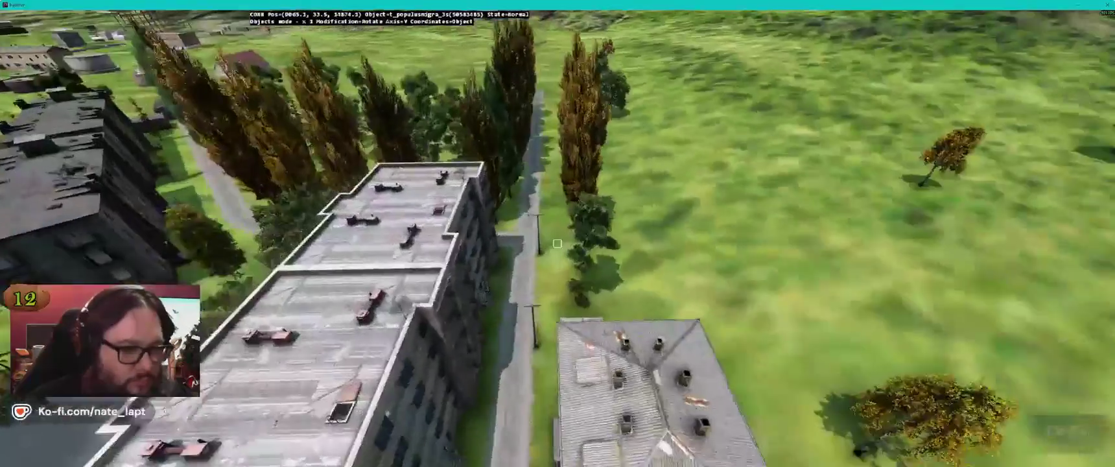
pyautogui.hotkey('alt', 'Tab')
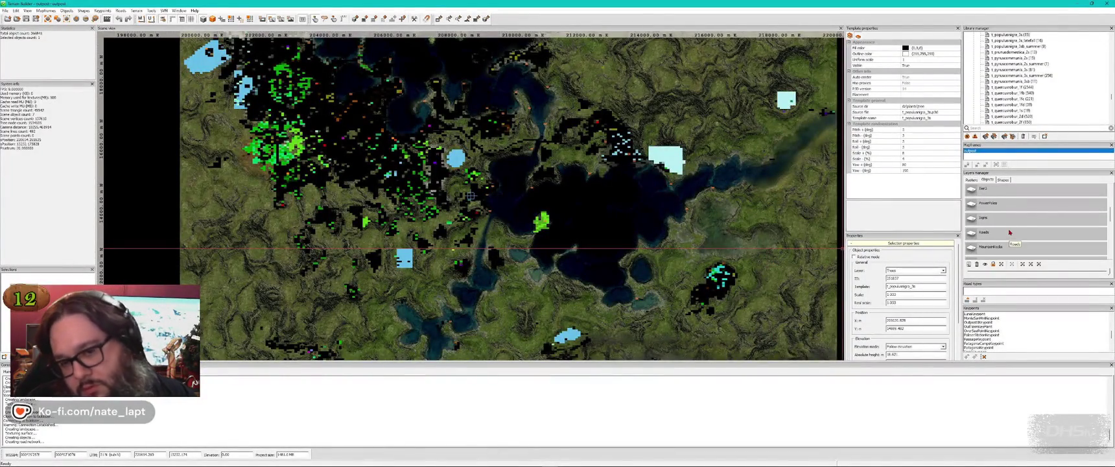
# Step: Pick up and rotate the power_pole_wood4 poles to stand along the road, then return to Terrain Builder
pyautogui.hotkey('alt', 'Tab')
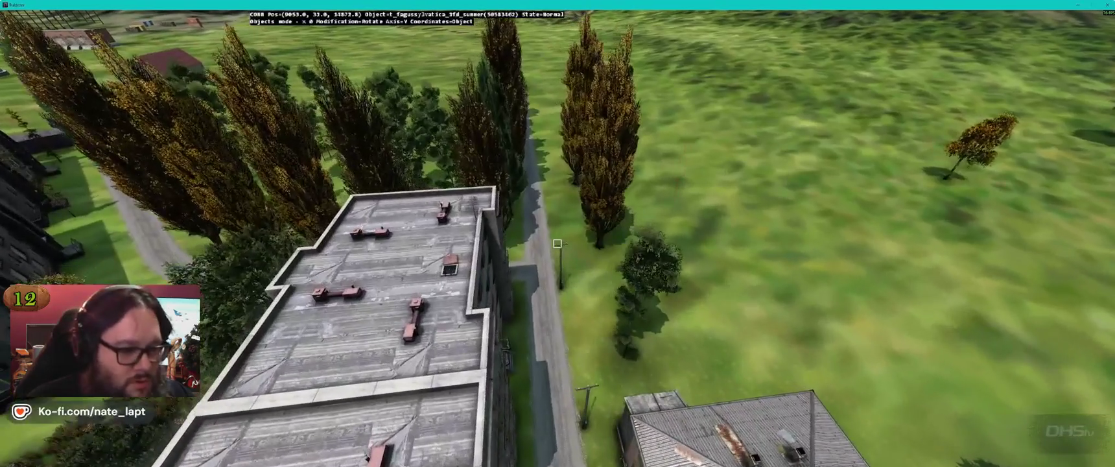
pyautogui.press('d')
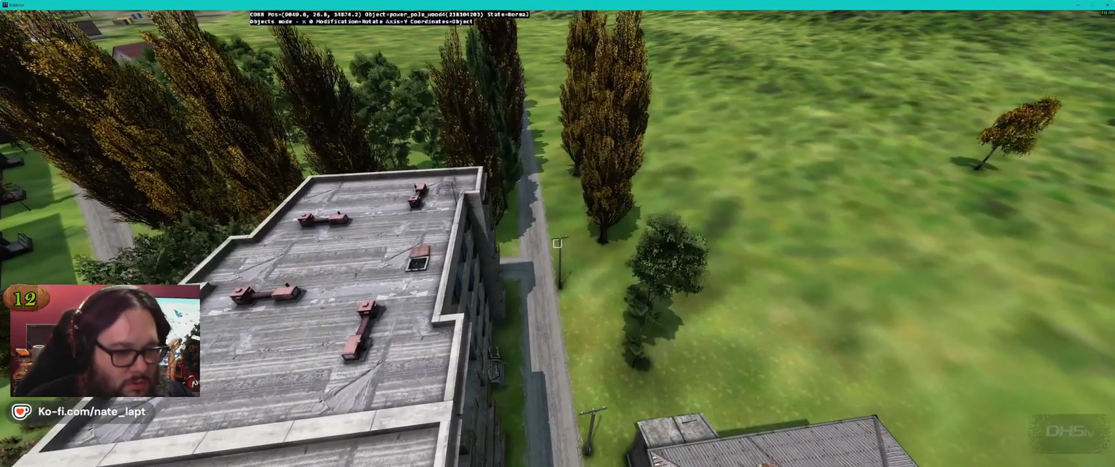
pyautogui.press('w')
pyautogui.press('w')
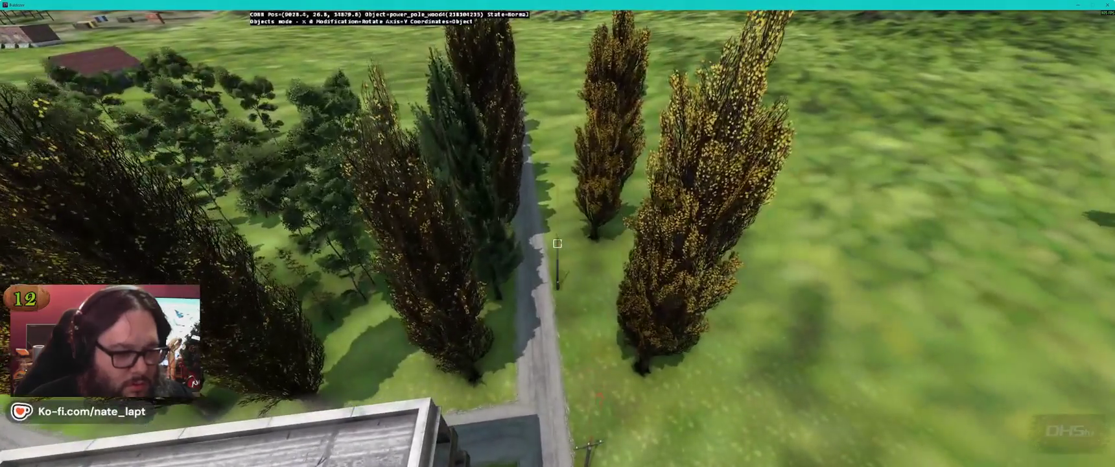
pyautogui.press('w')
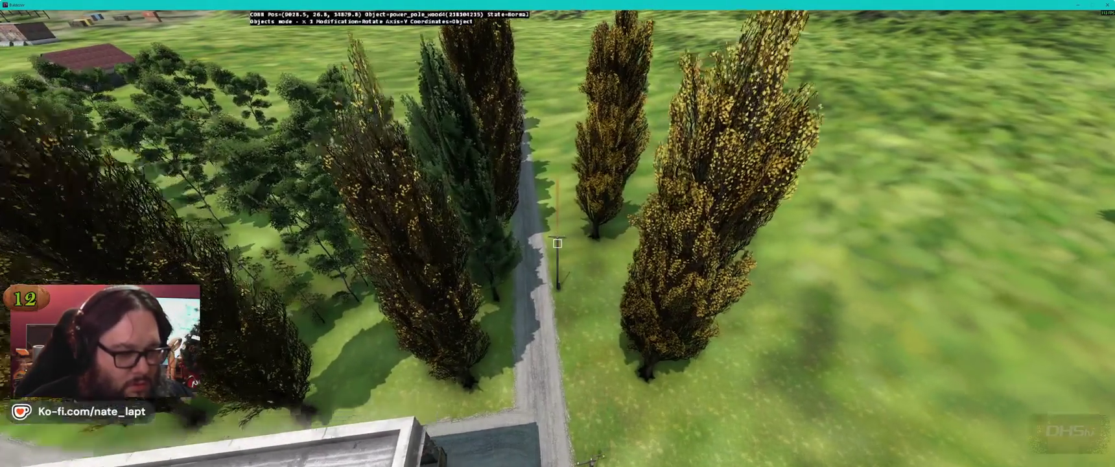
pyautogui.press('s')
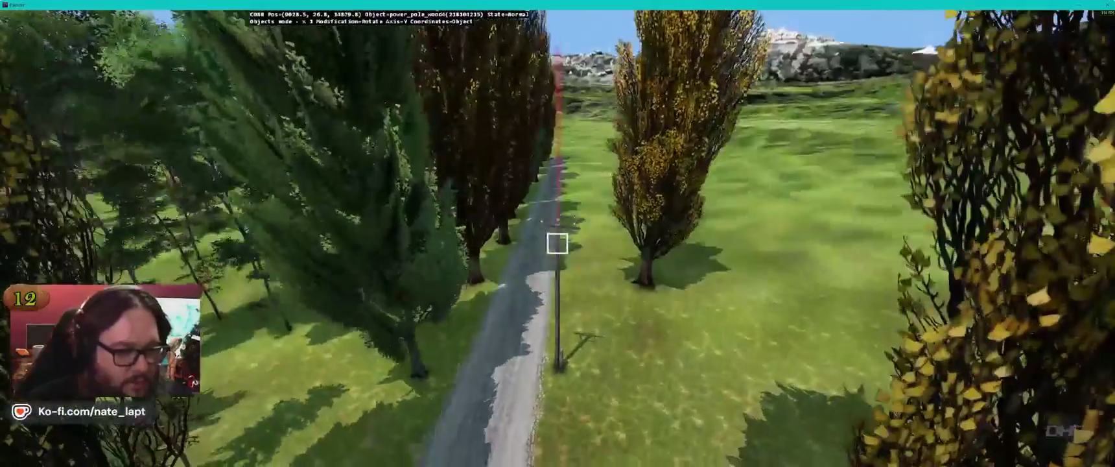
pyautogui.press('w')
pyautogui.press('r')
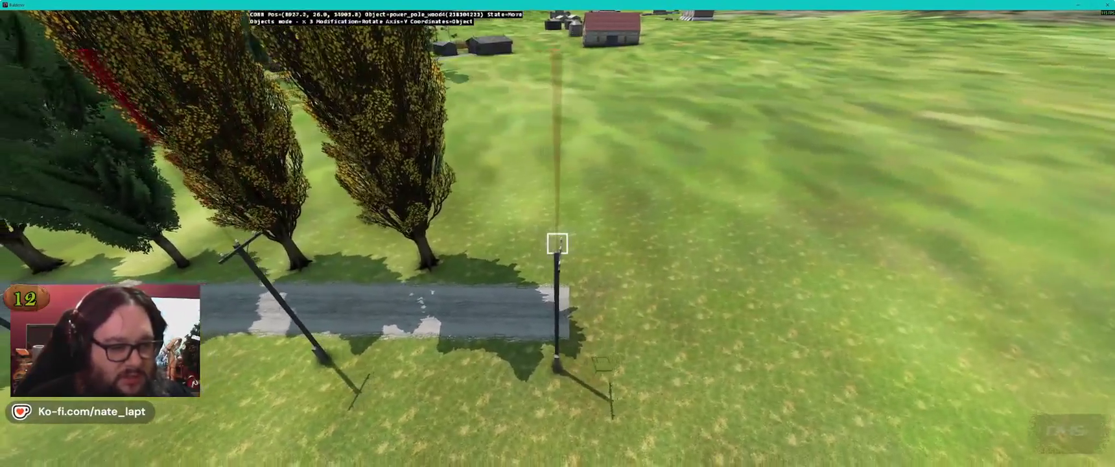
pyautogui.moveTo(557, 243); pyautogui.dragTo(557, 243)
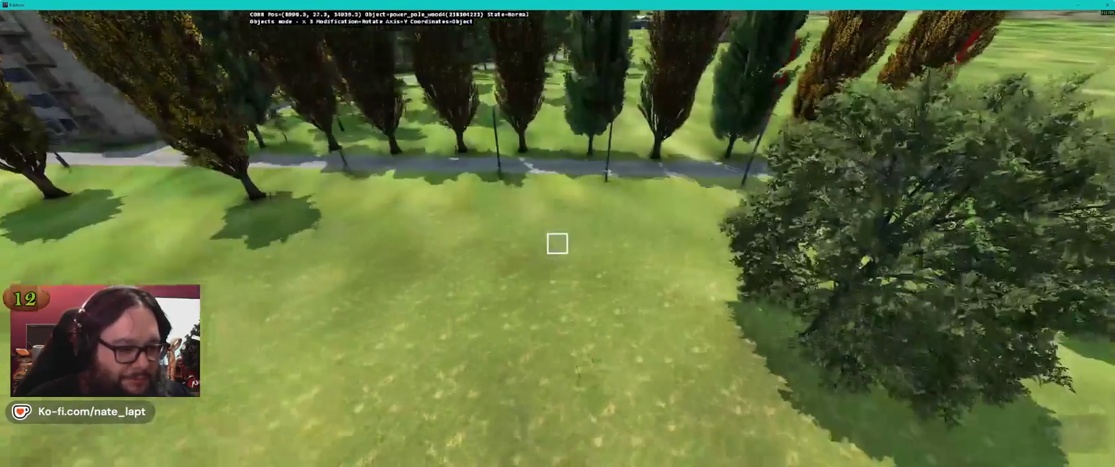
pyautogui.press('w')
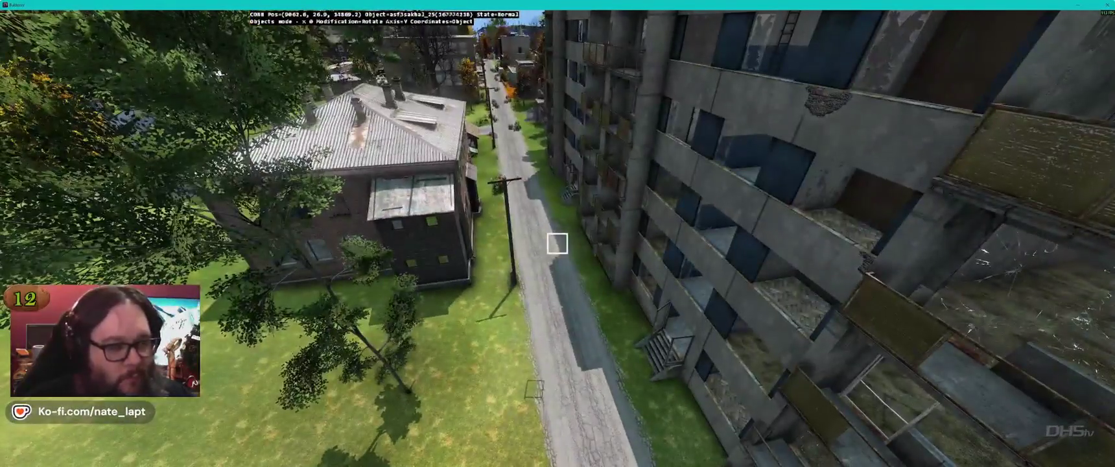
pyautogui.hotkey('alt', 'Tab')
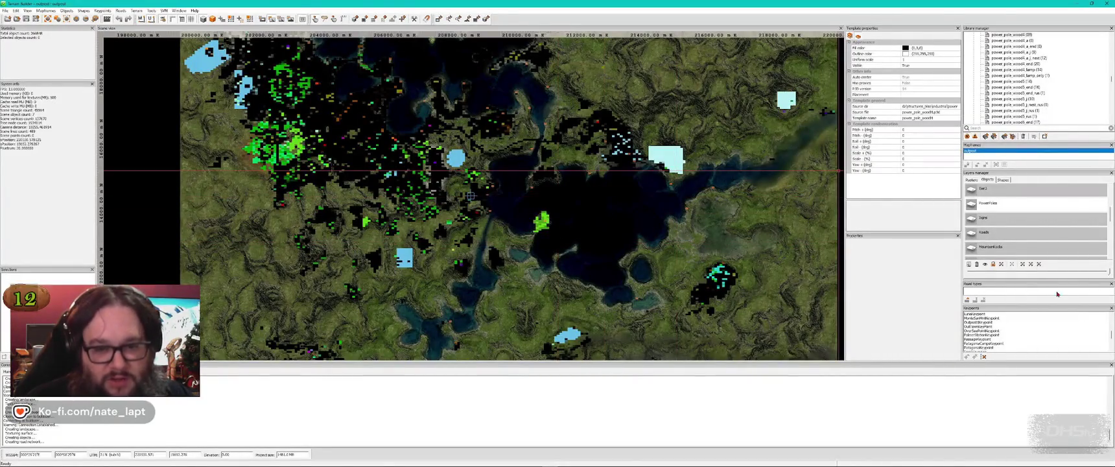
# Step: Scroll the Layers manager, inspect the trees over the apartment block in Buldozer, and come back
pyautogui.scroll(-1, 1027, 227)
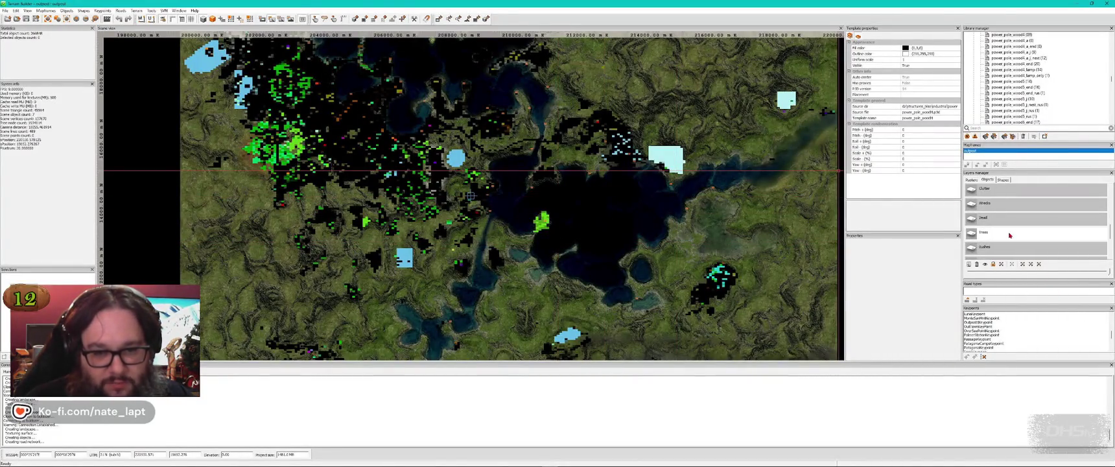
pyautogui.hotkey('alt', 'Tab')
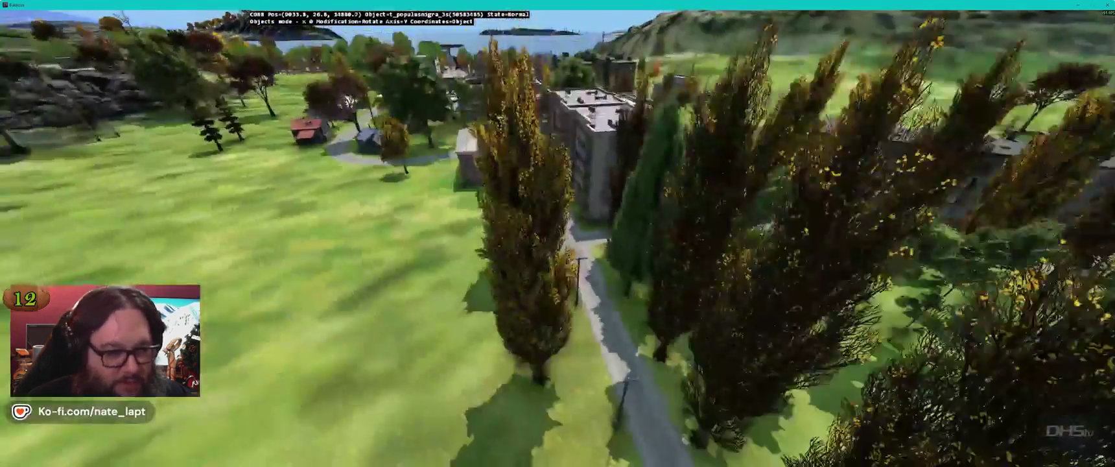
pyautogui.press('w')
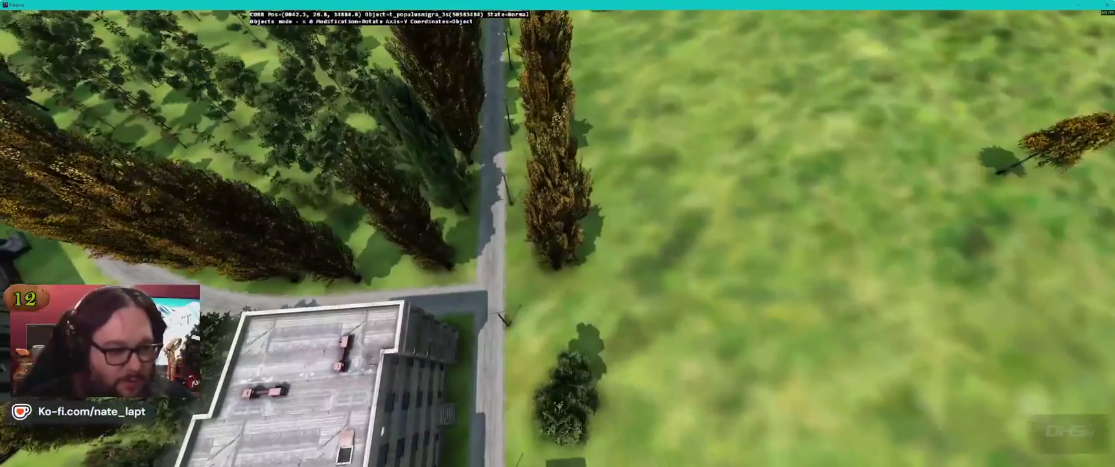
pyautogui.press('s')
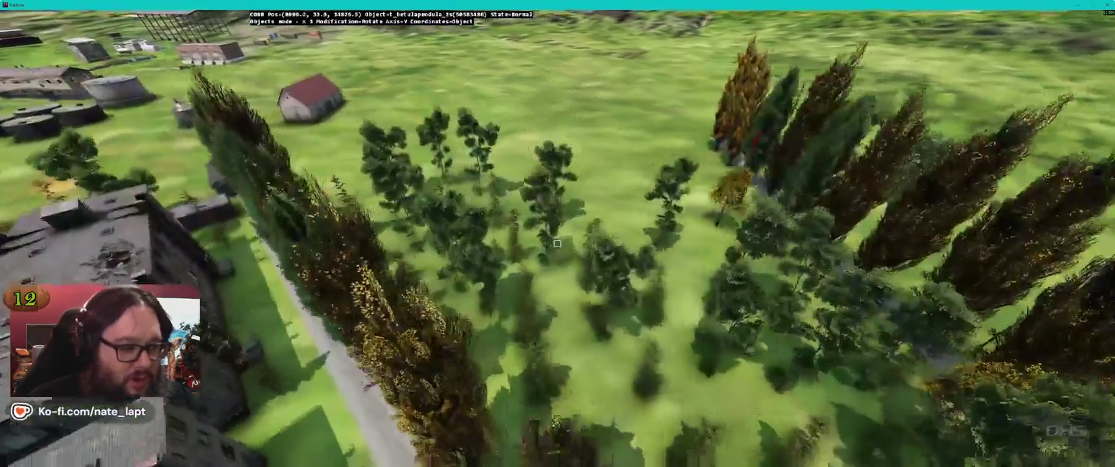
pyautogui.hotkey('alt', 'Tab')
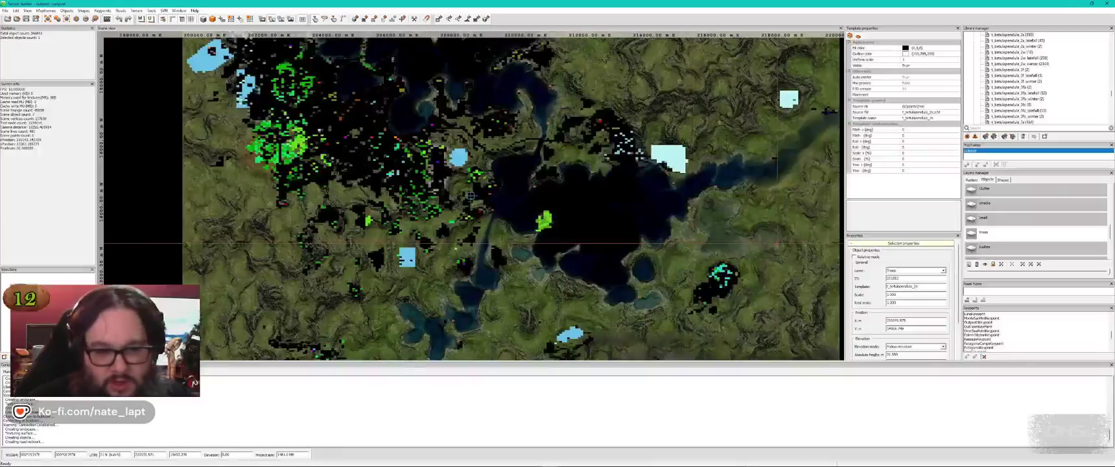
# Step: Enter 6 degrees for the birch template's random pitch and roll ranges
pyautogui.hotkey('alt', 'Tab')
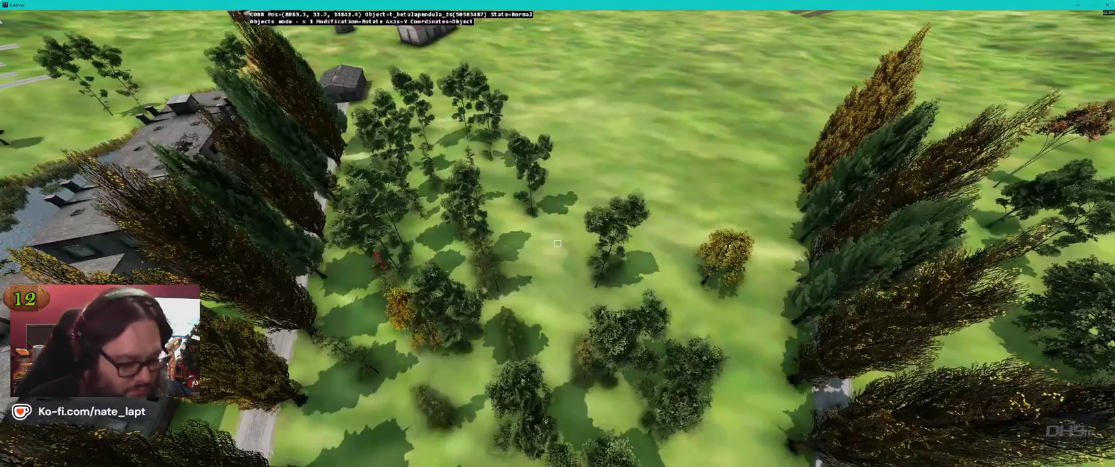
pyautogui.hotkey('alt', 'Tab')
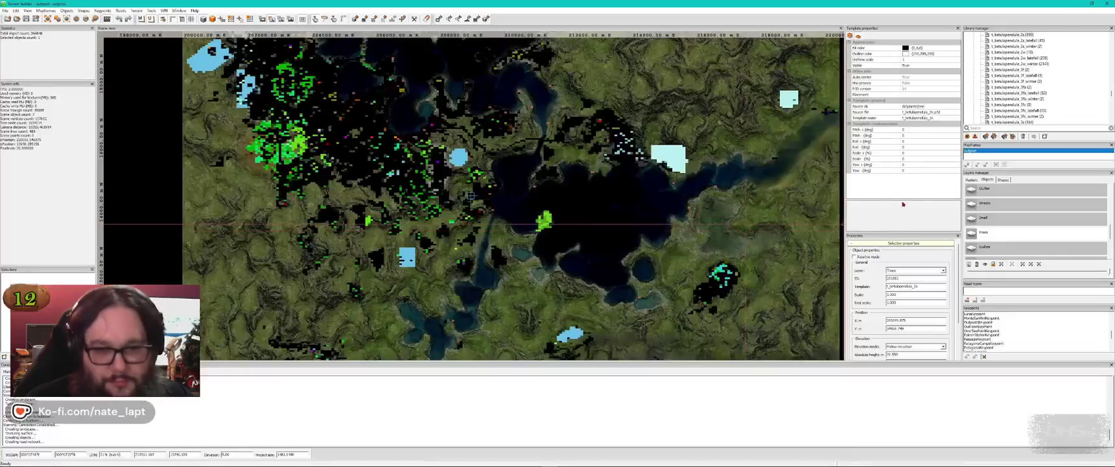
pyautogui.write('6')
pyautogui.press('Down')
pyautogui.write('6')
pyautogui.press('Down')
pyautogui.write('6')
pyautogui.press('Down')
pyautogui.write('6')
pyautogui.press('Down')
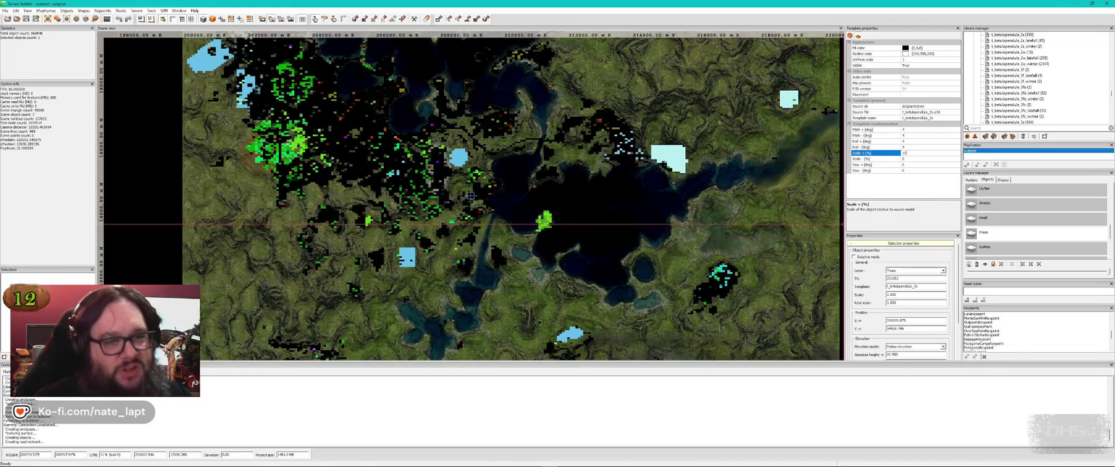
# Step: Set Scale+ 15, Scale− 6 and Yaw+ 77, then preview the birches in Buldozer
pyautogui.press('Tab')
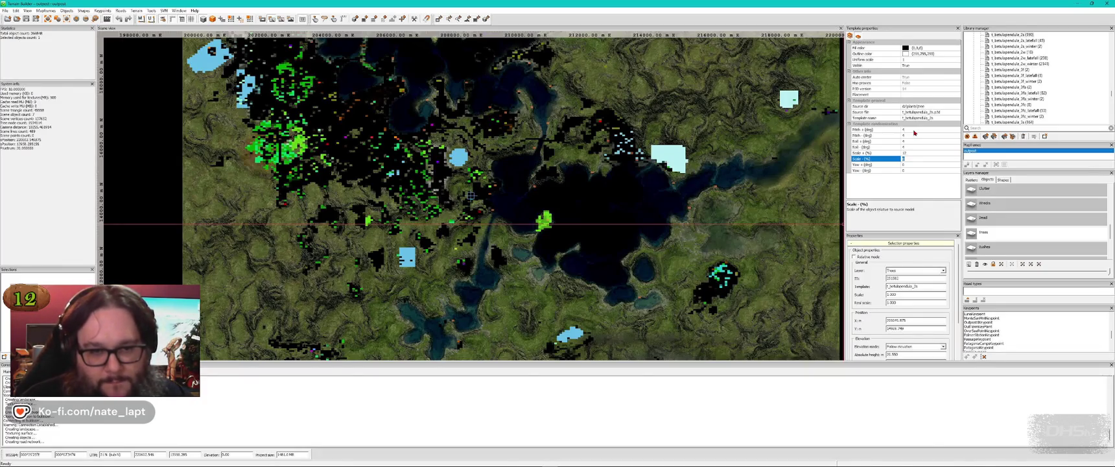
pyautogui.press('Tab')
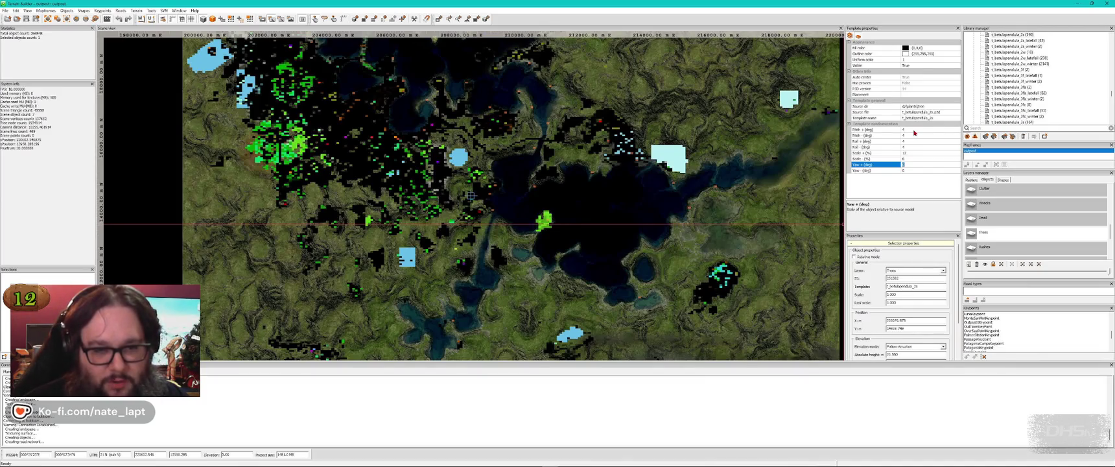
pyautogui.press('Tab')
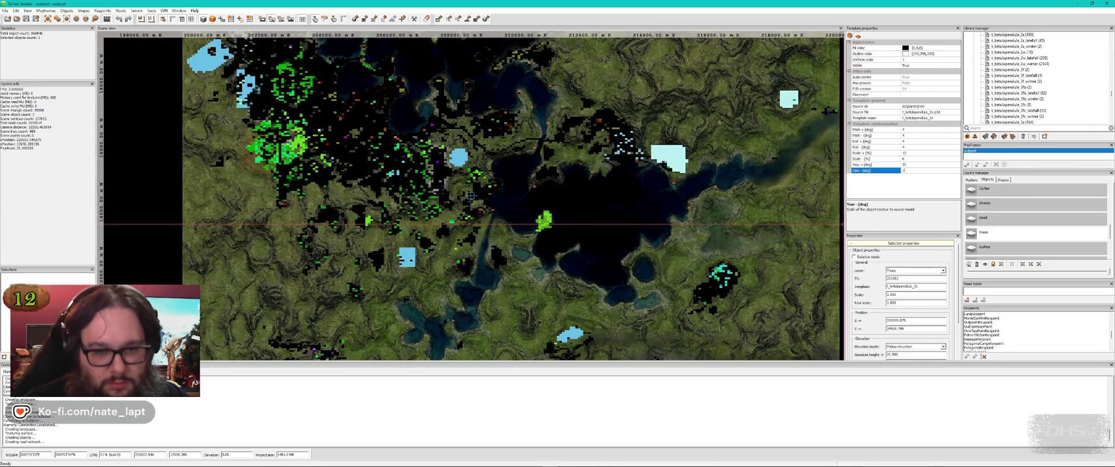
pyautogui.hotkey('alt', 'Tab')
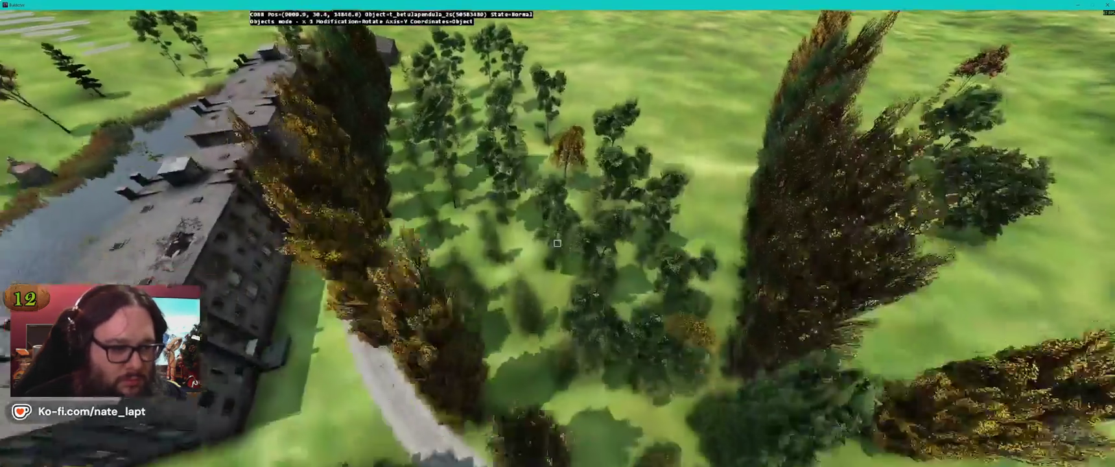
pyautogui.press('s')
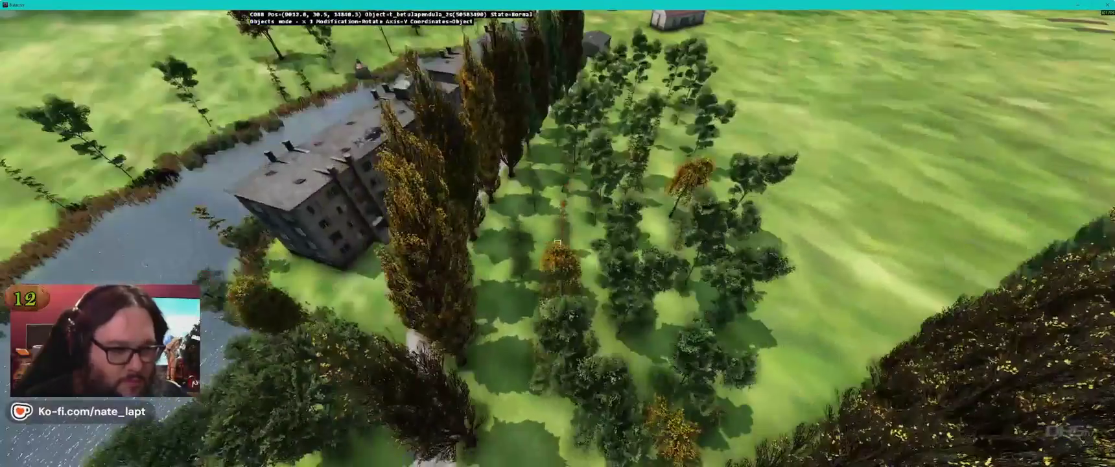
pyautogui.press('s')
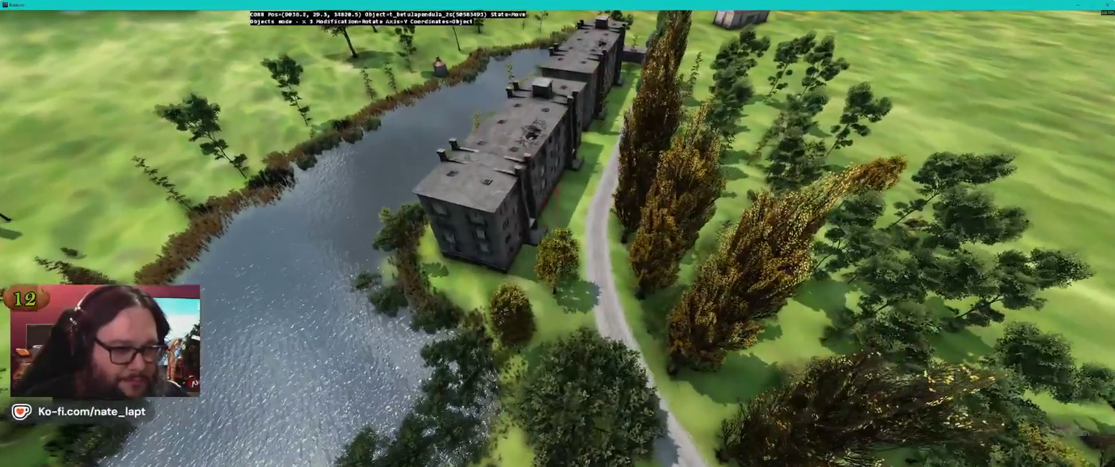
pyautogui.hotkey('alt', 'Tab')
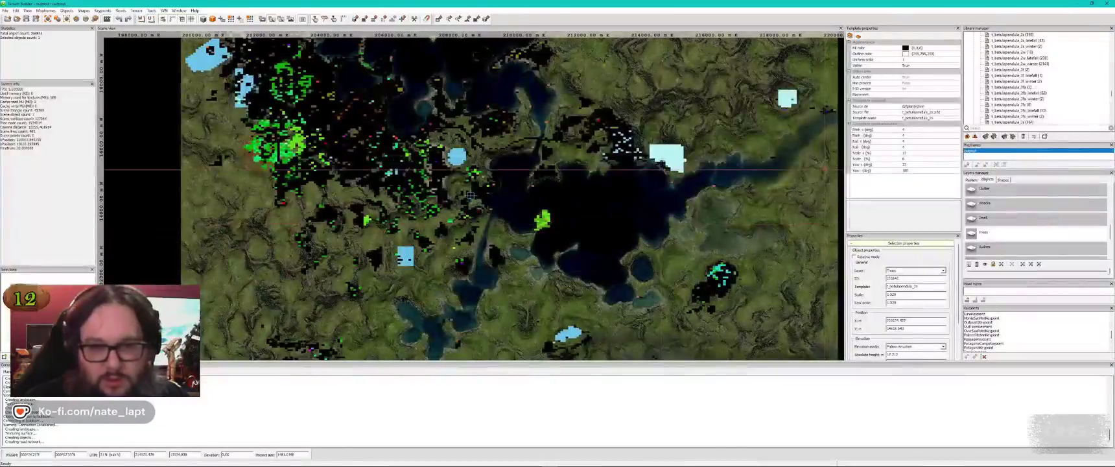
# Step: Lower the random Pitch and Roll values to 3 degrees and switch to Buldozer
pyautogui.click(912, 129)
pyautogui.write('3')
pyautogui.press('Down')
pyautogui.write('3')
pyautogui.press('Down')
pyautogui.write('3')
pyautogui.press('Down')
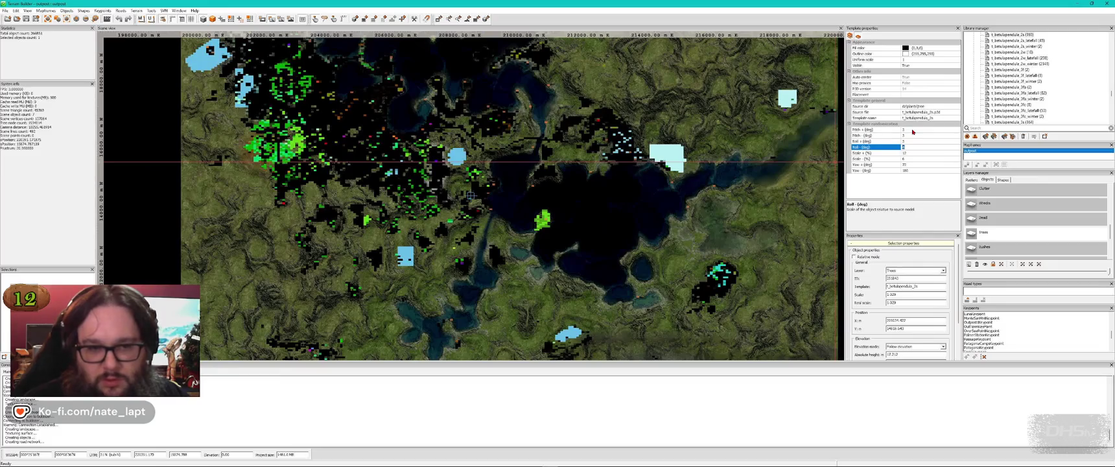
pyautogui.hotkey('alt', 'Tab')
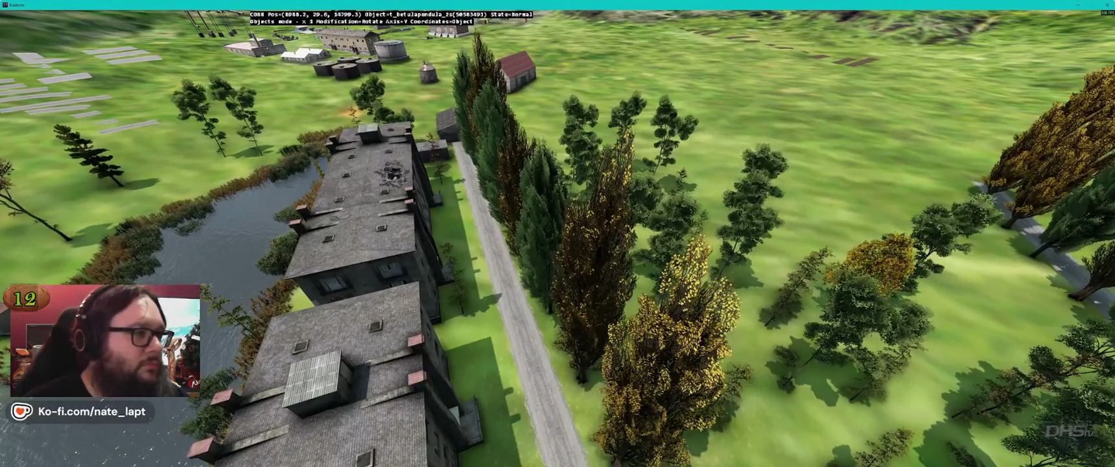
# Step: Fly from the red-roofed house over the tree rows toward the pond
pyautogui.press('w')
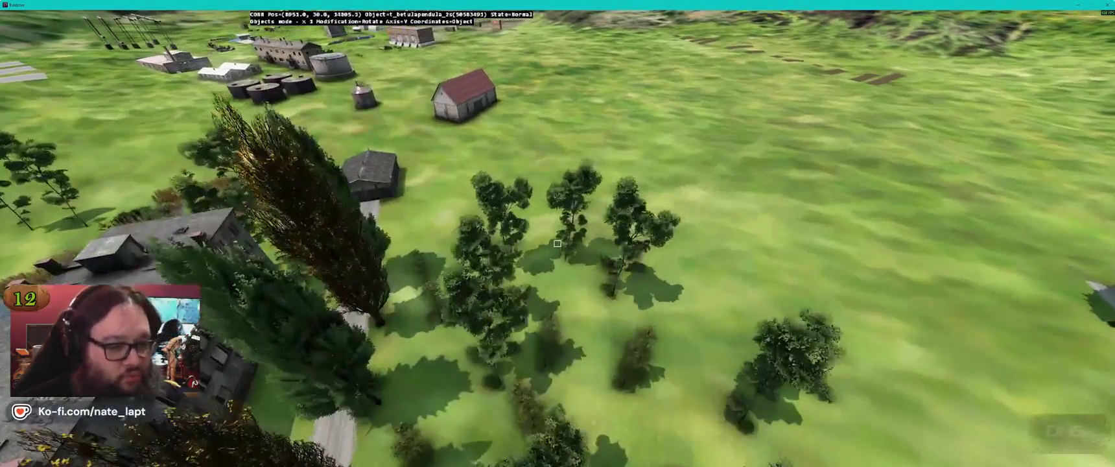
pyautogui.press('w')
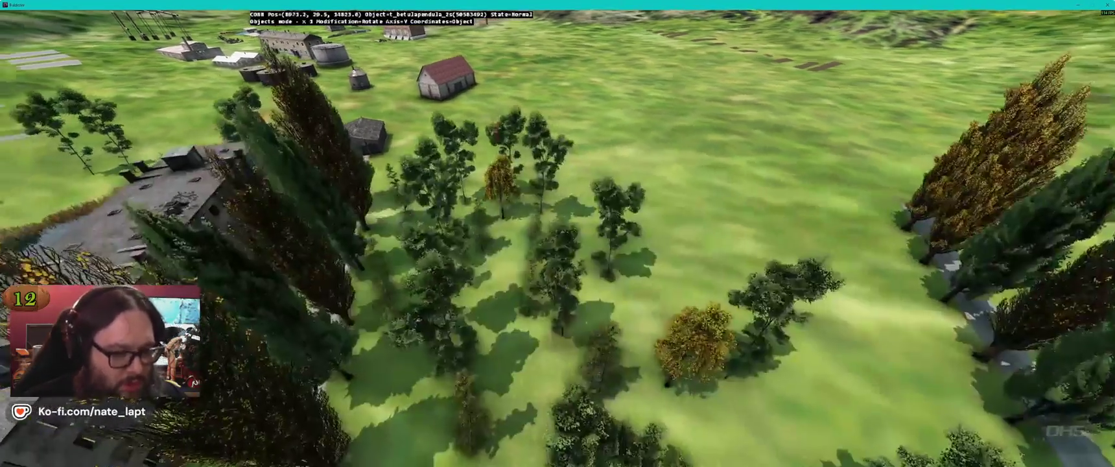
pyautogui.press('w')
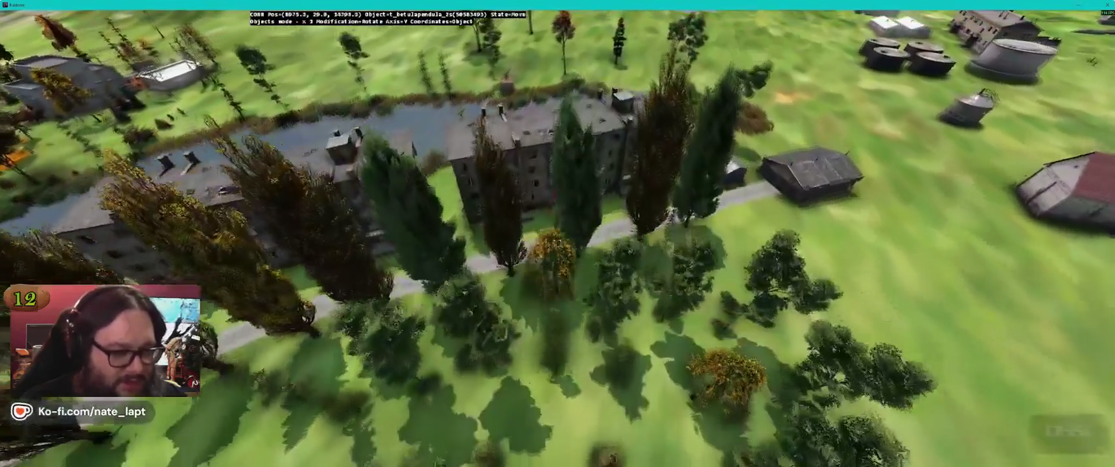
pyautogui.press('w')
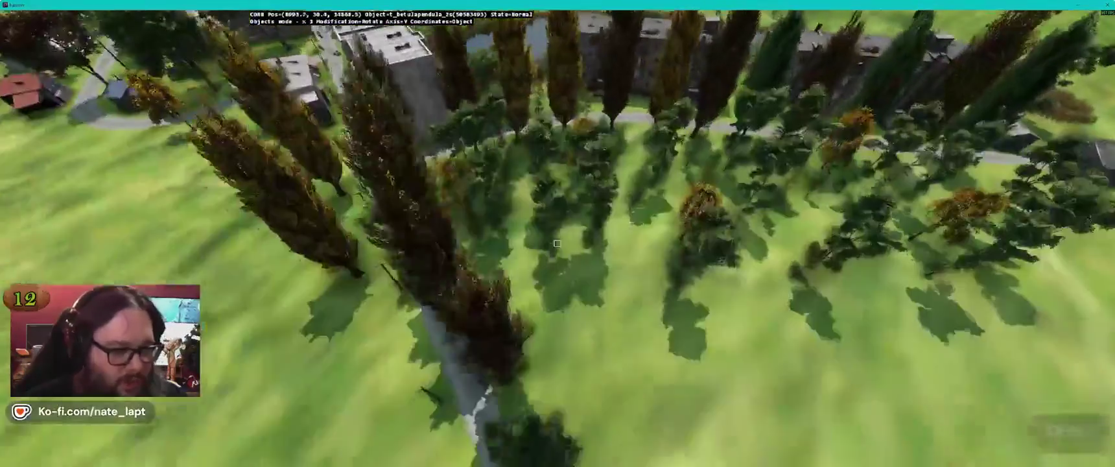
pyautogui.press('w')
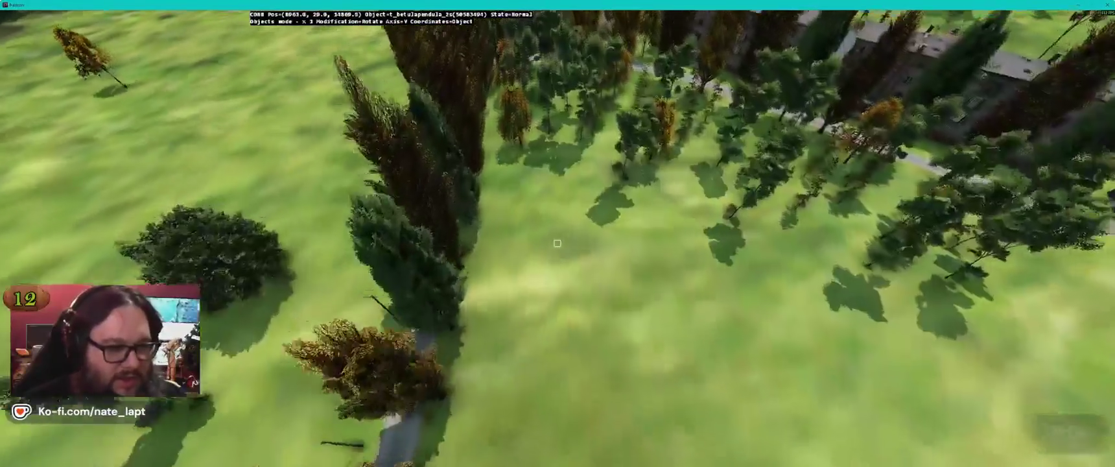
pyautogui.press('w')
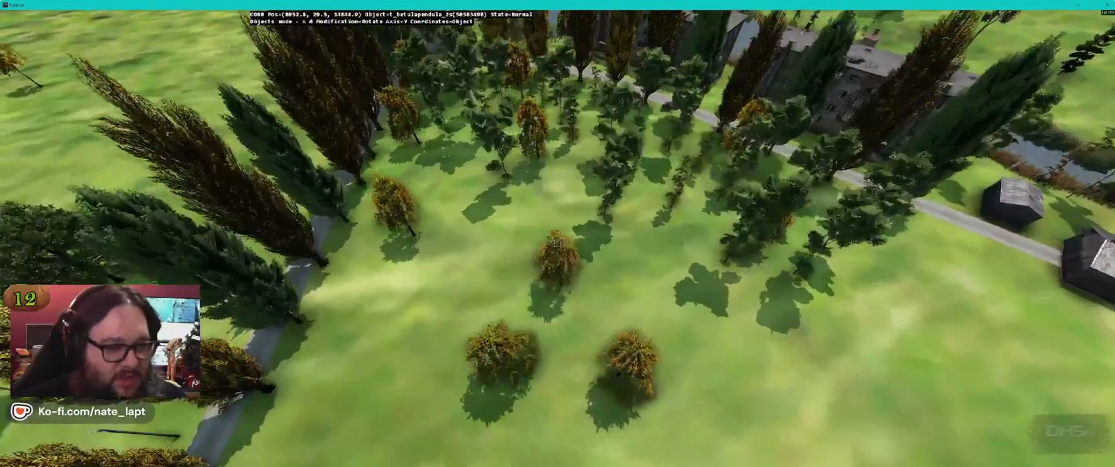
pyautogui.press('w')
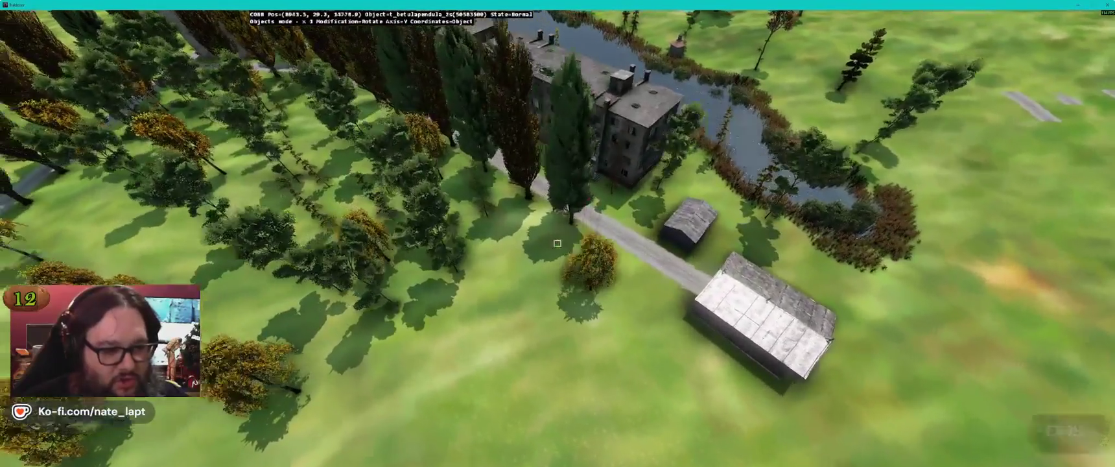
pyautogui.press('w')
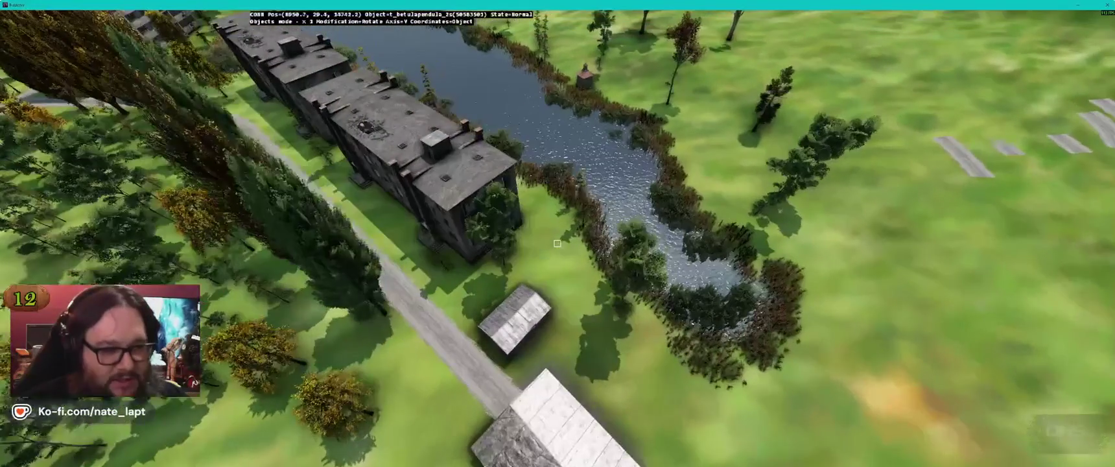
pyautogui.press('w')
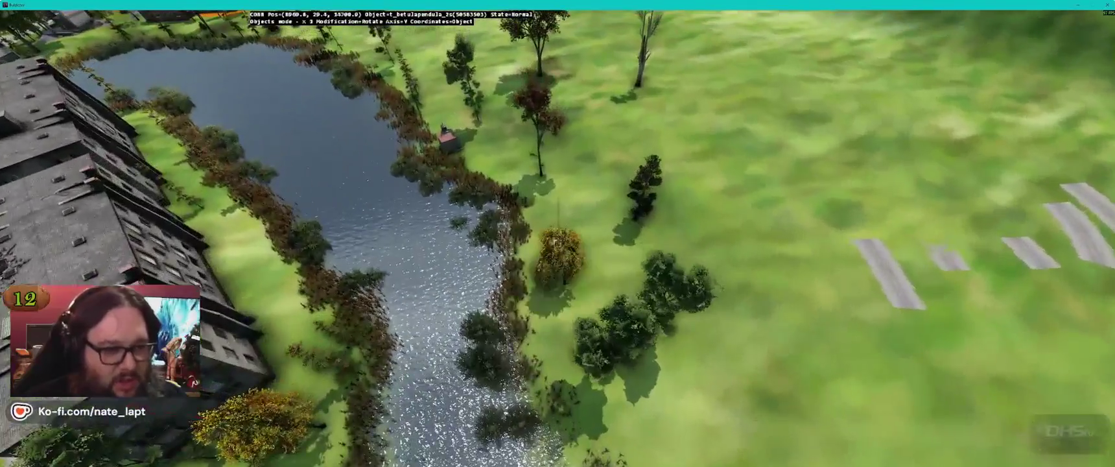
# Step: Circle over the pond to the village houses, road and tree grove, then return to Terrain Builder
pyautogui.press('w')
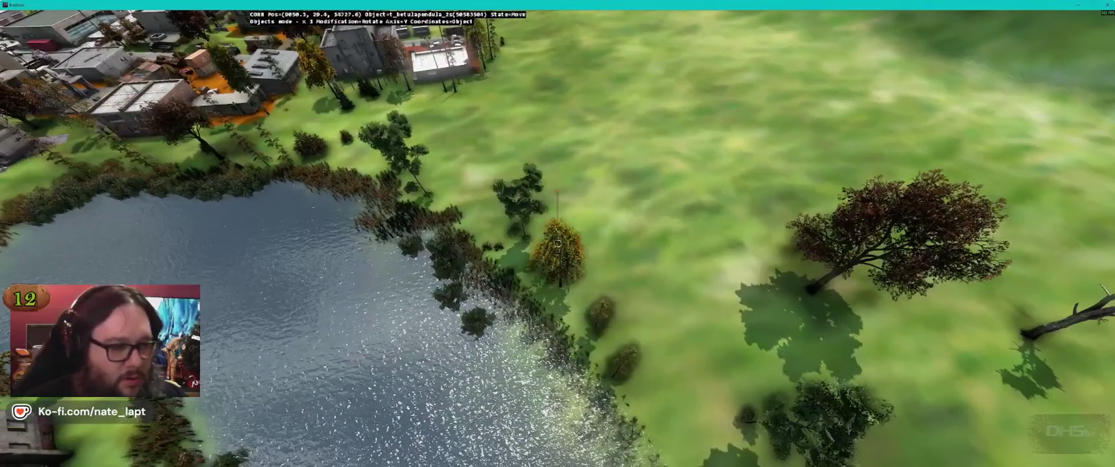
pyautogui.press('w')
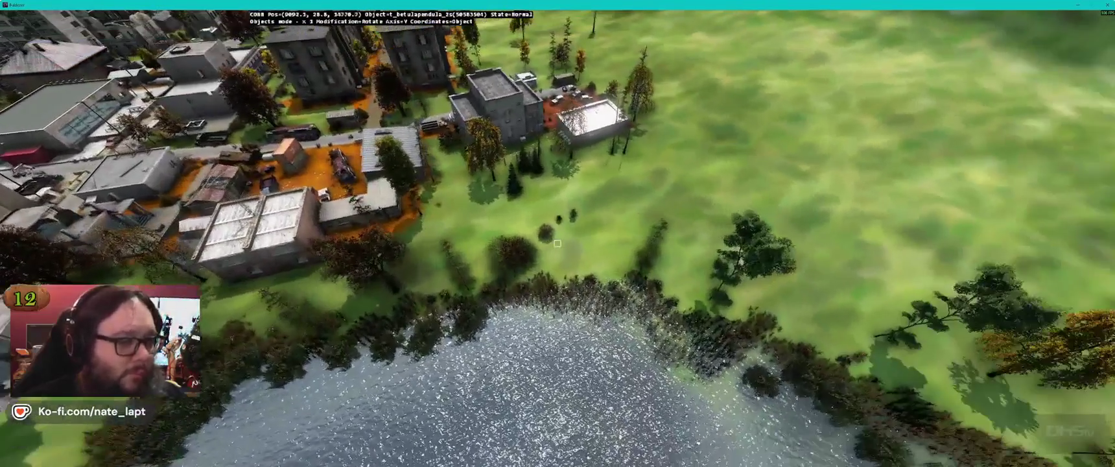
pyautogui.press('w')
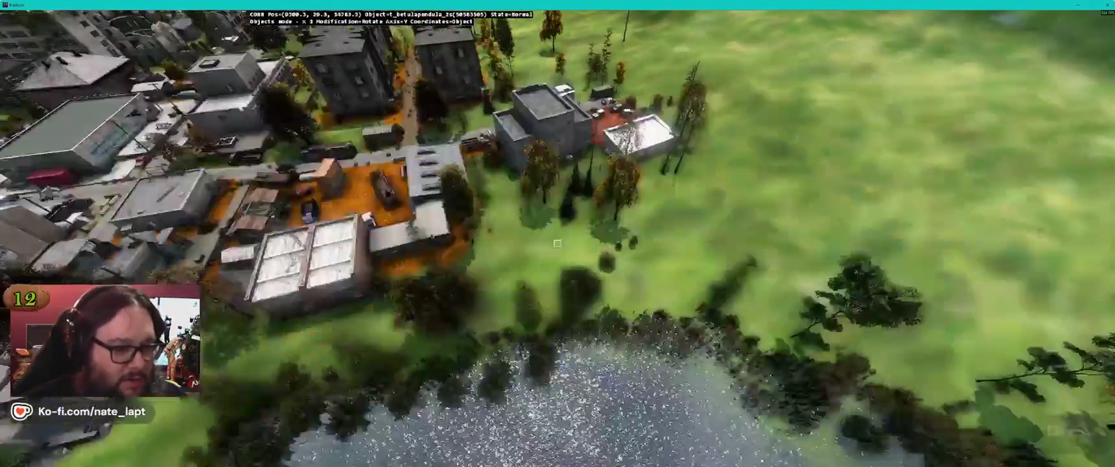
pyautogui.press('w')
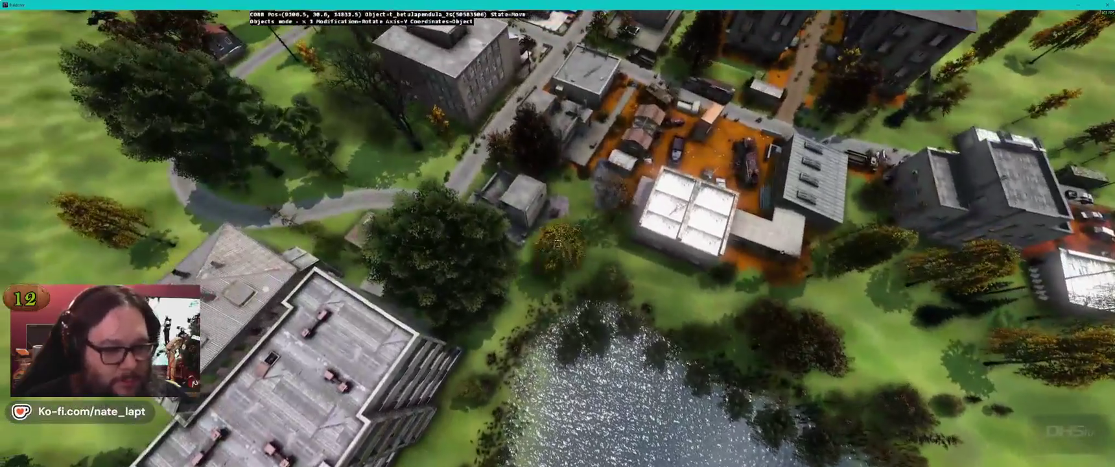
pyautogui.press('w')
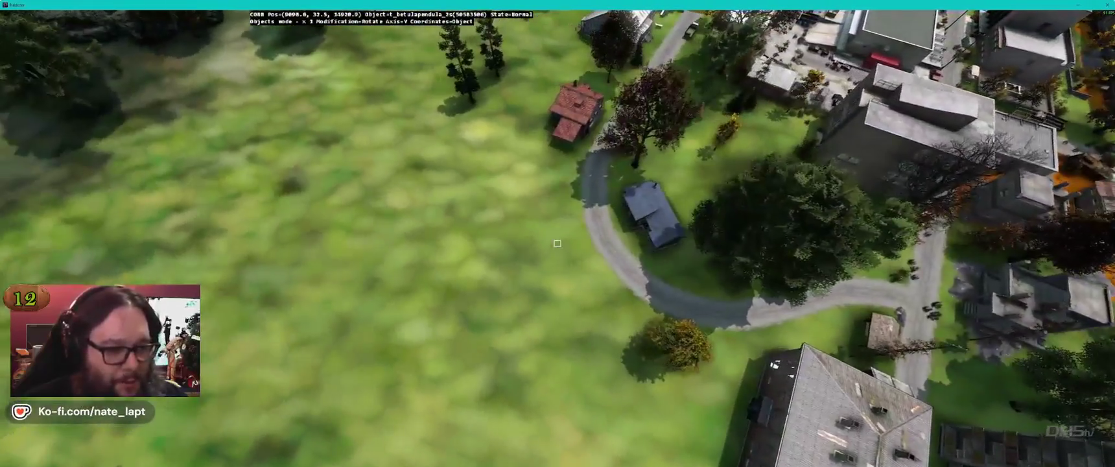
pyautogui.press('w')
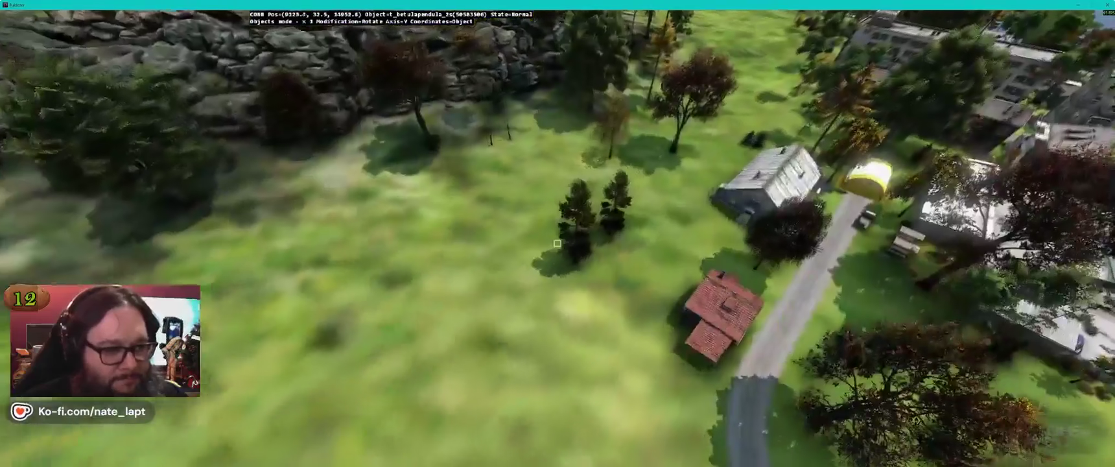
pyautogui.press('w')
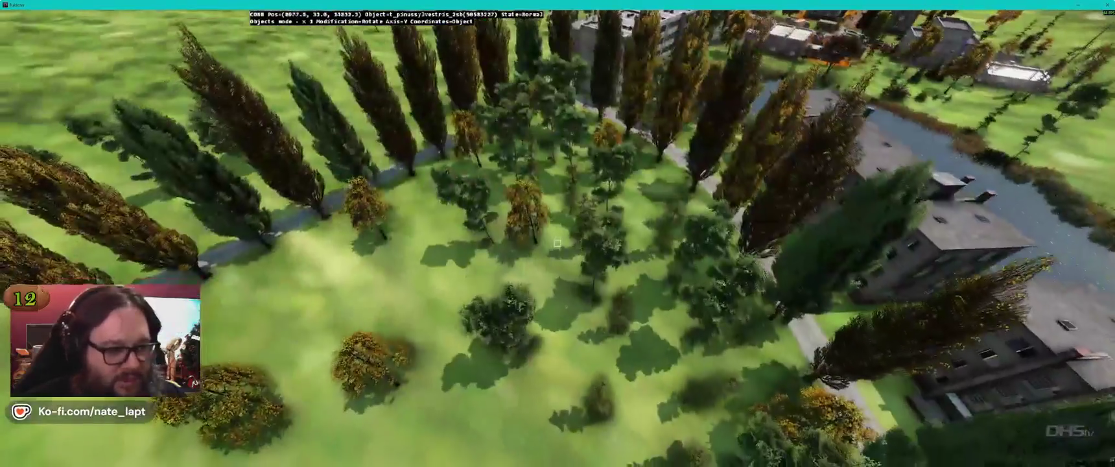
pyautogui.hotkey('alt', 'Tab')
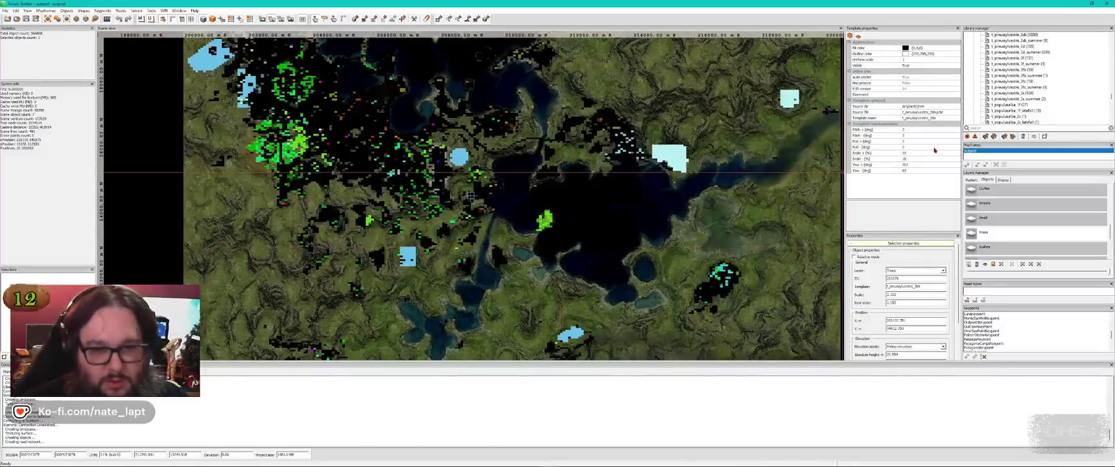
# Step: Back in Buldozer, circle and look down over the mixed tree grove, then fly over the town
pyautogui.hotkey('alt', 'Tab')
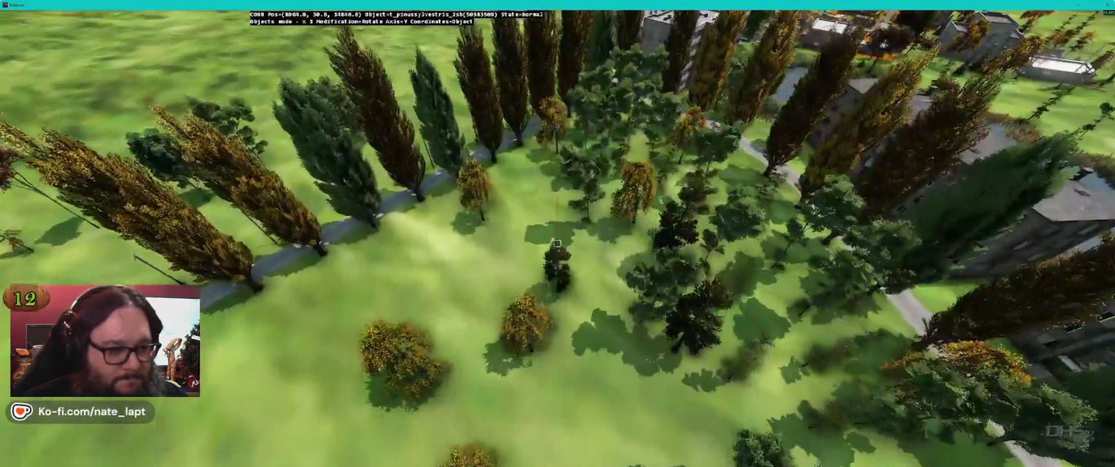
pyautogui.press('w')
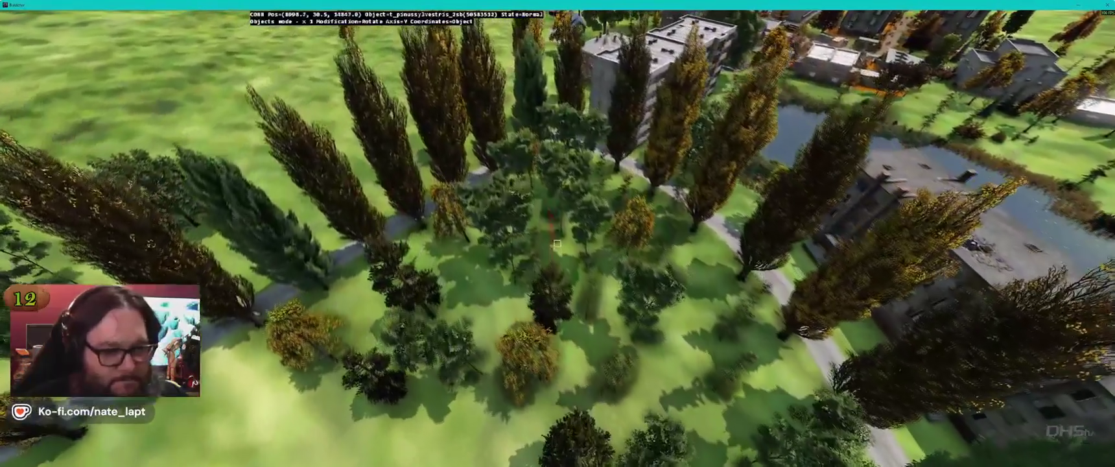
pyautogui.press('w')
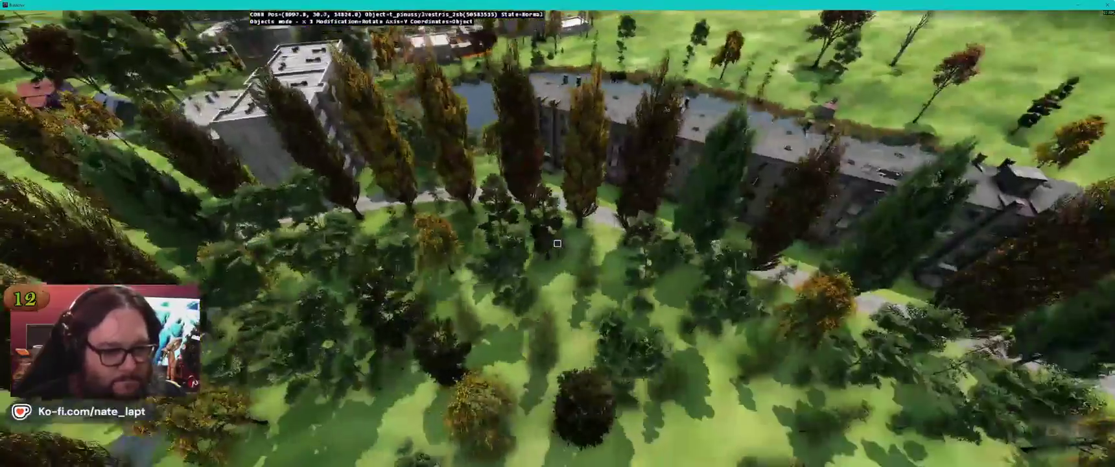
pyautogui.press('w')
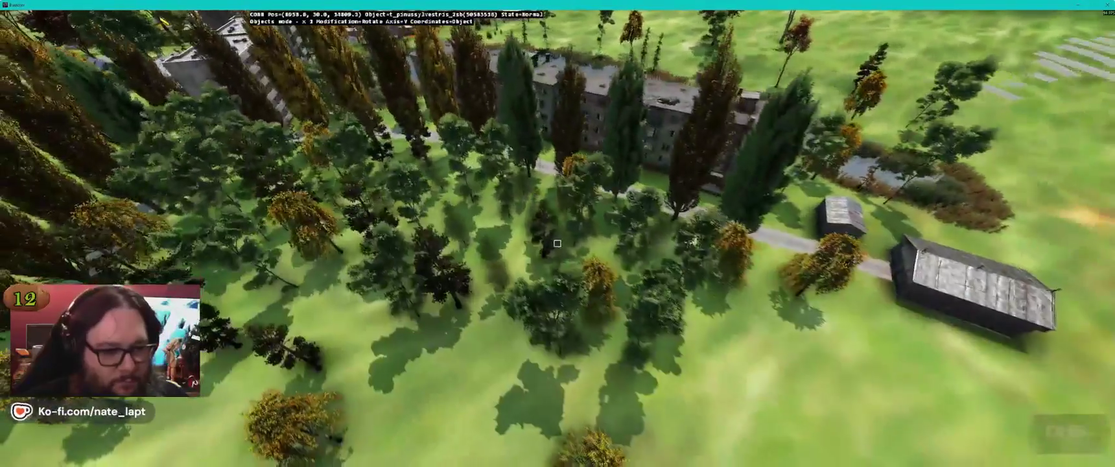
pyautogui.press('w')
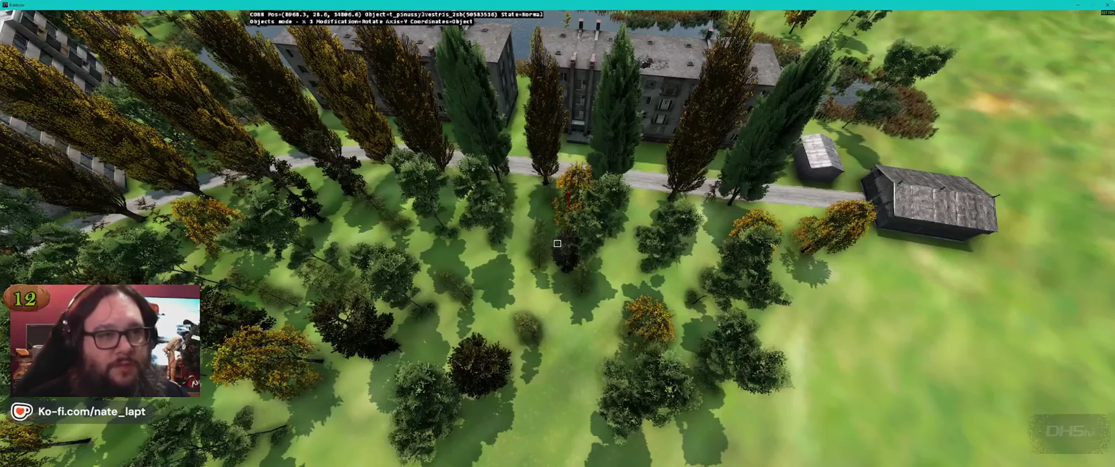
pyautogui.press('w')
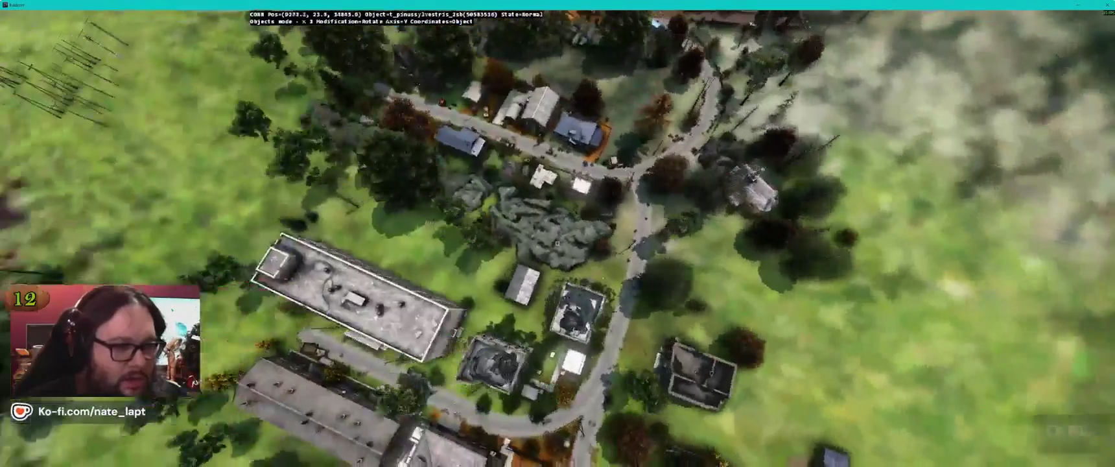
# Step: Fly along the waterside road and over the town to the houses further along
pyautogui.press('w')
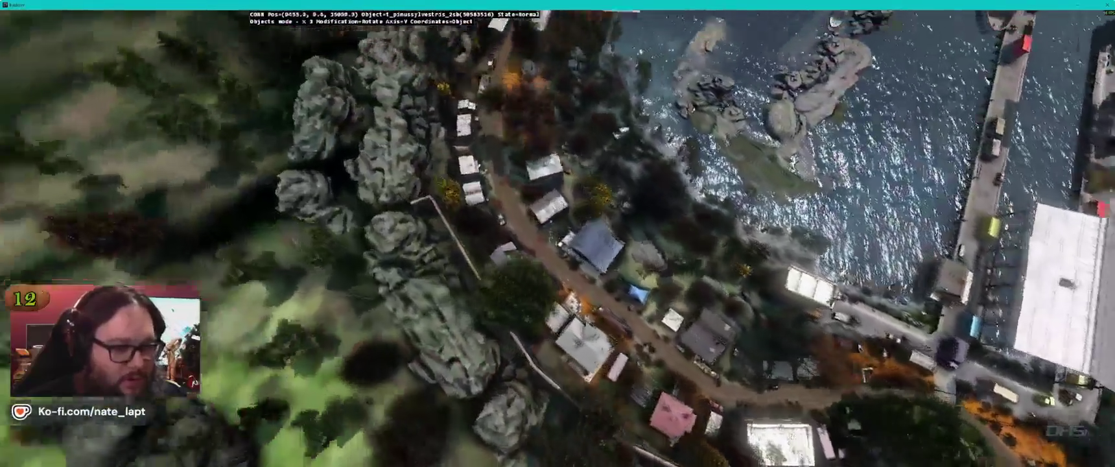
pyautogui.press('w')
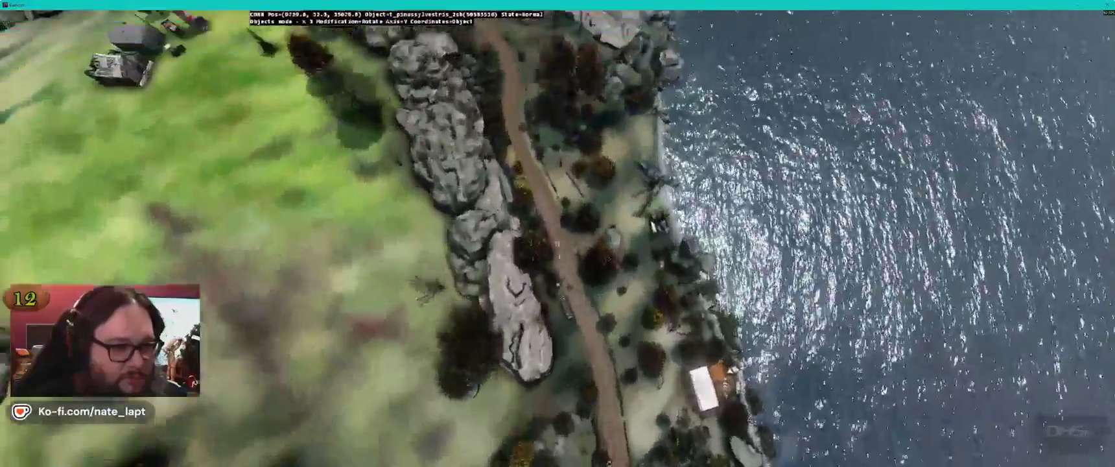
pyautogui.press('w')
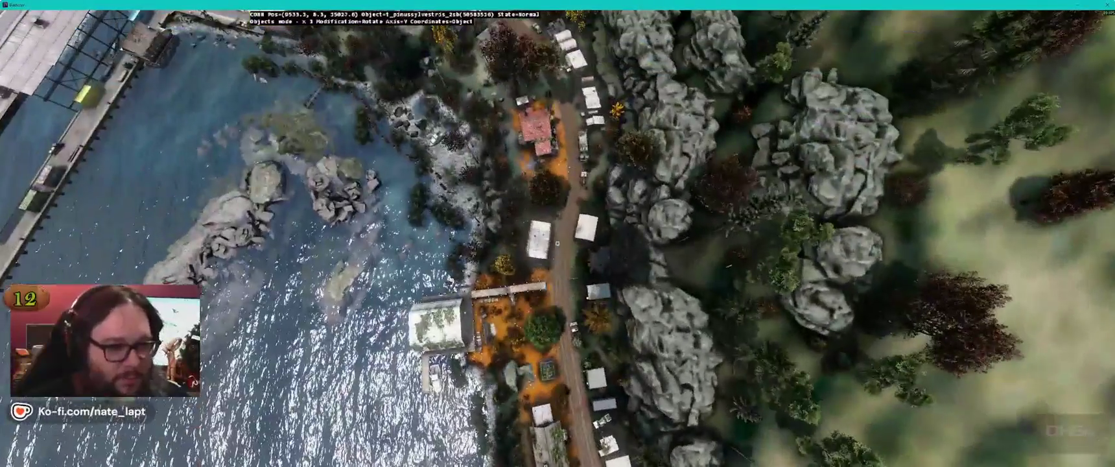
pyautogui.press('w')
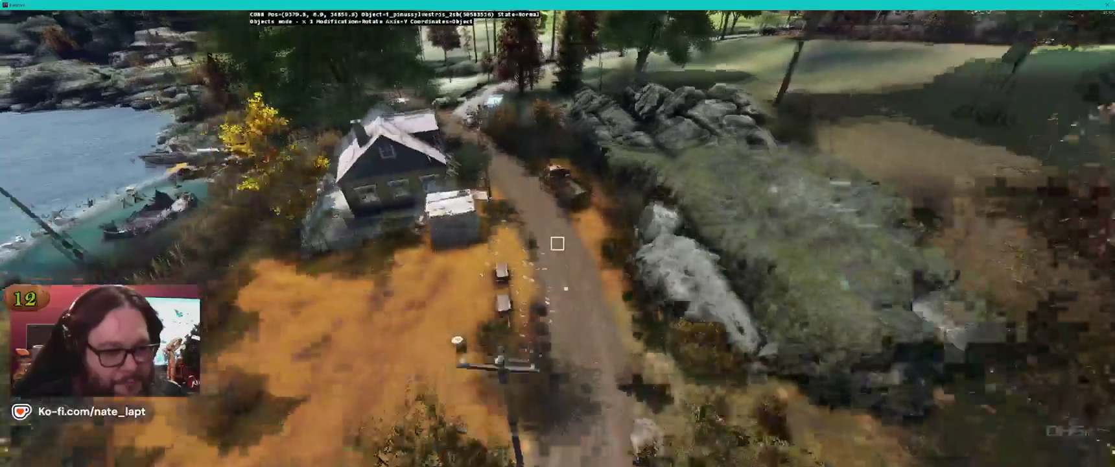
# Step: Overlook the village and tree-lined road, fly out to the shed field, then return to Terrain Builder
pyautogui.press('w')
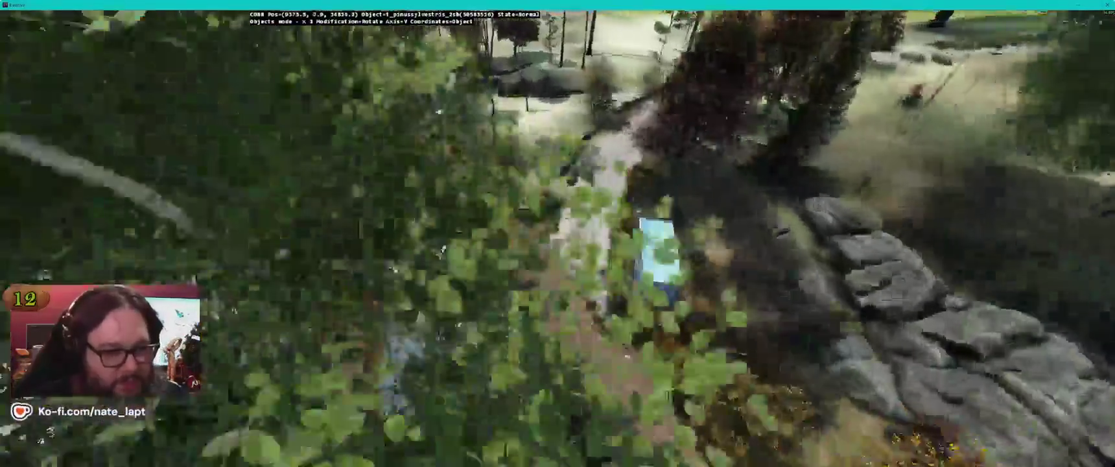
pyautogui.press('w')
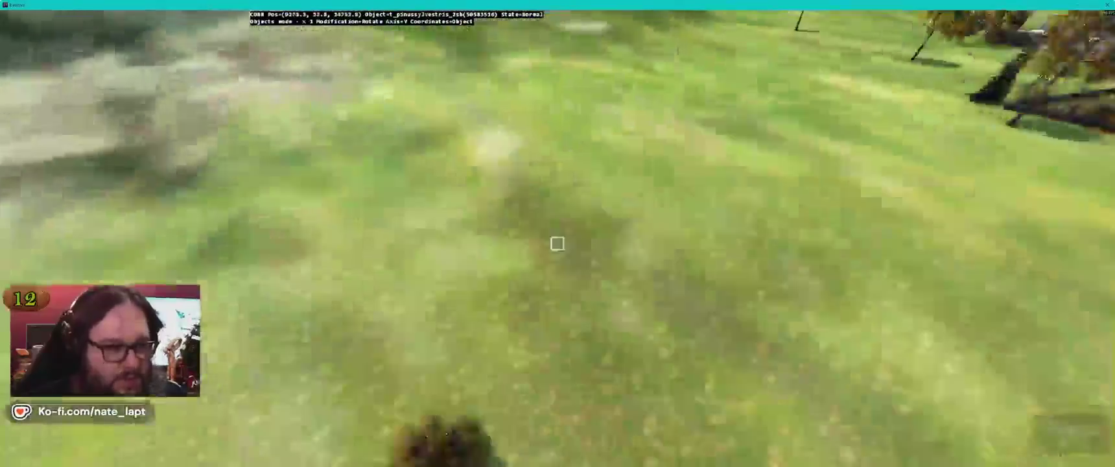
pyautogui.press('w')
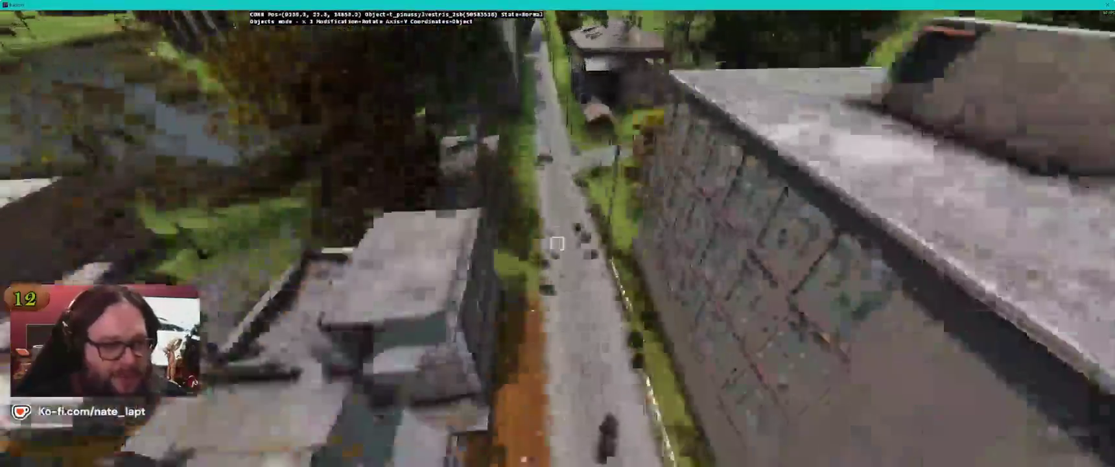
pyautogui.press('w')
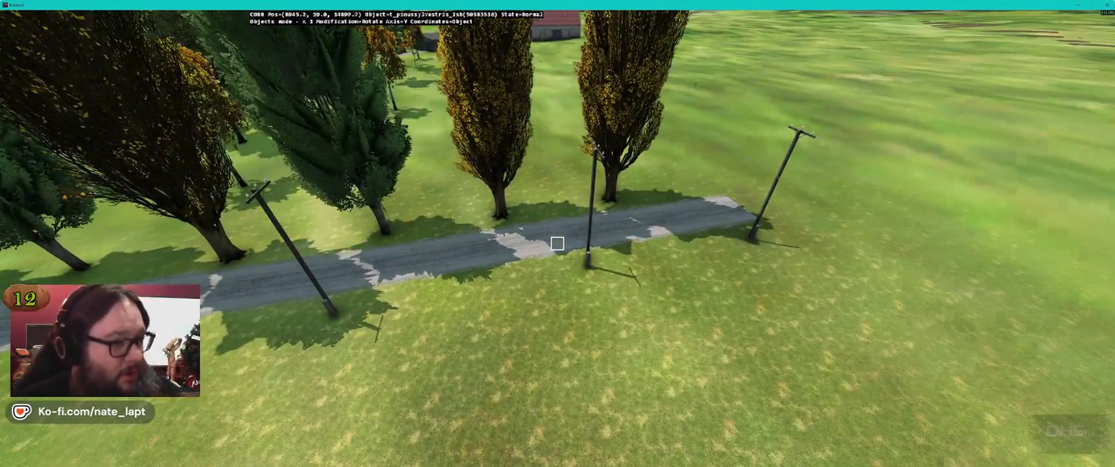
pyautogui.press('w')
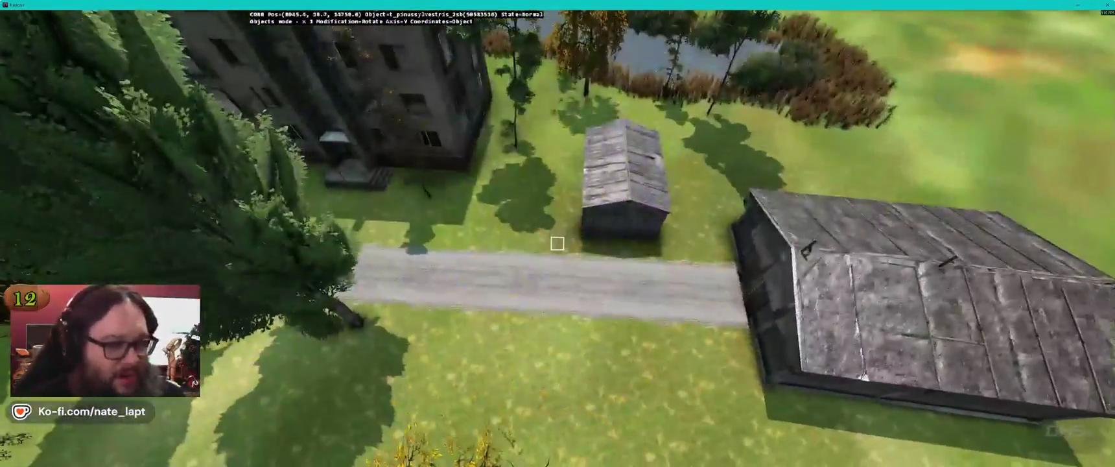
pyautogui.press('w')
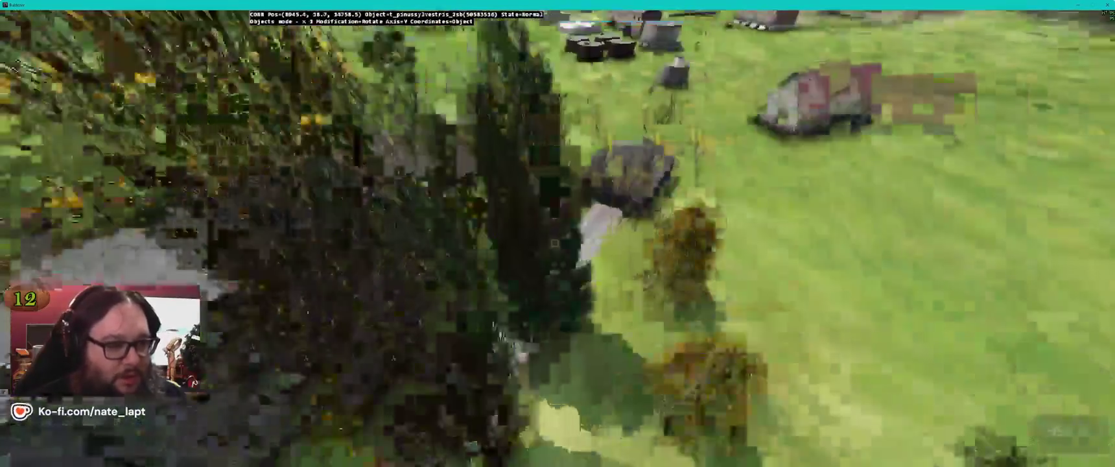
pyautogui.press('w')
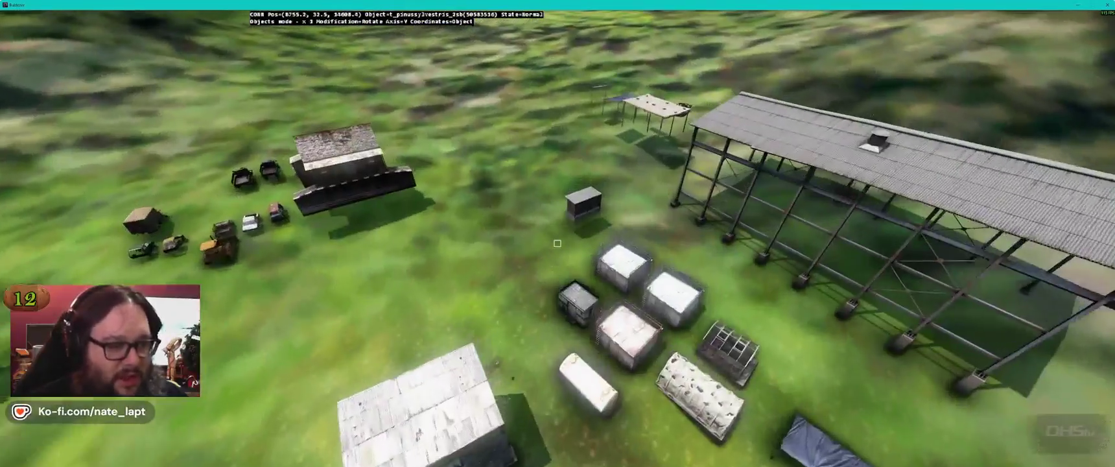
pyautogui.hotkey('alt', 'Tab')
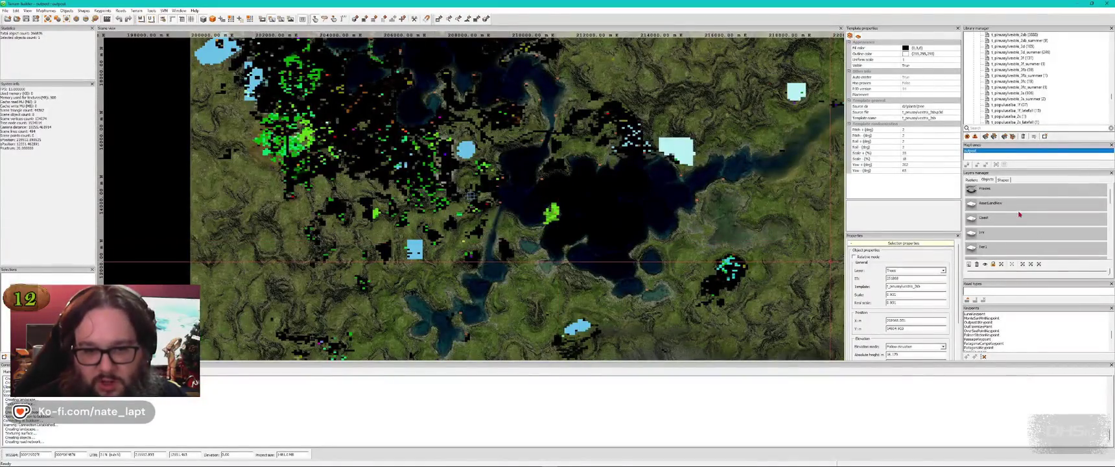
# Step: Survey the apartment blocks and sheds by the road in Buldozer, then return to Terrain Builder
pyautogui.hotkey('alt', 'Tab')
pyautogui.press('w')
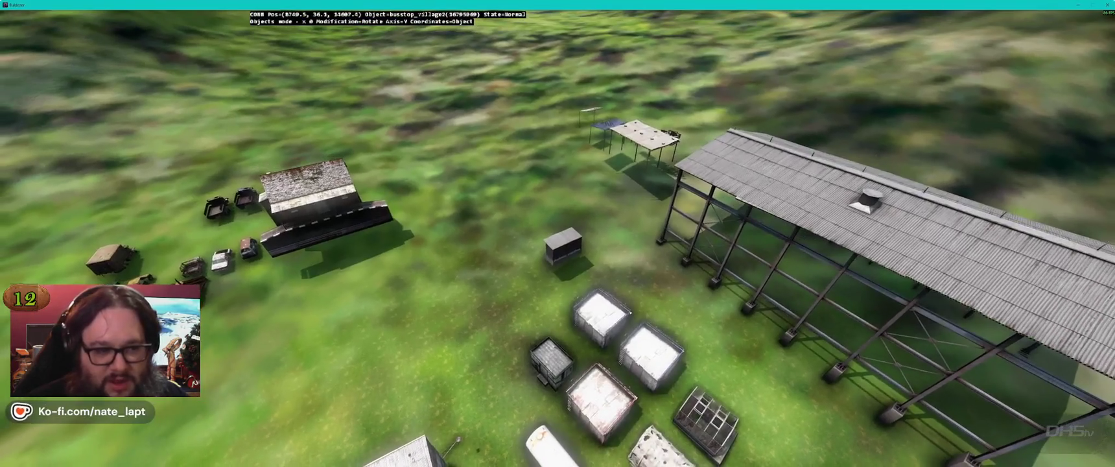
pyautogui.press('w')
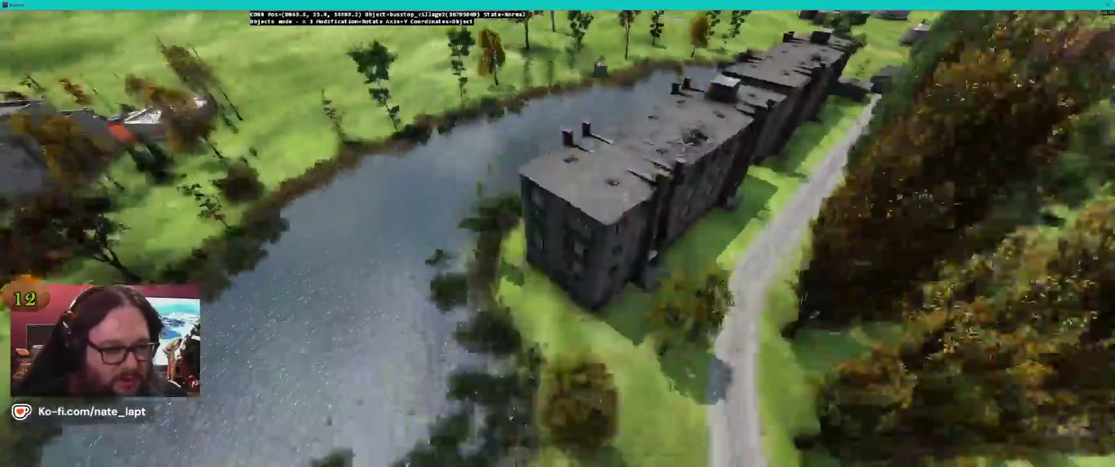
pyautogui.press('w')
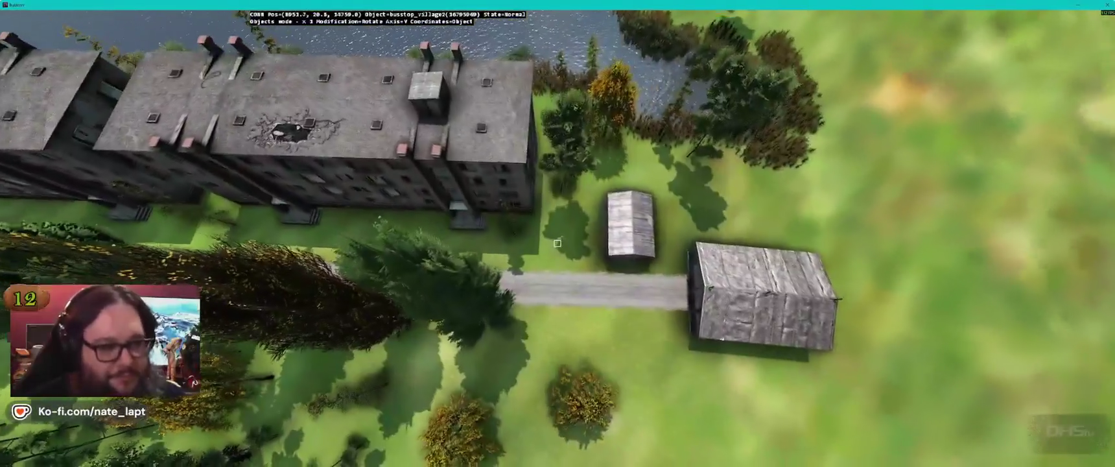
pyautogui.press('s')
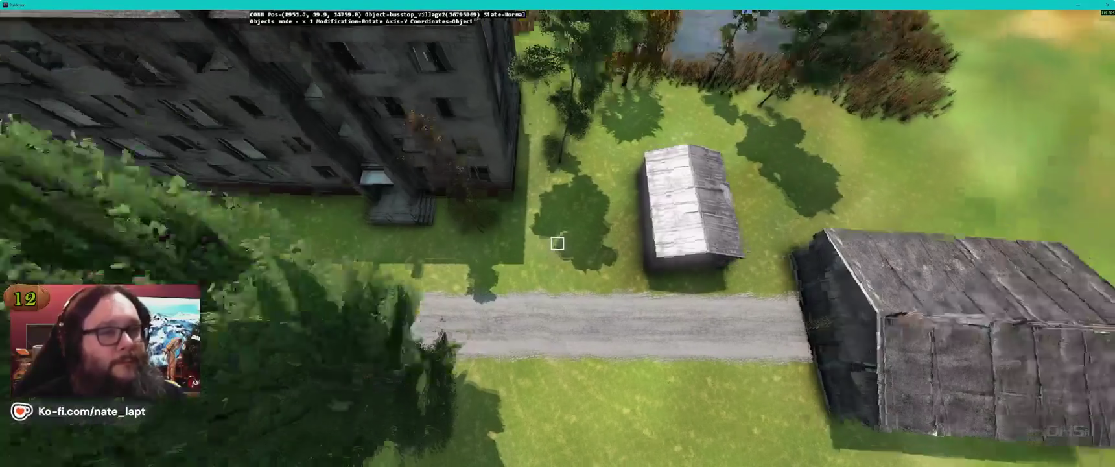
pyautogui.hotkey('alt', 'Tab')
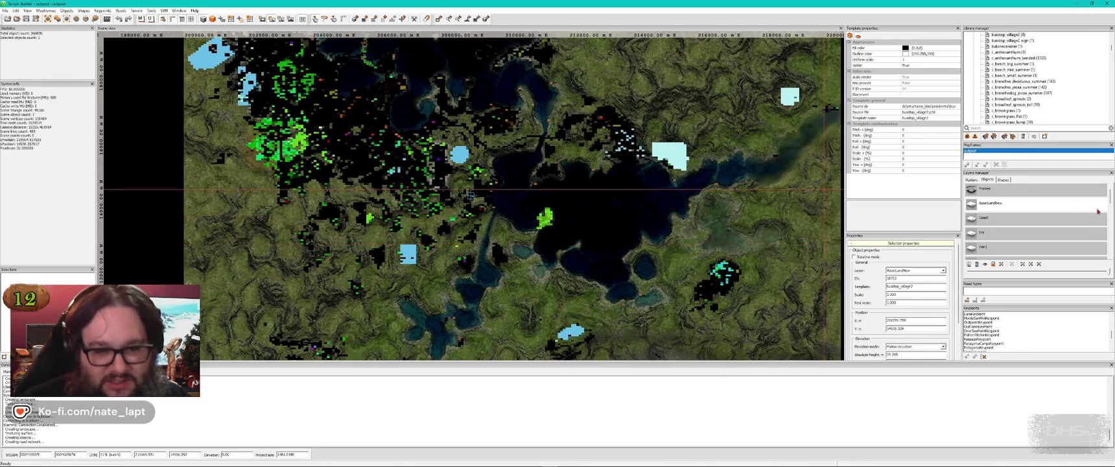
# Step: Position the busstop_village2 shelter beside the road, facing the apartment building
pyautogui.scroll(-1, 1033, 229)
pyautogui.hotkey('alt', 'Tab')
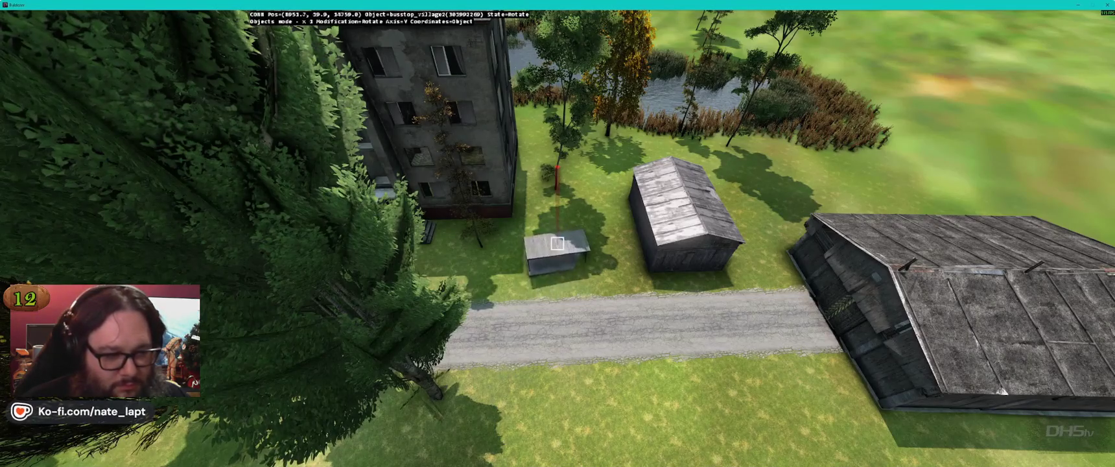
pyautogui.press('s')
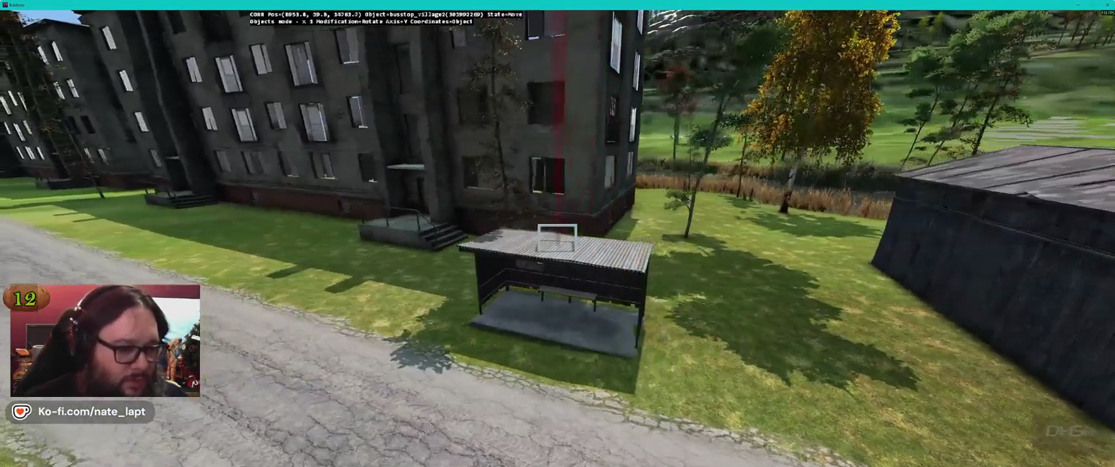
pyautogui.moveTo(557, 238); pyautogui.dragTo(557, 238)
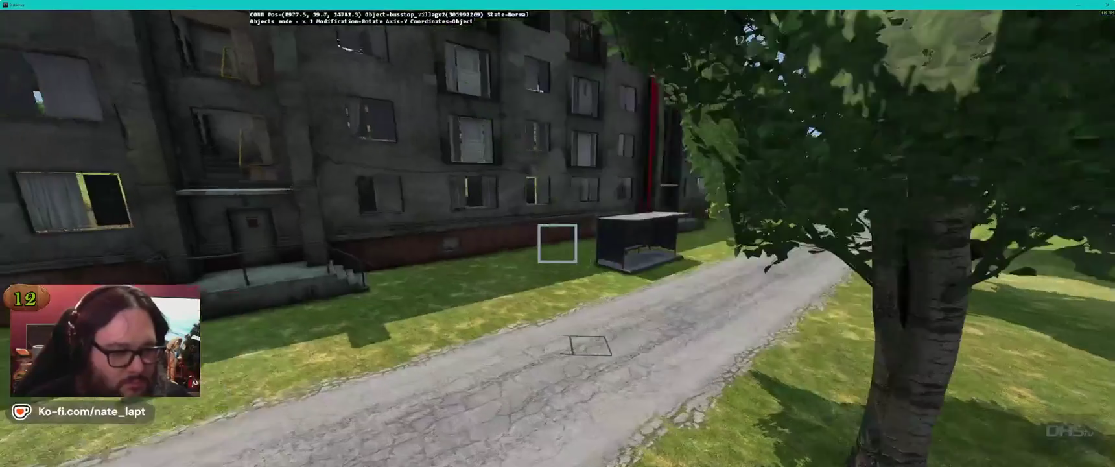
# Step: Filter the Library manager with 'buru' to find the Ikarus wreck parts, then switch to Buldozer
pyautogui.hotkey('alt', 'Tab')
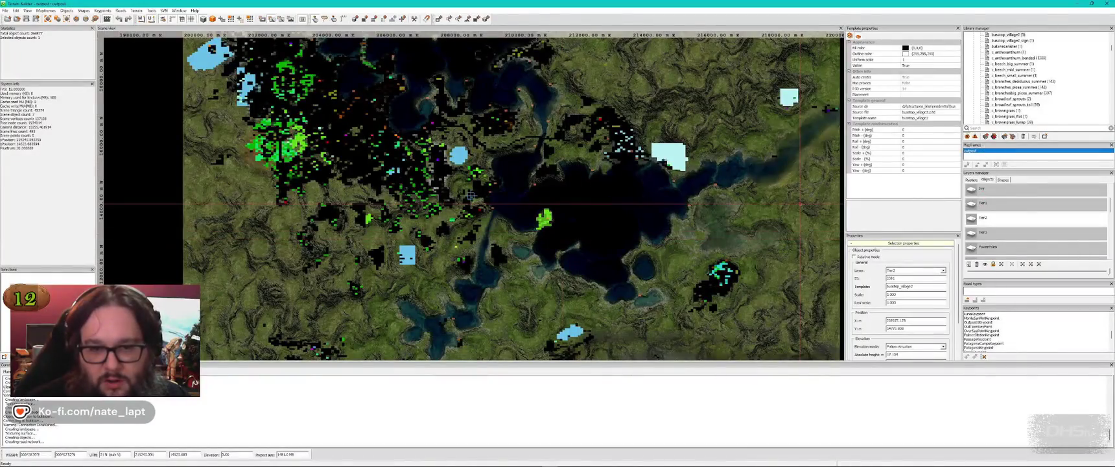
pyautogui.scroll(-5, 1000, 217)
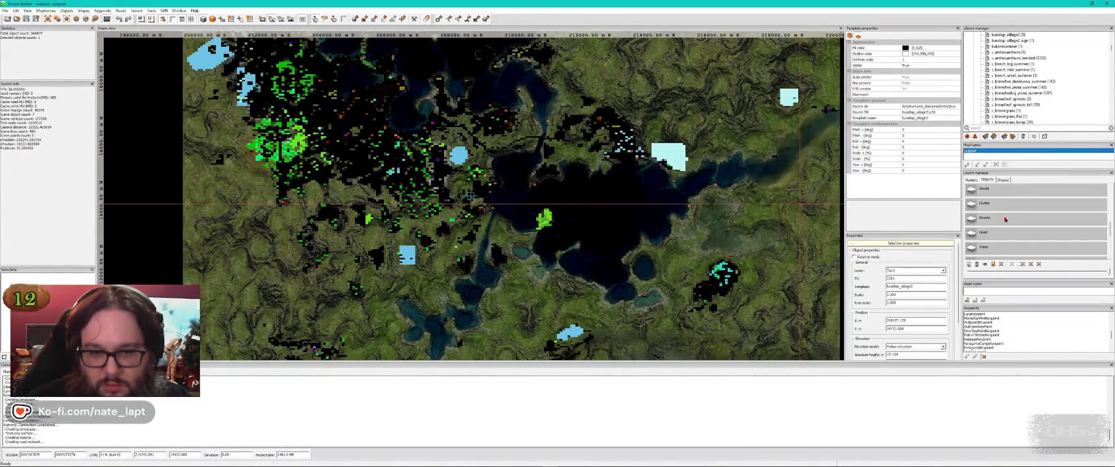
pyautogui.click(1002, 122)
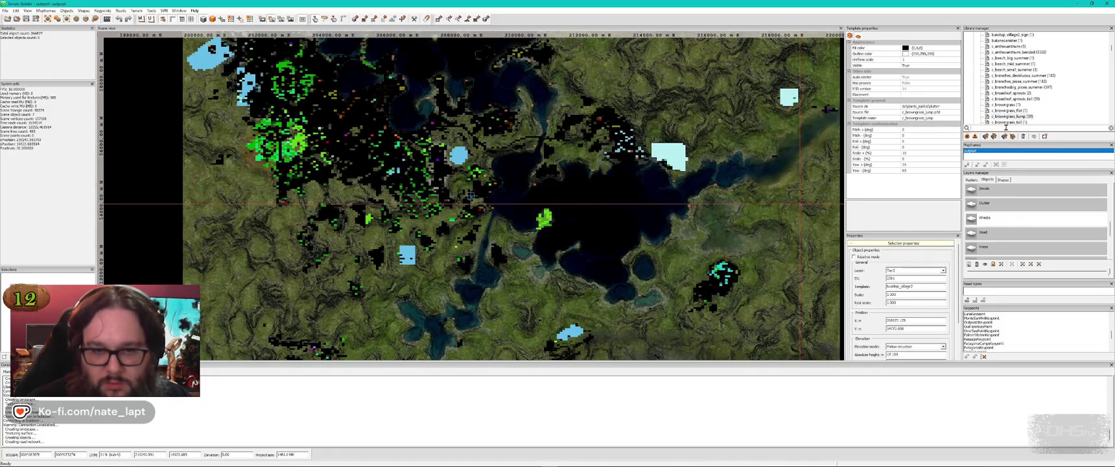
pyautogui.write('bu')
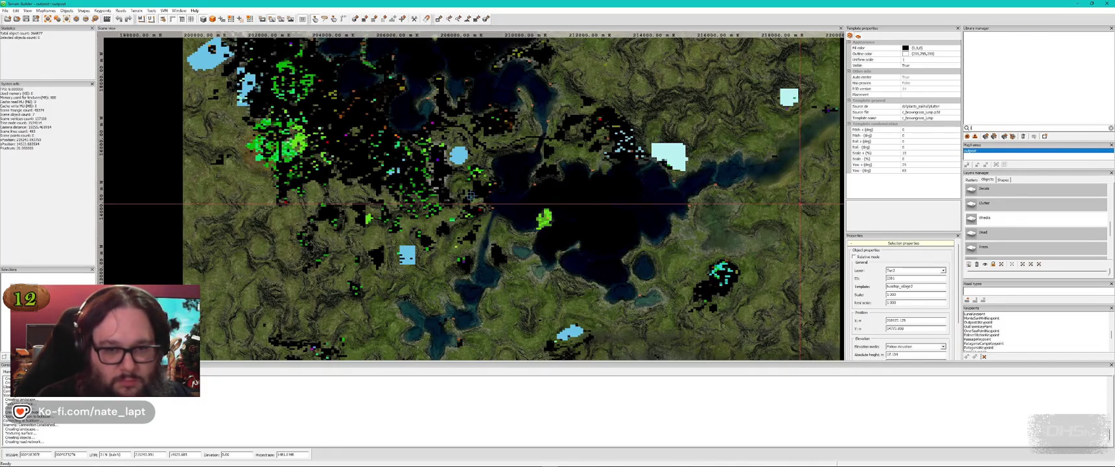
pyautogui.write('ru')
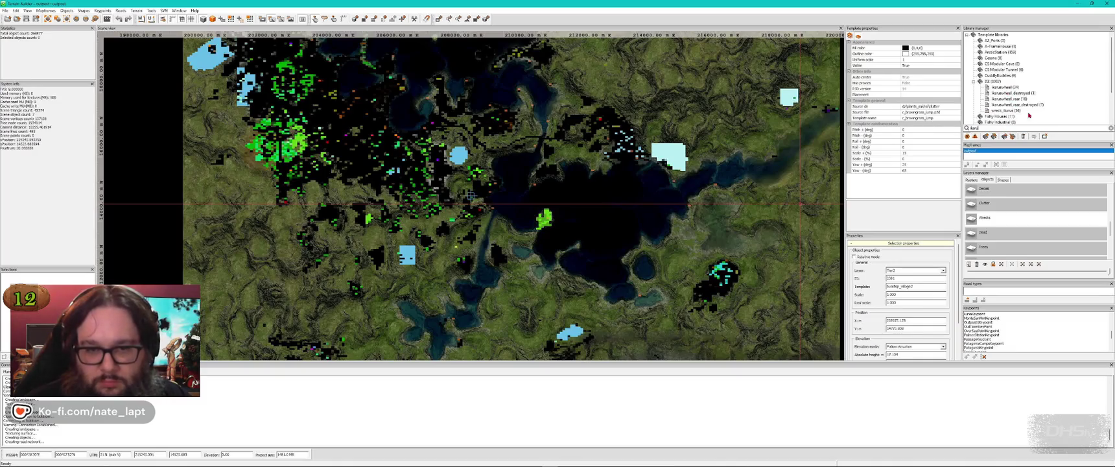
pyautogui.hotkey('alt', 'Tab')
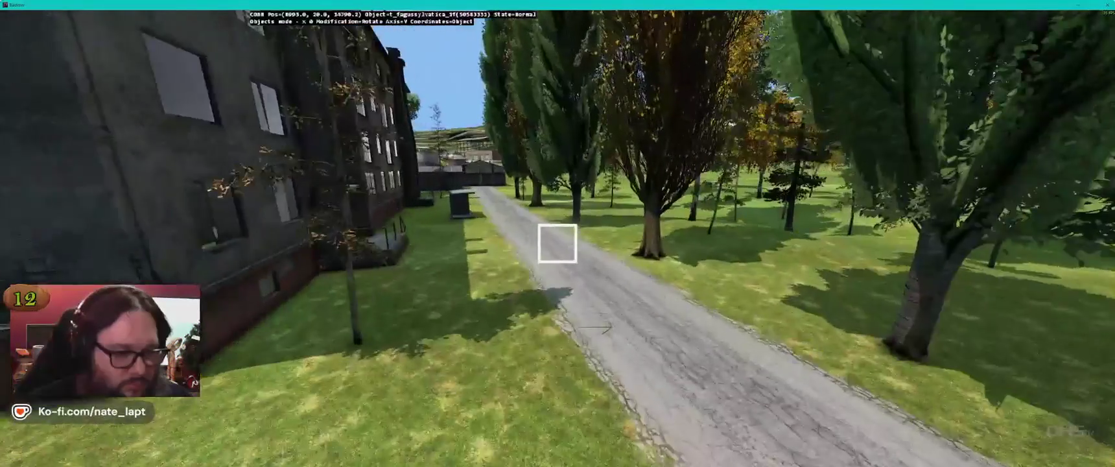
# Step: Insert wreck_ikarus on the road and rotate it to face along the road
pyautogui.press('Insert')
pyautogui.moveTo(557, 243); pyautogui.dragTo(557, 243)
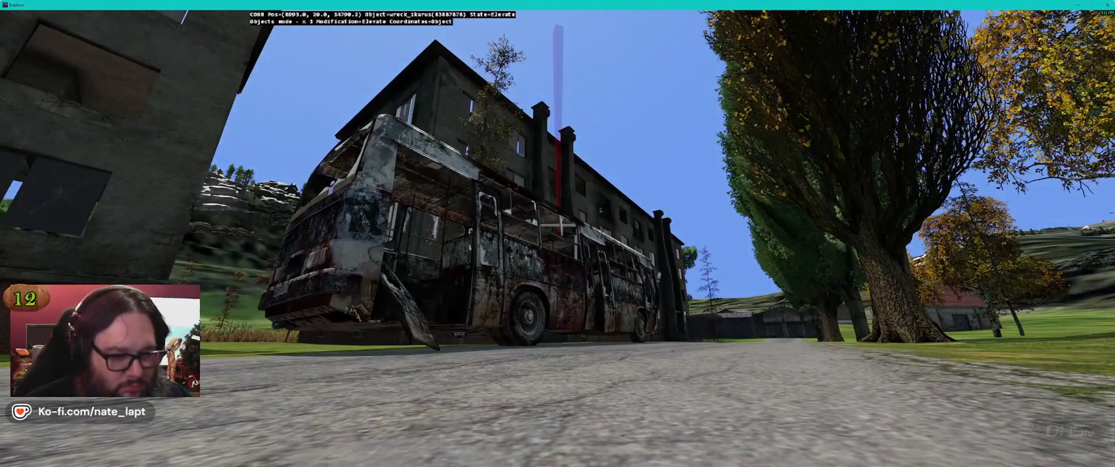
pyautogui.hotkey('alt', 'Tab')
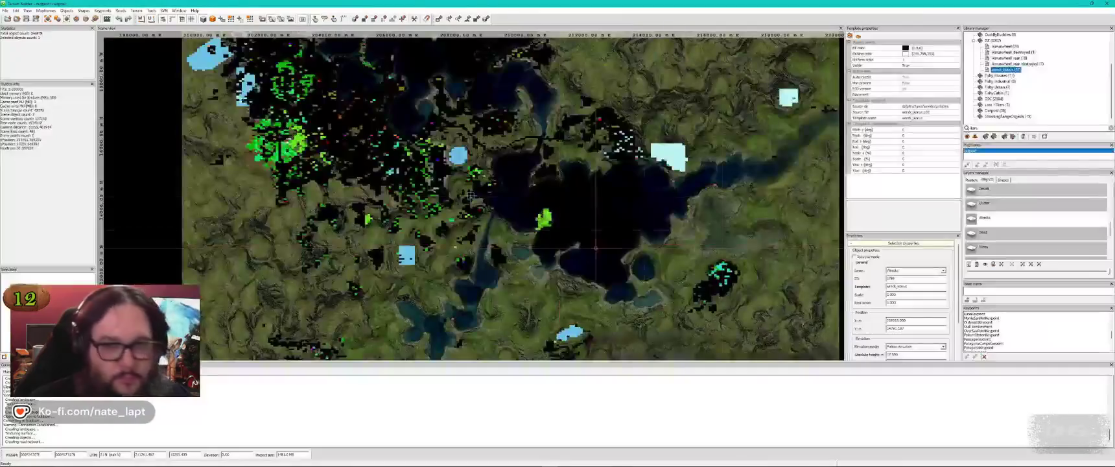
# Step: Stand a loose bus wheel upright beside the wreck and adjust its elevation
pyautogui.hotkey('alt', 'Tab')
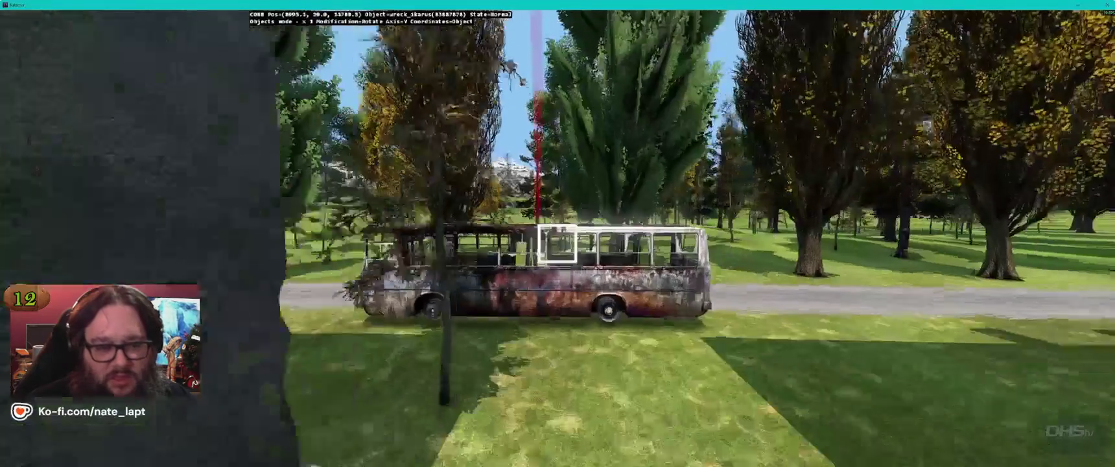
pyautogui.moveTo(557, 243); pyautogui.dragTo(557, 243)
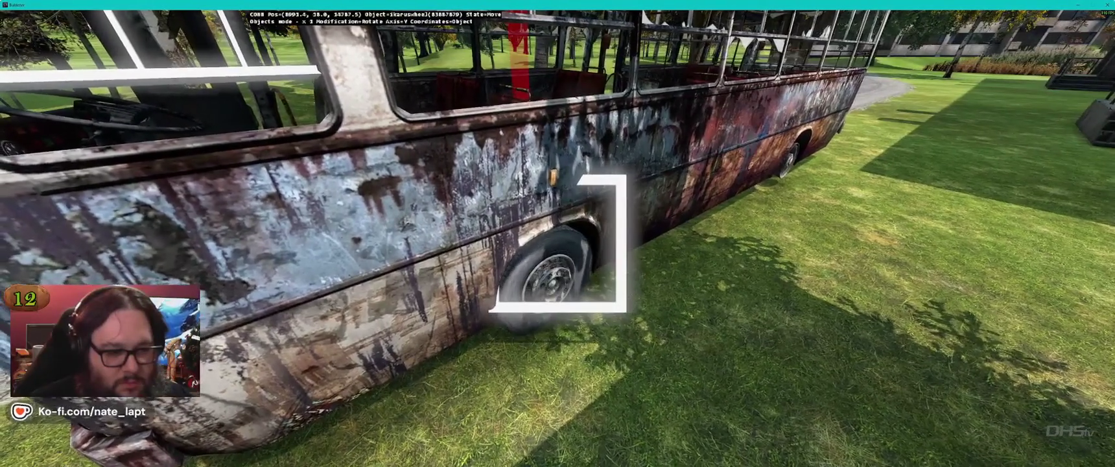
pyautogui.press('alt')
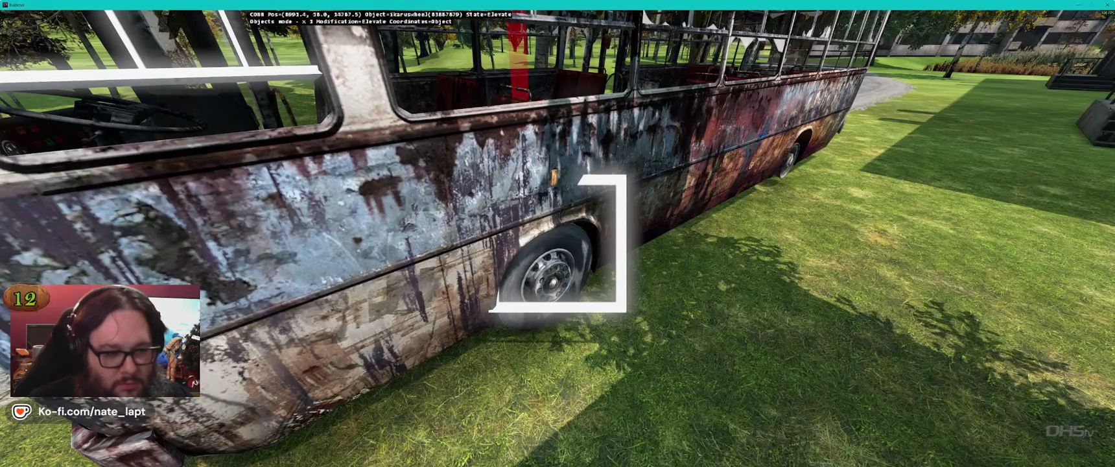
pyautogui.moveTo(557, 243); pyautogui.dragTo(557, 243)
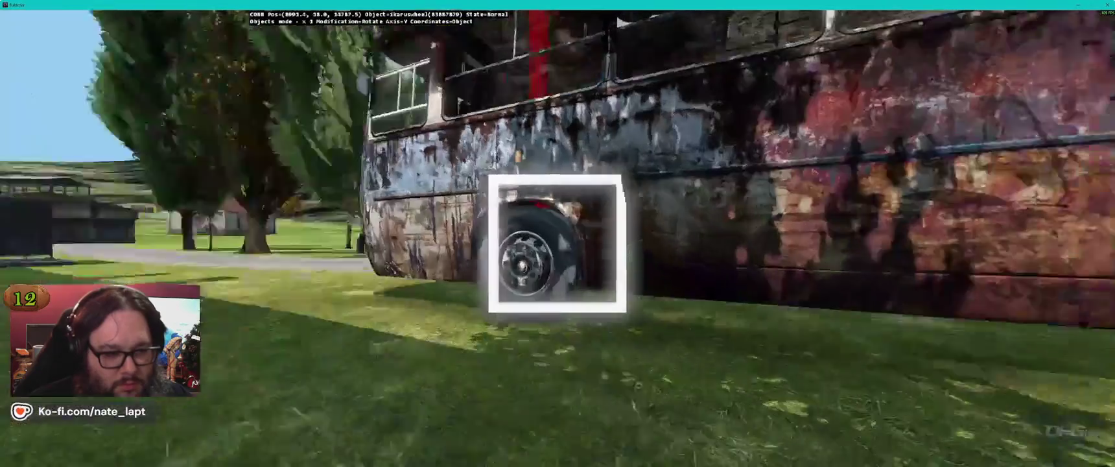
pyautogui.press('alt')
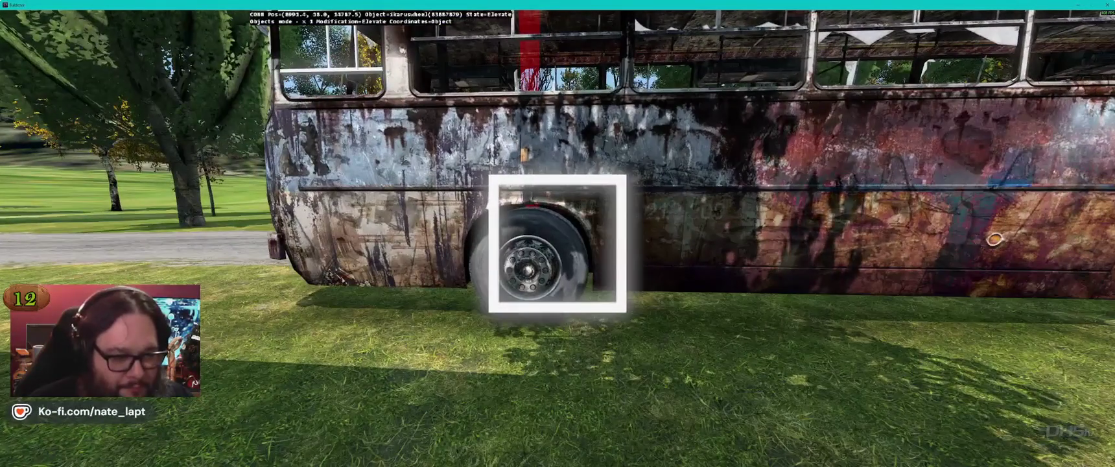
pyautogui.press('alt')
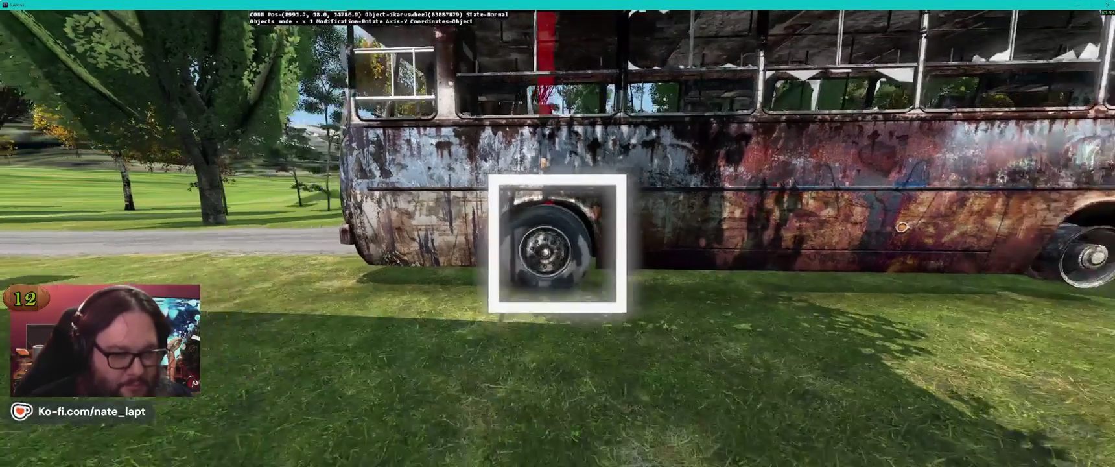
pyautogui.hotkey('alt', 'Tab')
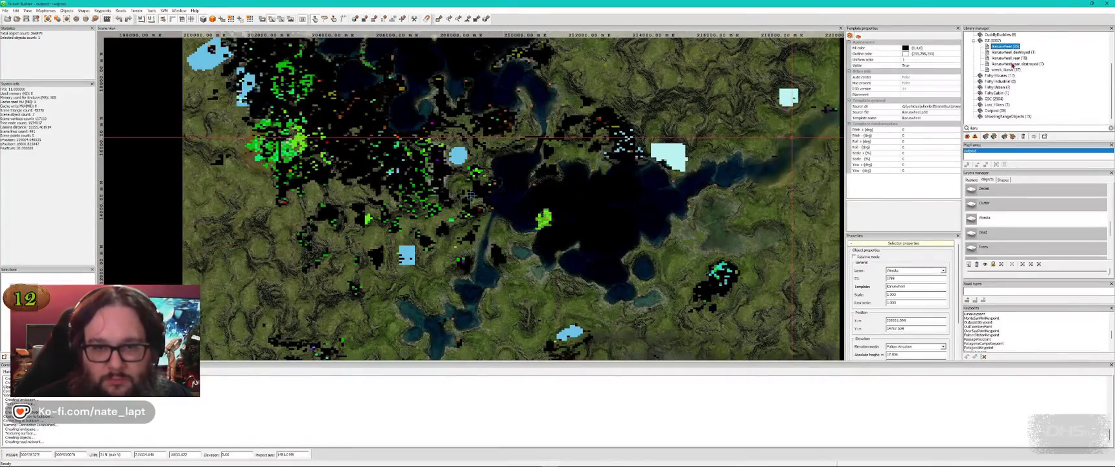
# Step: Insert ikaruswheel_rear_destroyed at the bus, turn its tire outward and adjust its height
pyautogui.click(1012, 64)
pyautogui.hotkey('alt', 'Tab')
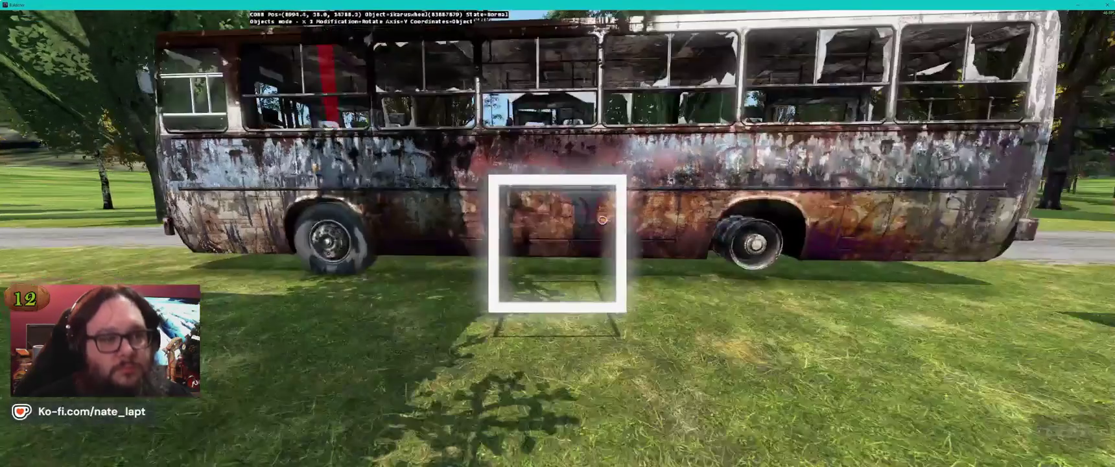
pyautogui.press('w')
pyautogui.press('Insert')
pyautogui.moveTo(557, 243)
pyautogui.mouseDown()
pyautogui.moveTo(623, 243)
pyautogui.moveTo(557, 233)
pyautogui.mouseUp()
pyautogui.press('alt')
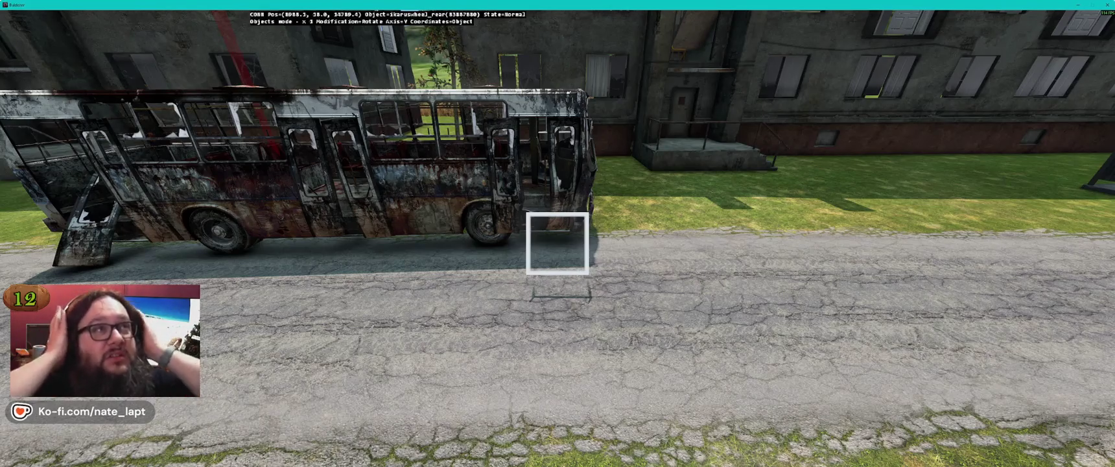
pyautogui.hotkey('alt', 'Tab')
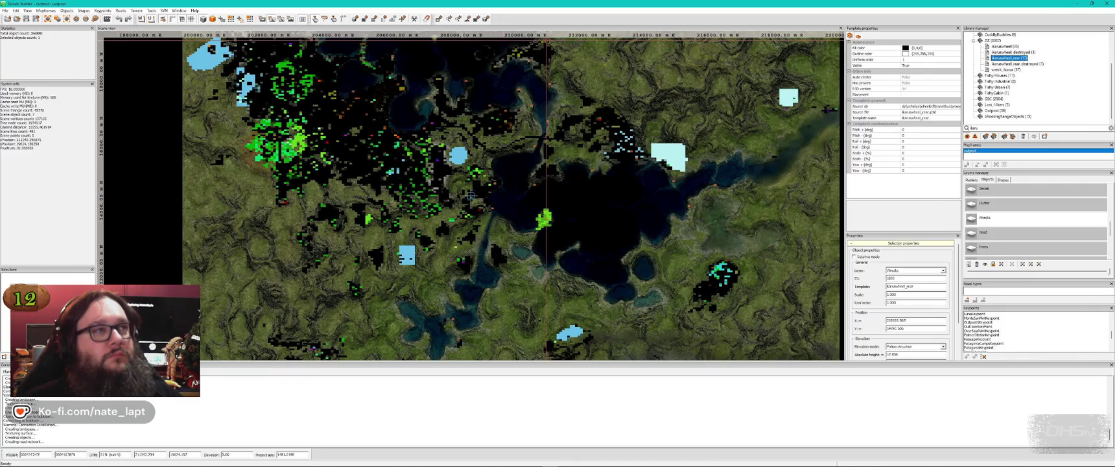
# Step: Save the Terrain Builder project containing the bus wreck and wheels
pyautogui.hotkey('alt', 'Tab')
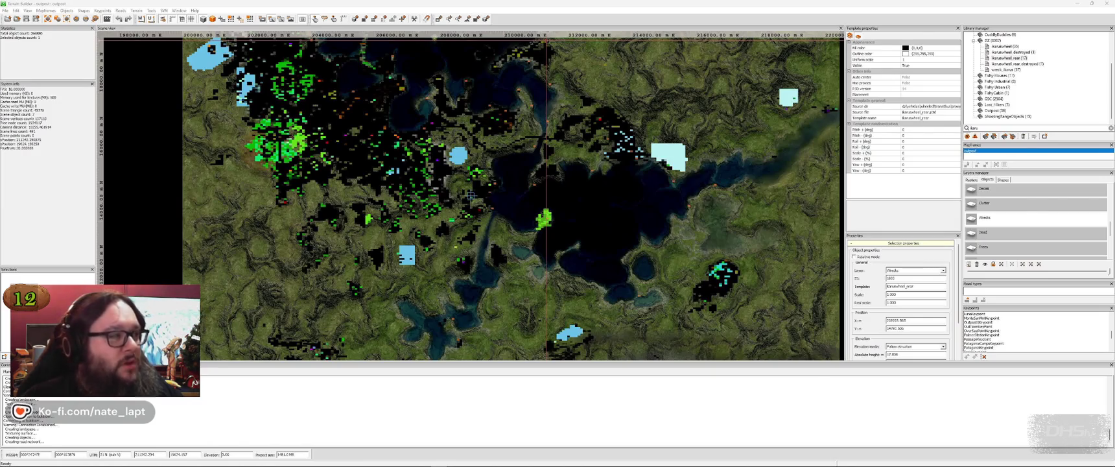
pyautogui.hotkey('alt', 'Tab')
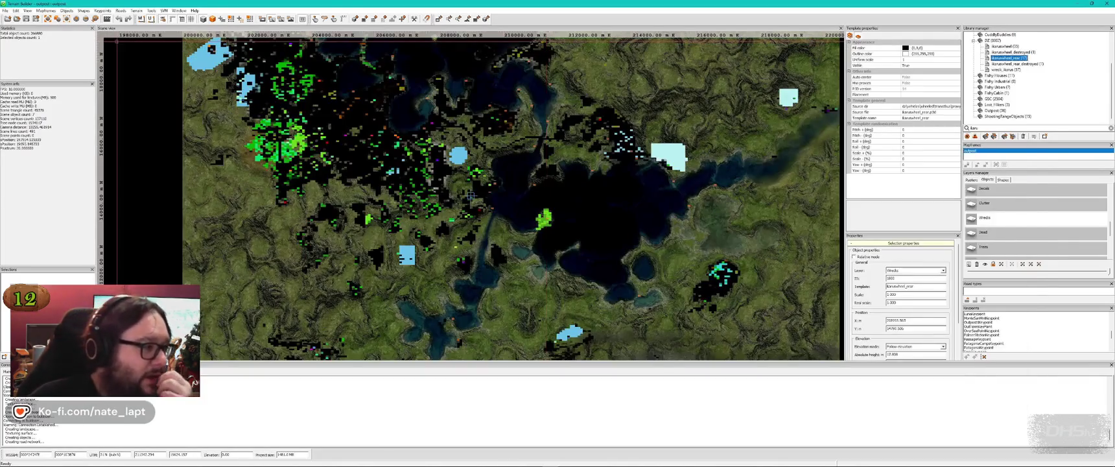
pyautogui.click(26, 18)
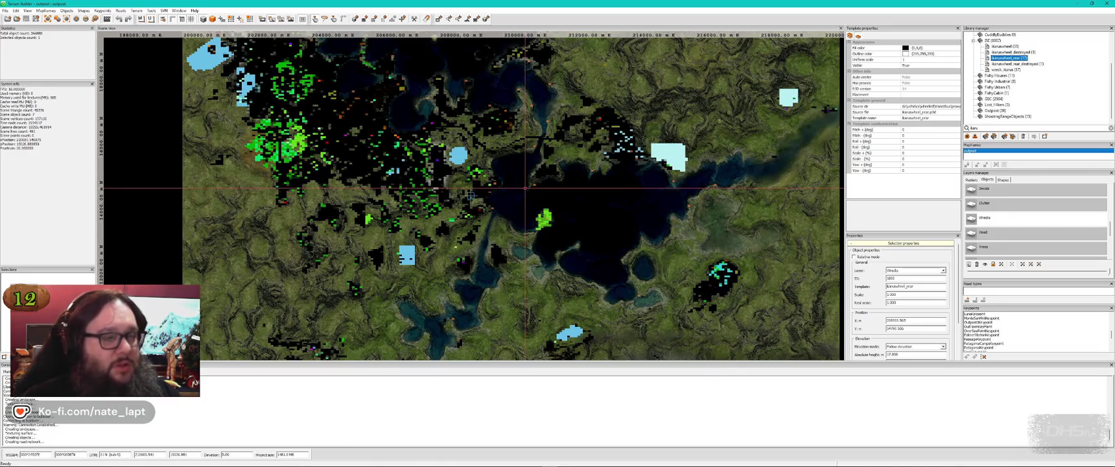
pyautogui.hotkey('alt', 'Tab')
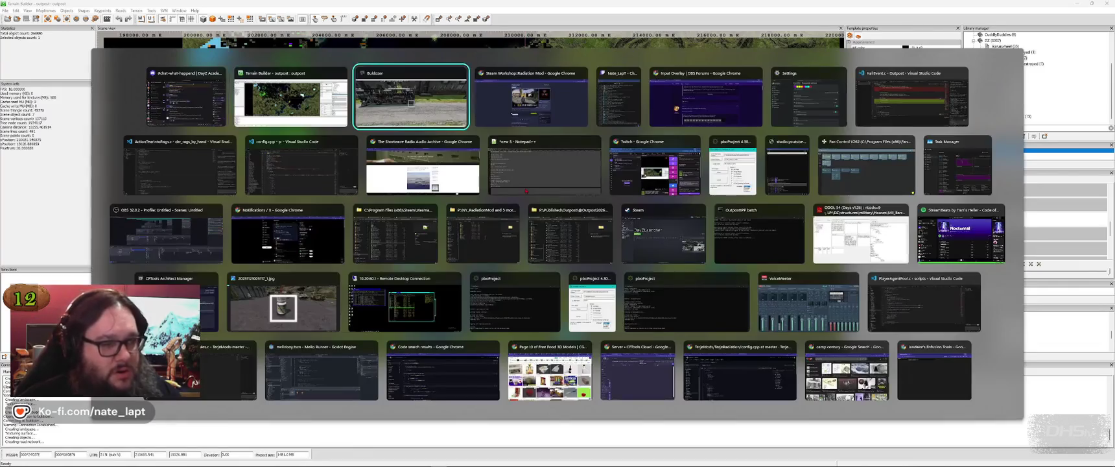
# Step: Fly from the bus along the road and across the field to the red-roofed barn, then back to Terrain Builder
pyautogui.press('w')
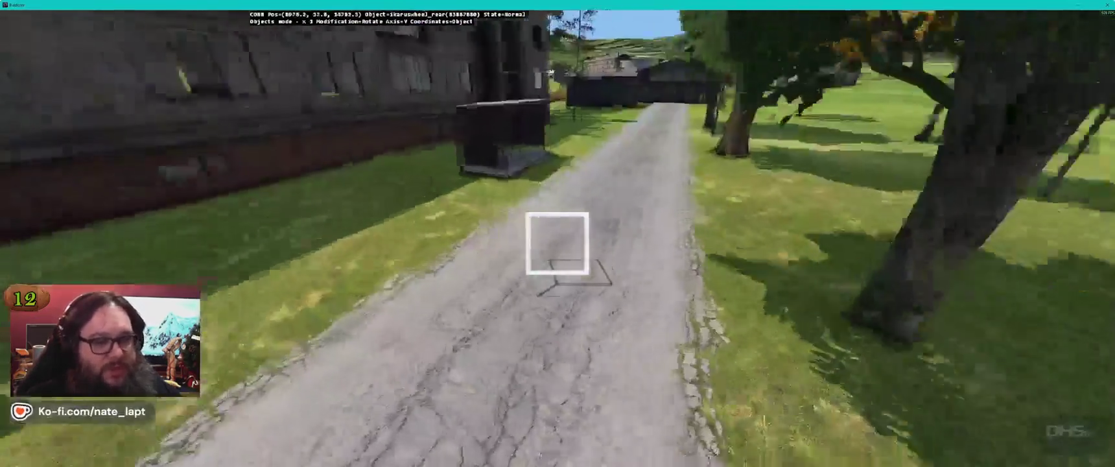
pyautogui.press('s')
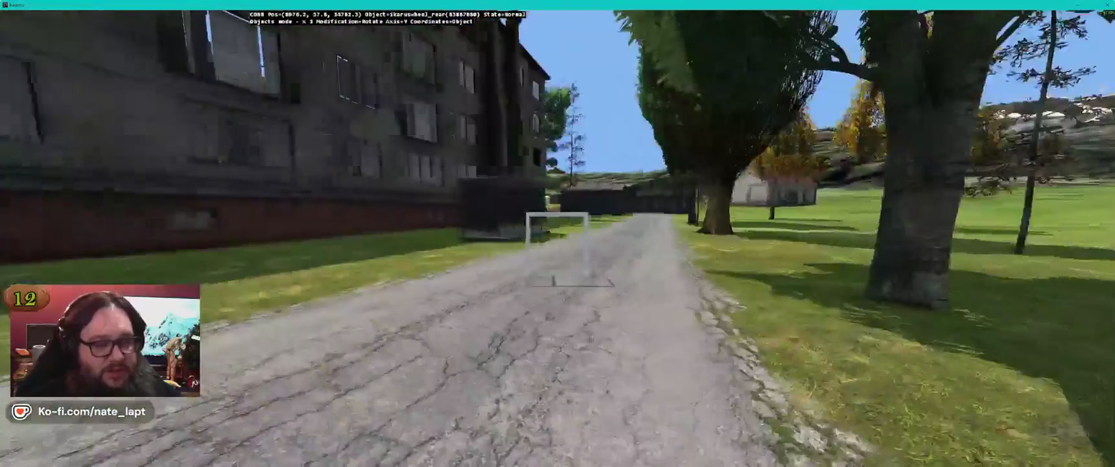
pyautogui.press('w')
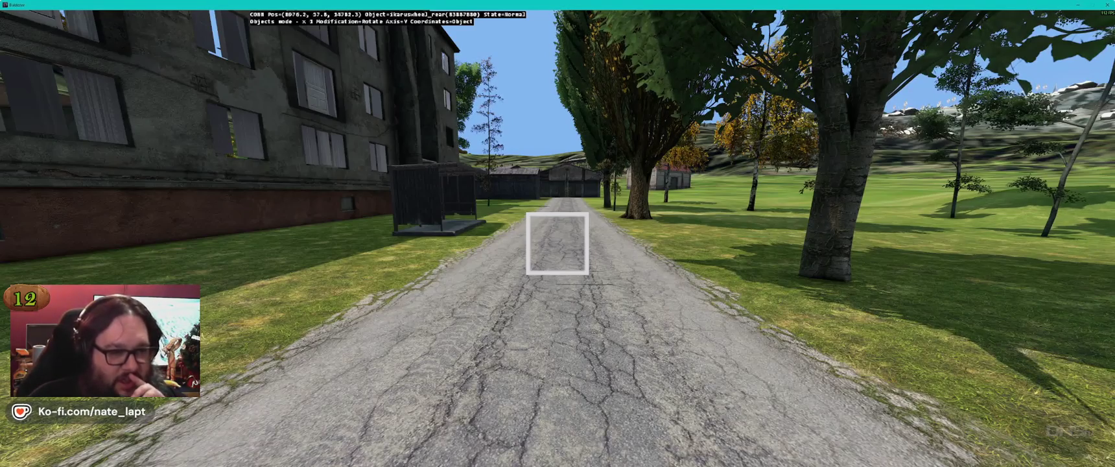
pyautogui.press('w')
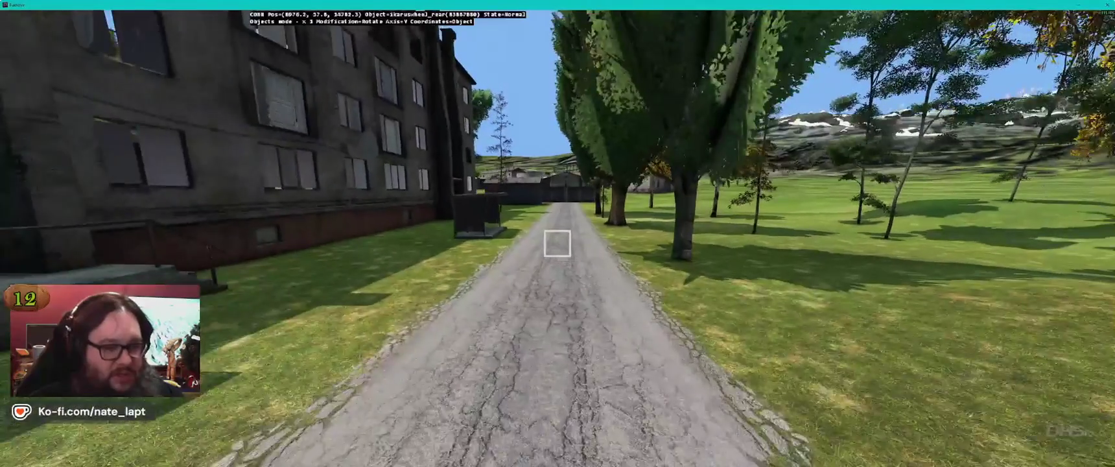
pyautogui.press('w')
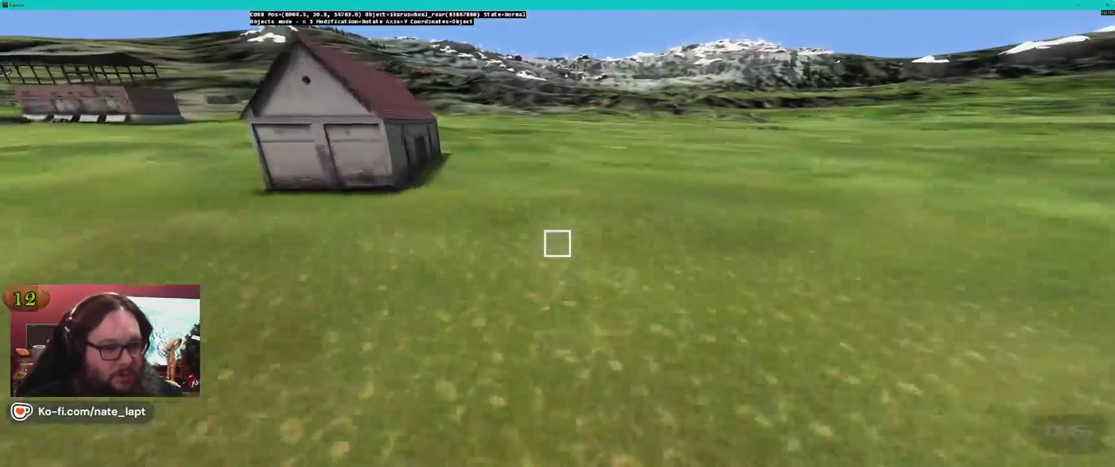
pyautogui.press('q')
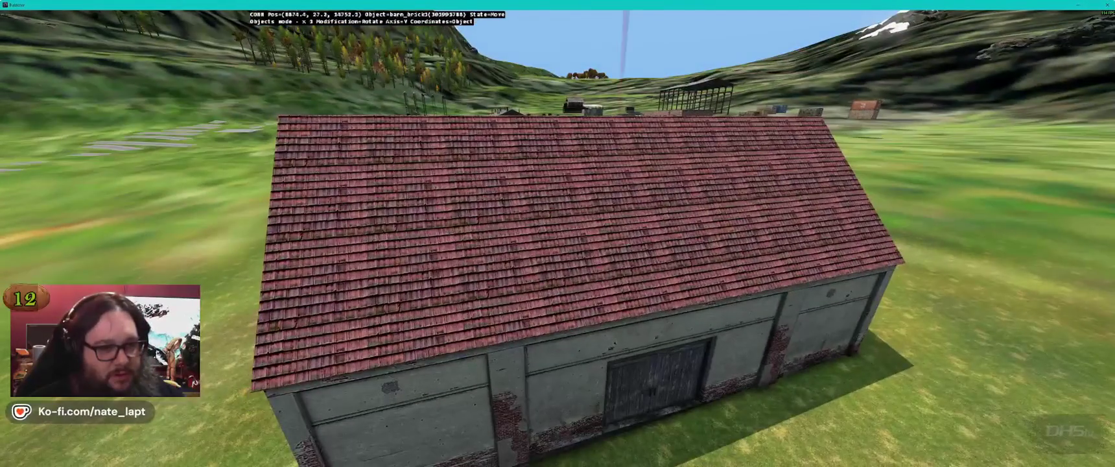
pyautogui.hotkey('alt', 'Tab')
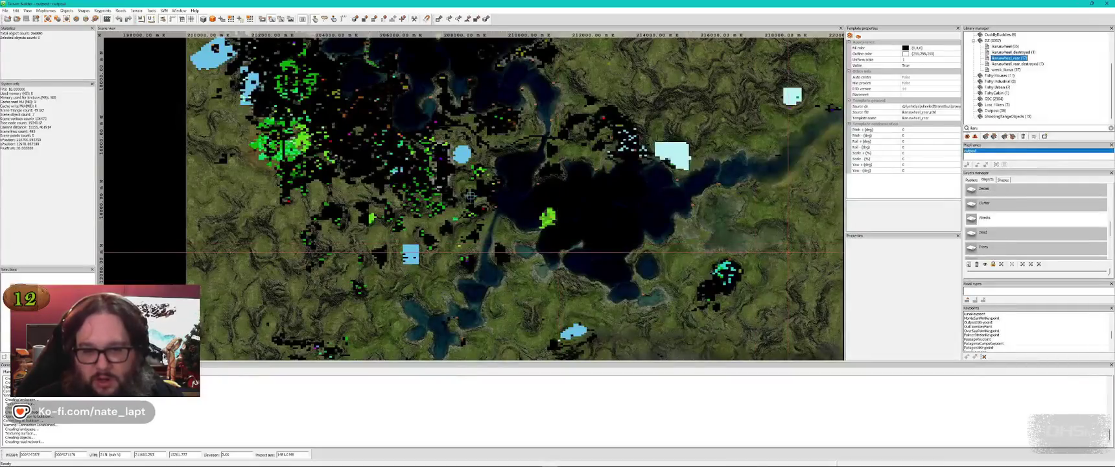
# Step: Select the Tier2 layer, then adjust the barn's rotation and position in Buldozer
pyautogui.scroll(2, 1052, 216)
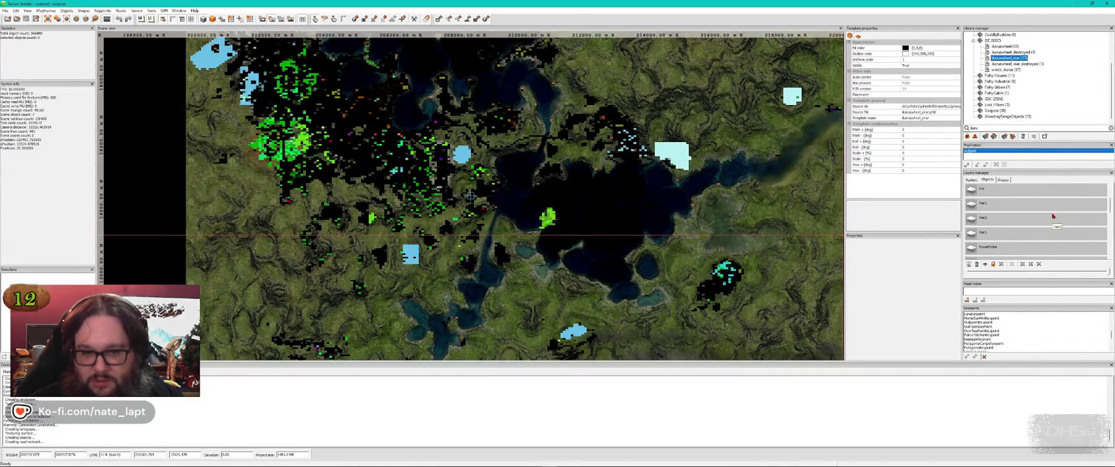
pyautogui.click(1026, 219)
pyautogui.hotkey('alt', 'Tab')
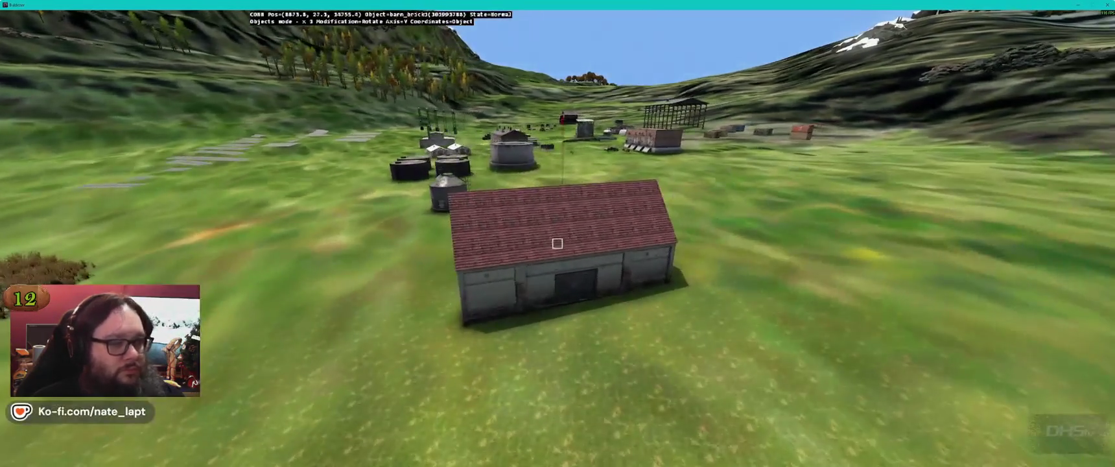
pyautogui.moveTo(558, 241); pyautogui.dragTo(557, 243)
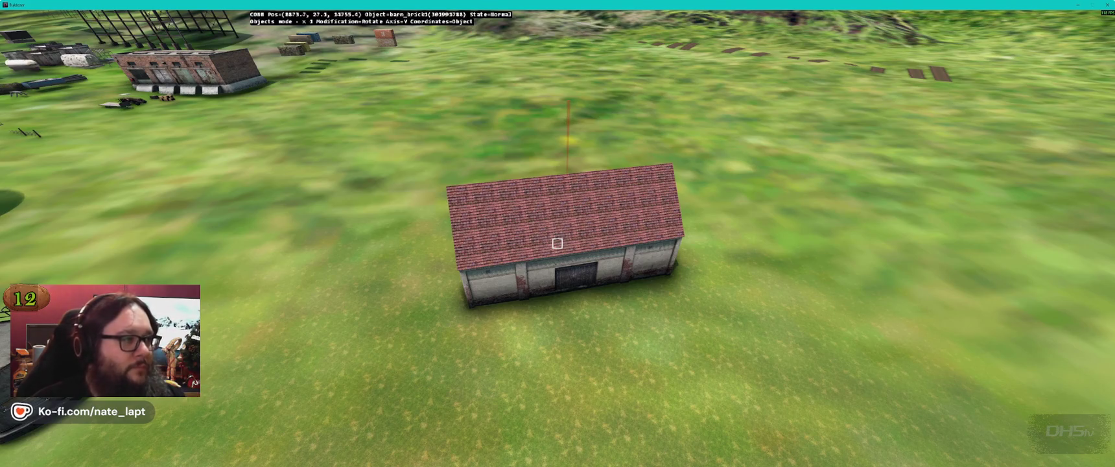
pyautogui.moveTo(557, 244); pyautogui.dragTo(557, 243)
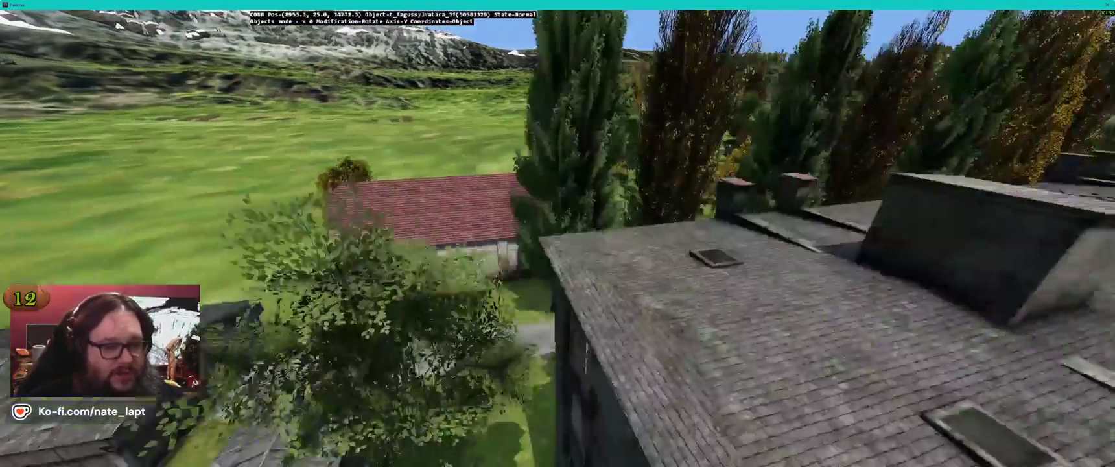
pyautogui.hotkey('alt', 'Tab')
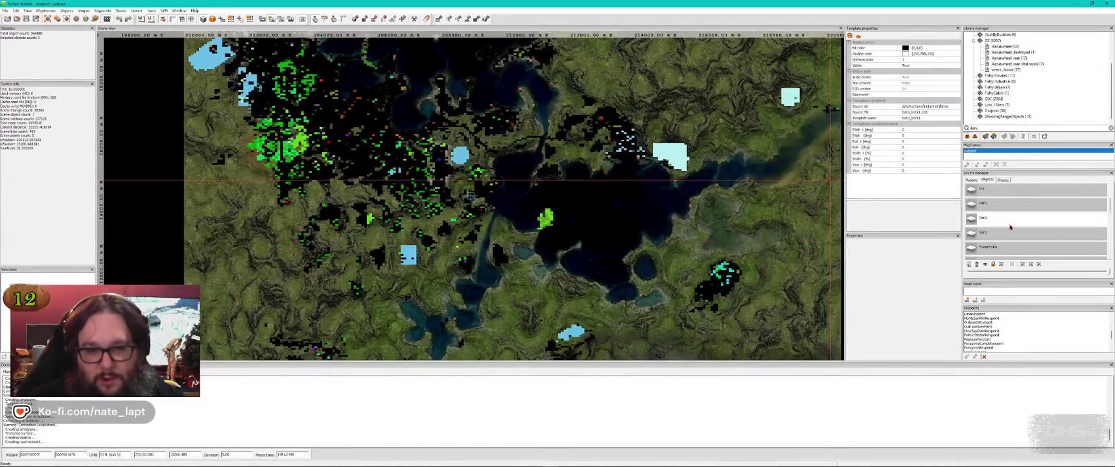
# Step: Compare the 2D map and 3D view, then enable the terrain brush beside the brick barn
pyautogui.scroll(1, 1014, 227)
pyautogui.scroll(-2, 1016, 225)
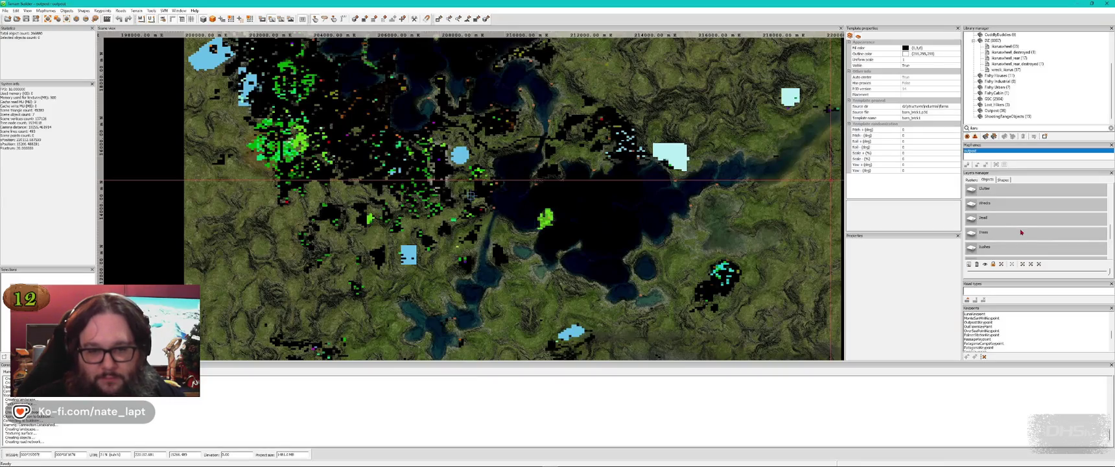
pyautogui.hotkey('alt', 'Tab')
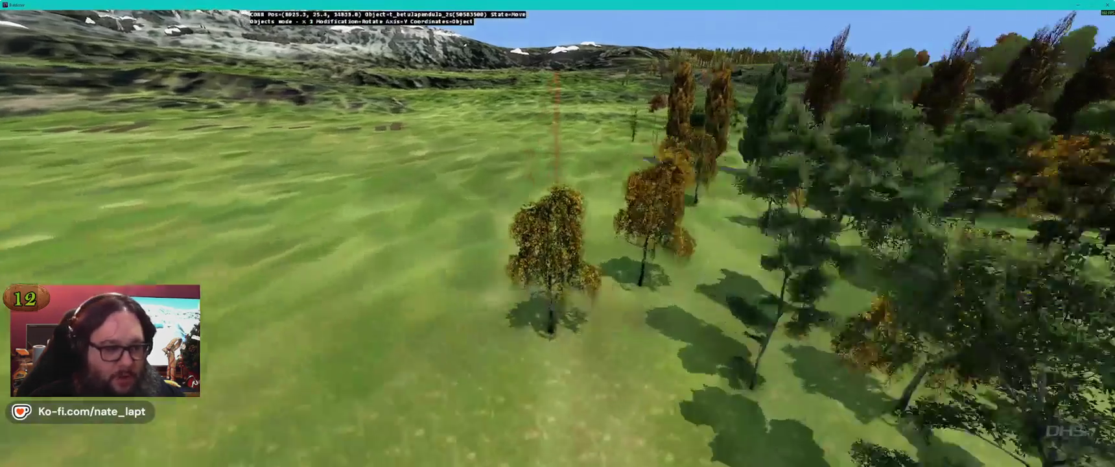
pyautogui.hotkey('alt', 'Tab')
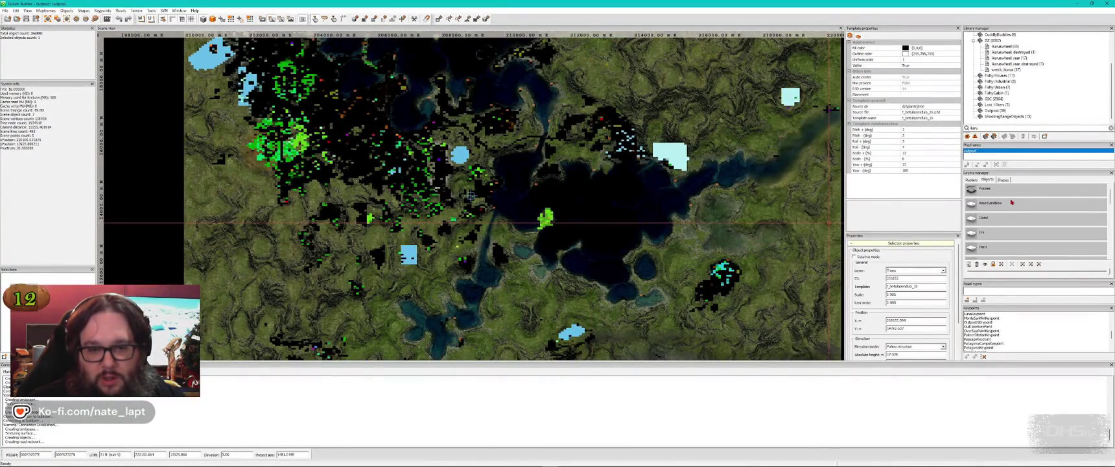
pyautogui.hotkey('alt', 'Tab')
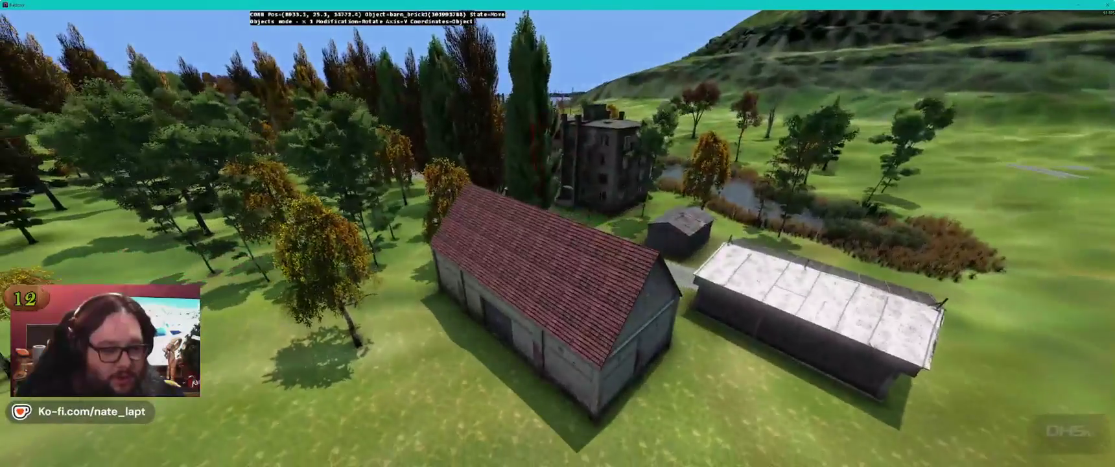
pyautogui.press('Tab')
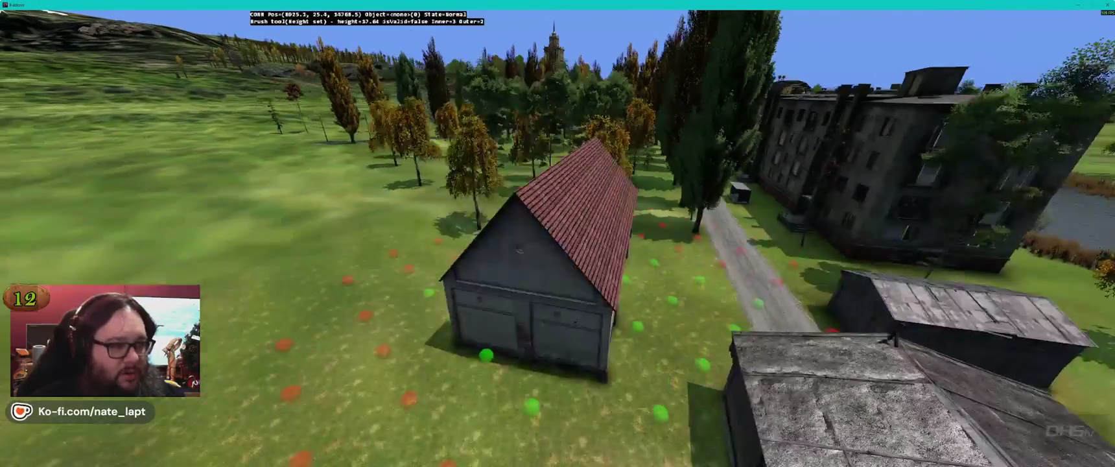
# Step: Switch the brush to Flatten, level the ground beside the brick barn, and return to object editing
pyautogui.press('2')
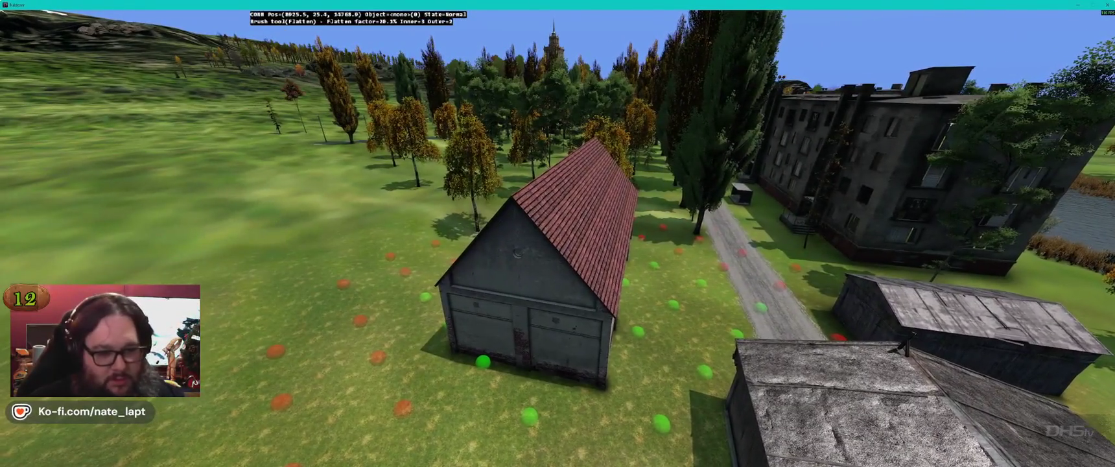
pyautogui.press('w')
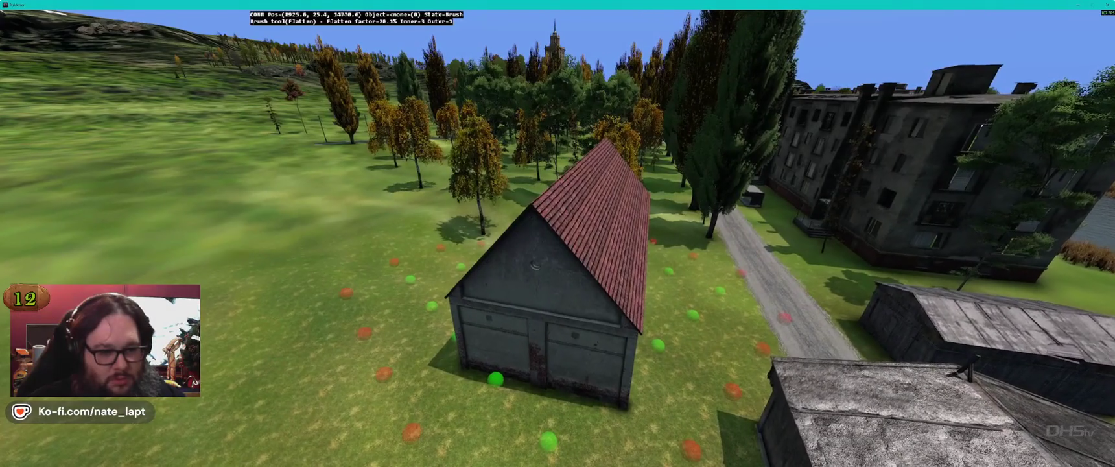
pyautogui.press('a')
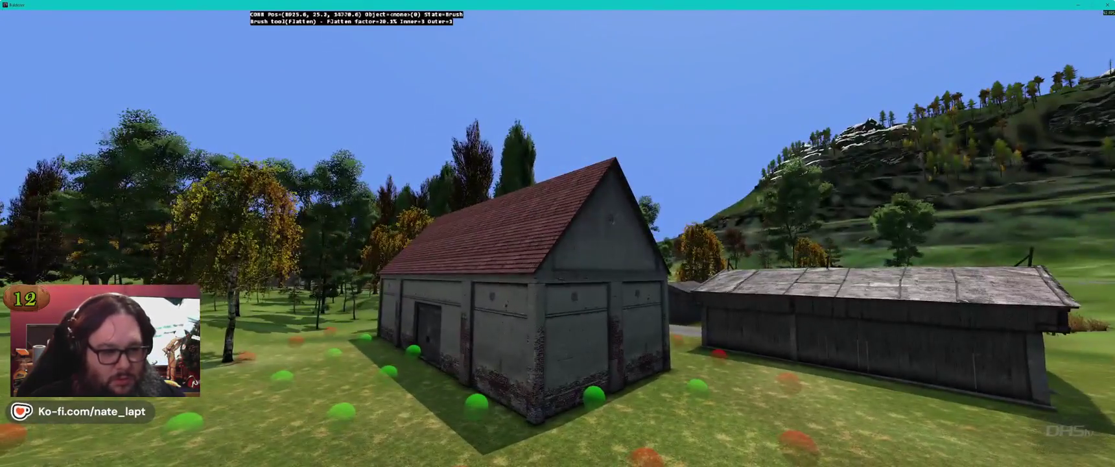
pyautogui.press('s')
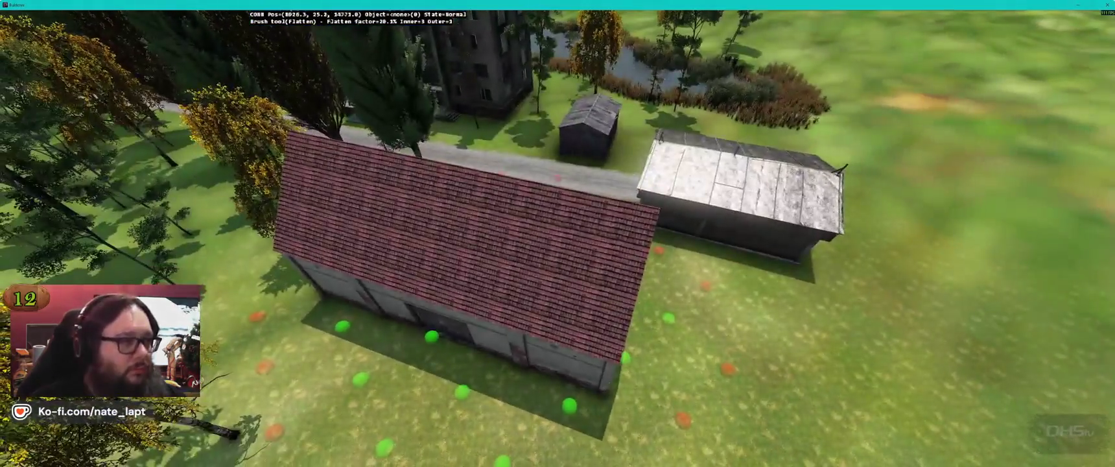
pyautogui.press('a')
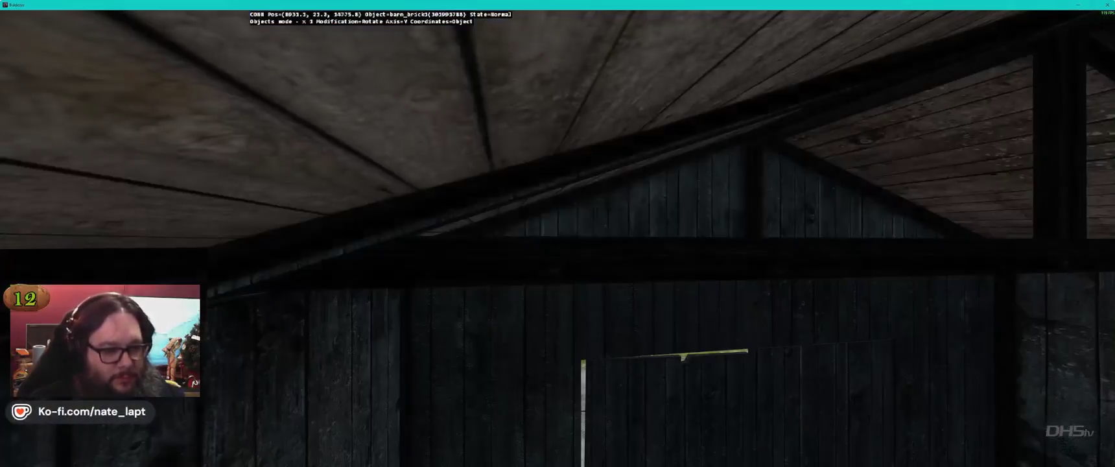
# Step: Fly the Buldozer camera over the wooden barn, then go back to Terrain Builder's 2D map
pyautogui.press('w')
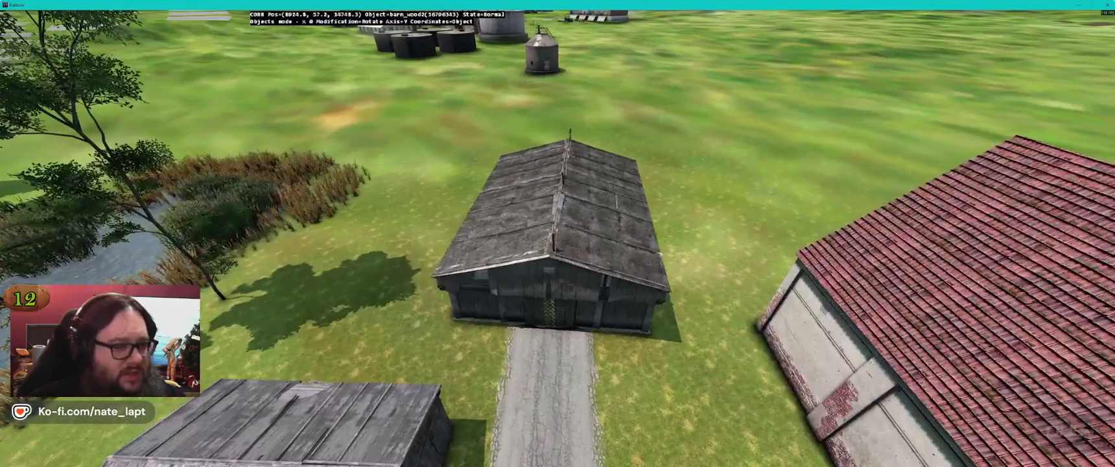
pyautogui.hotkey('alt', 'Tab')
pyautogui.scroll(4, 471, 195)
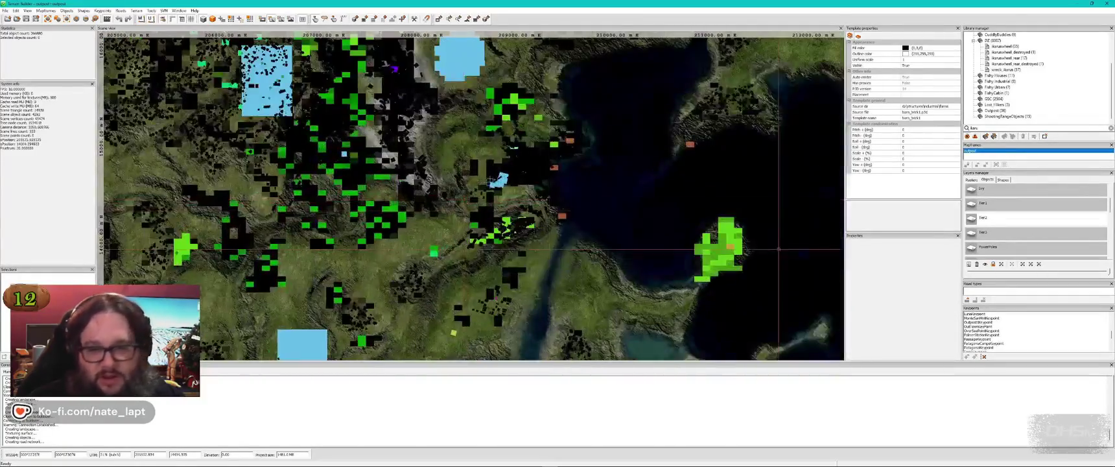
# Step: Move the wooden barn to a different layer in Selection properties
pyautogui.scroll(1, 1008, 224)
pyautogui.hotkey('alt', 'Tab')
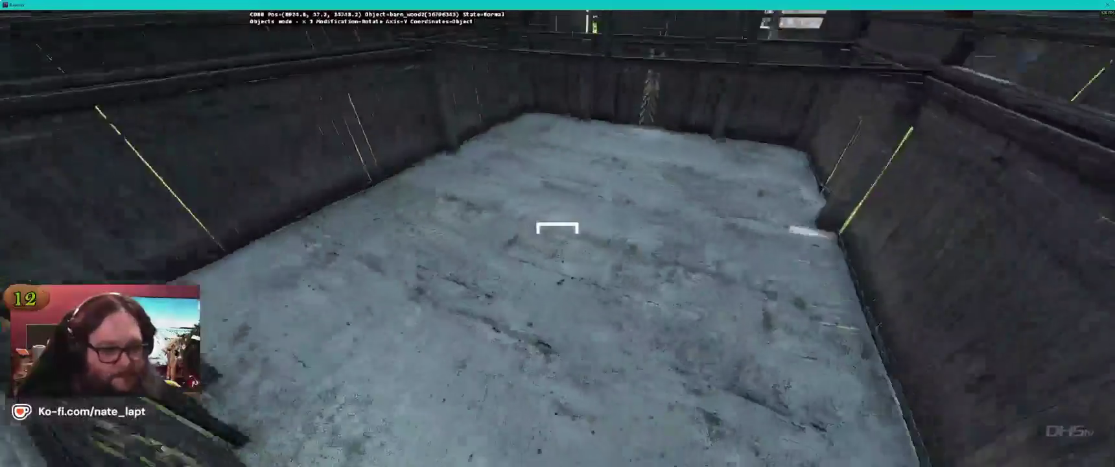
pyautogui.hotkey('alt', 'Tab')
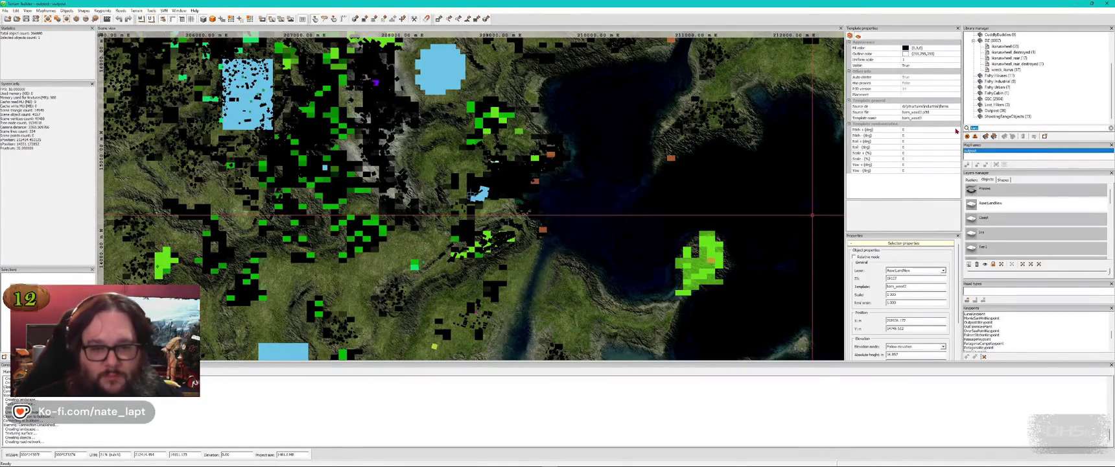
pyautogui.click(914, 270)
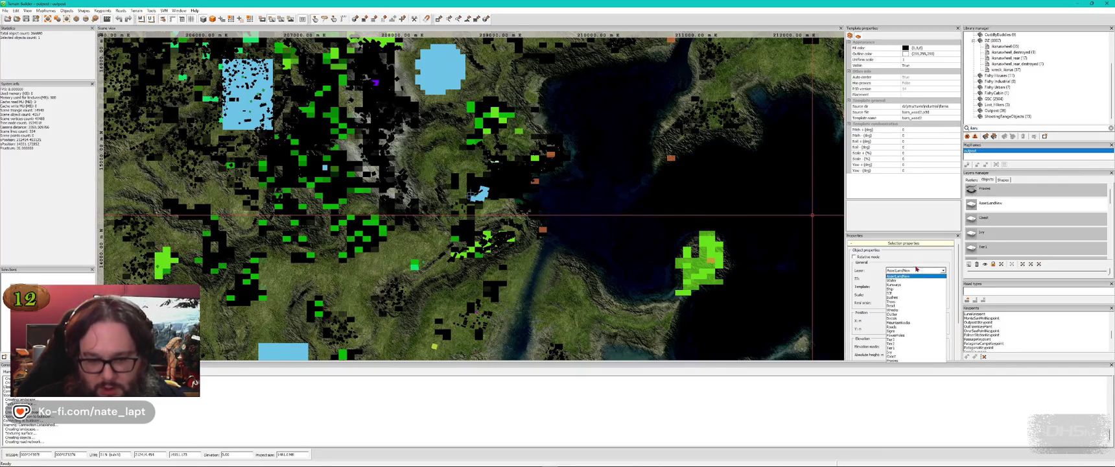
pyautogui.click(908, 345)
# Step: Search the library for 'tract' and select the wreck_tractor template
pyautogui.scroll(-1, 998, 220)
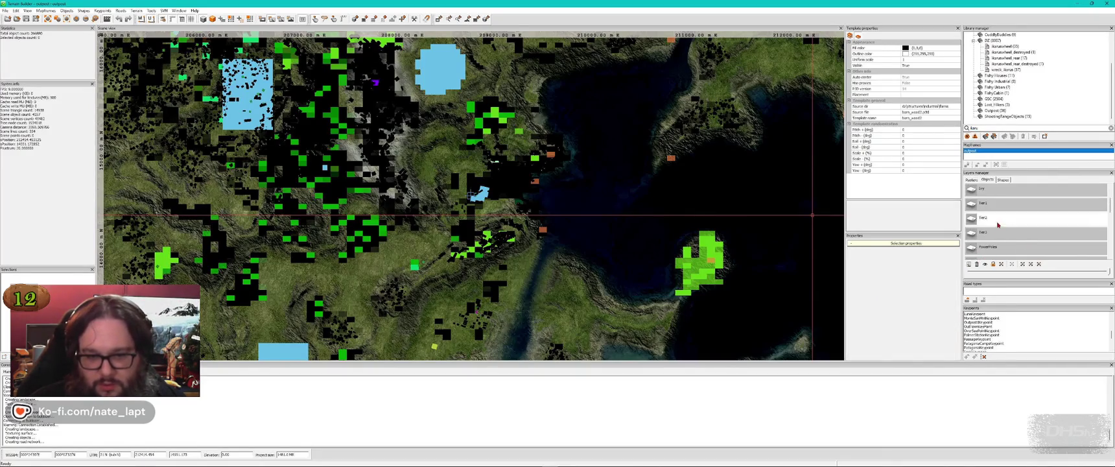
pyautogui.write('tract')
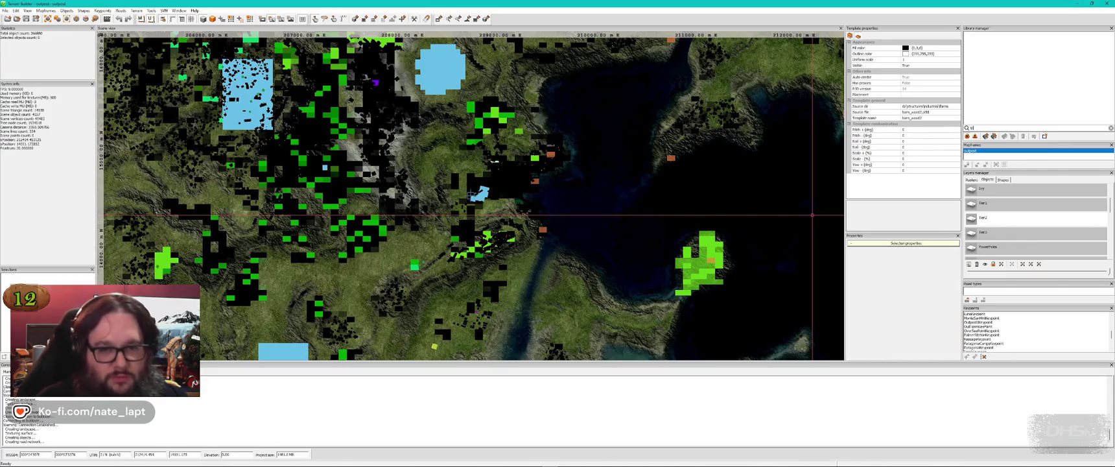
pyautogui.click(992, 94)
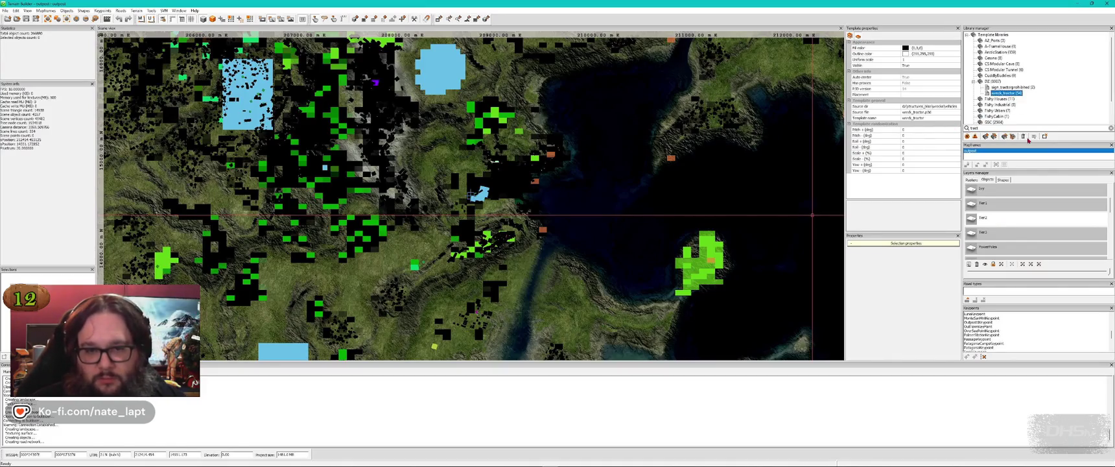
# Step: Make Wrecks the active layer, then position, rotate and raise wreck_tractor on the barn's concrete floor
pyautogui.scroll(-3, 1011, 240)
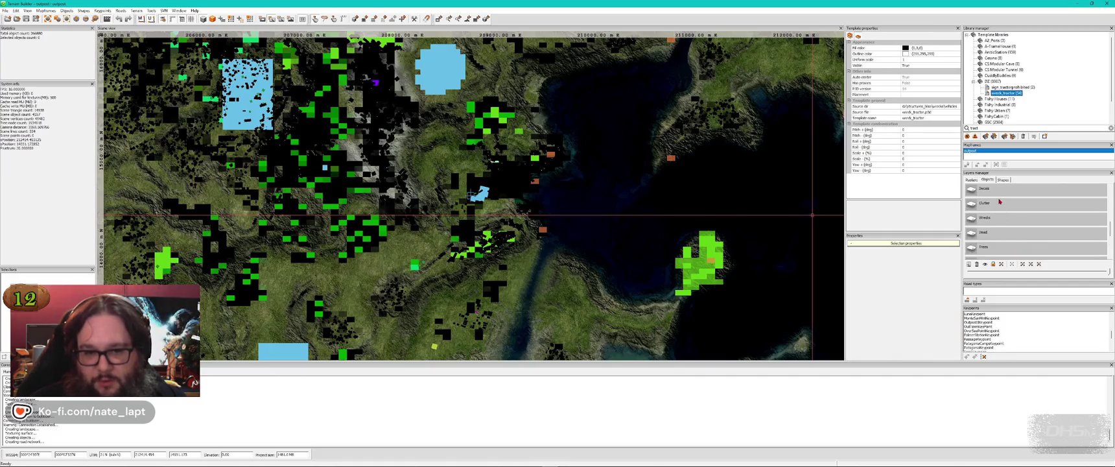
pyautogui.click(1013, 218)
pyautogui.hotkey('alt', 'Tab')
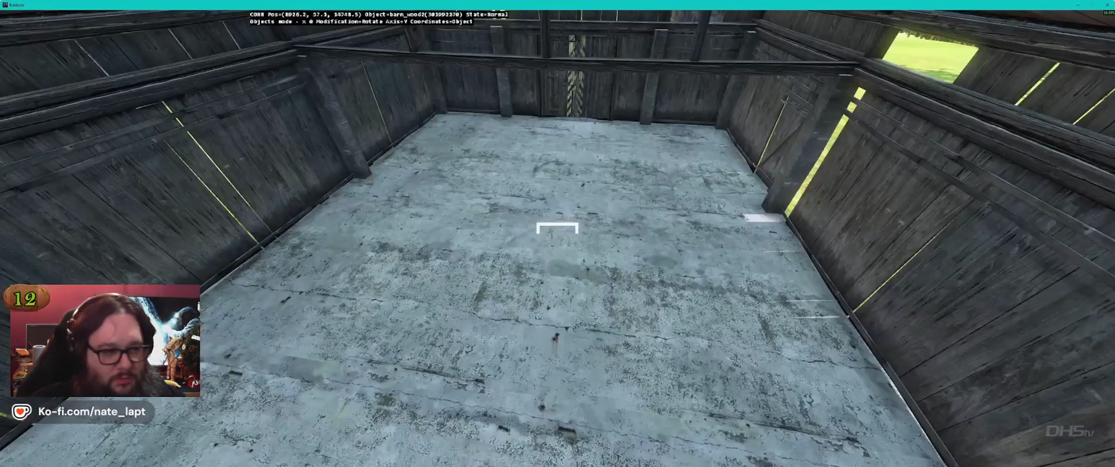
pyautogui.moveTo(554, 194)
pyautogui.mouseDown()
pyautogui.moveTo(568, 186)
pyautogui.moveTo(541, 181)
pyautogui.mouseUp()
pyautogui.press('r')
pyautogui.press('w')
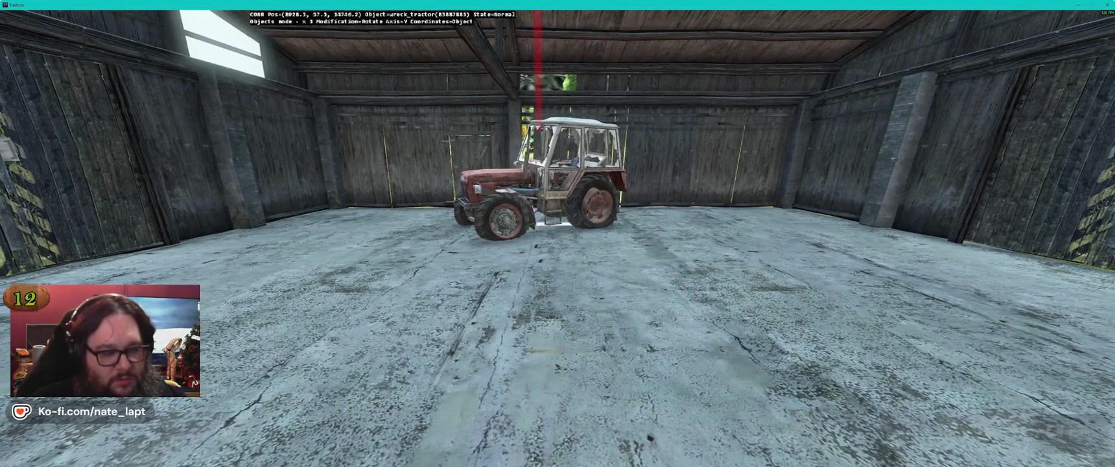
pyautogui.press('e')
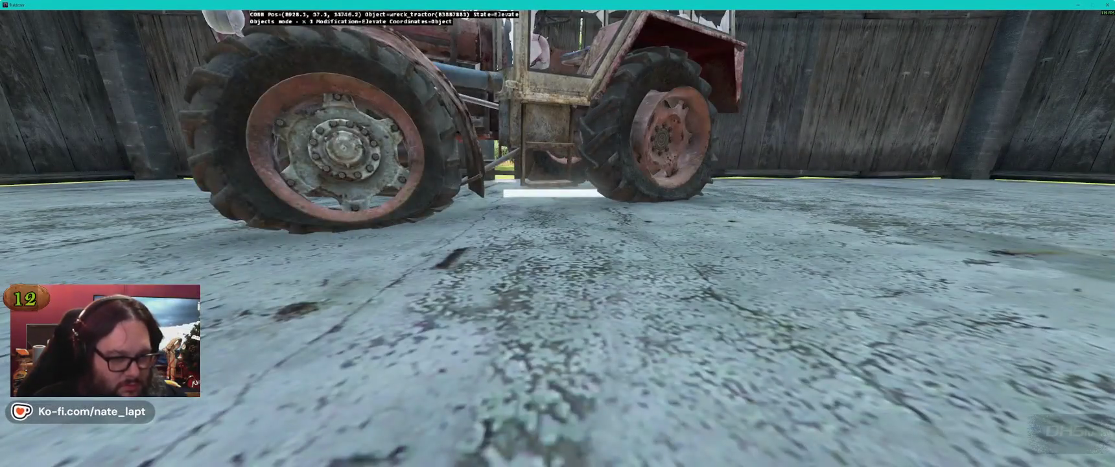
pyautogui.press('r')
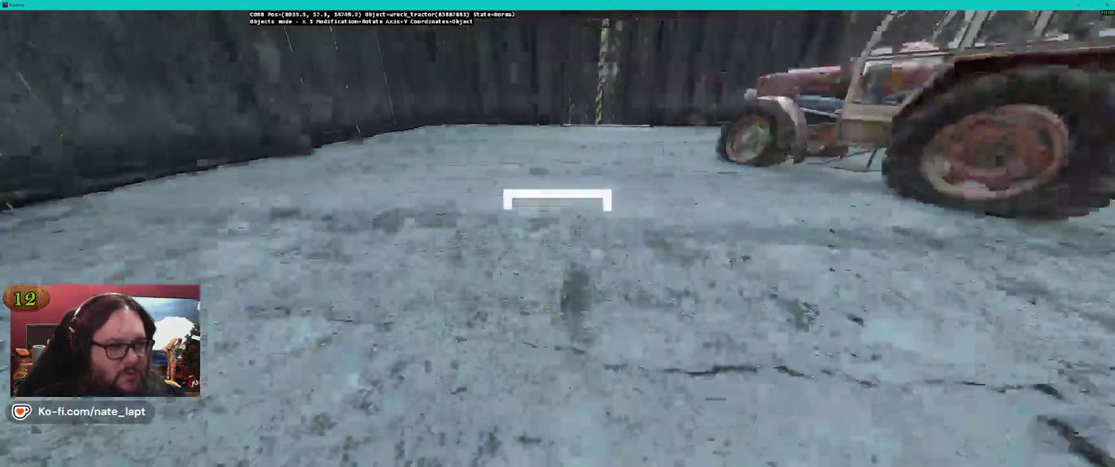
pyautogui.hotkey('alt', 'Tab')
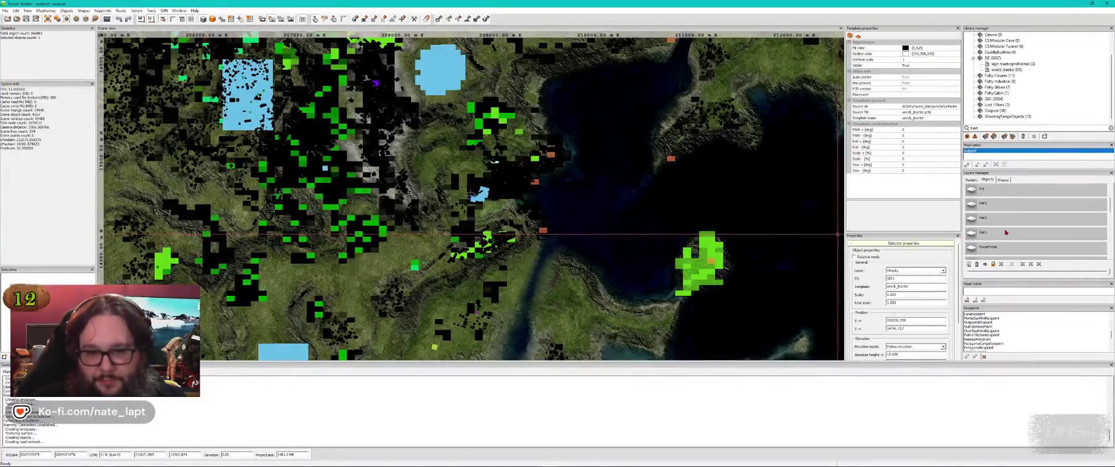
# Step: Search 'woodencr' and insert a wooden crate beside the barn wall
pyautogui.write('woodencr')
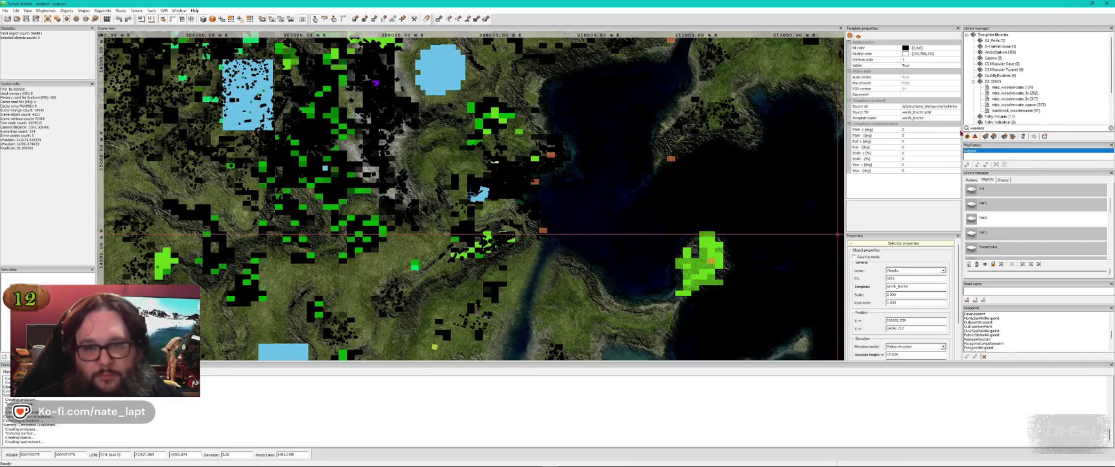
pyautogui.click(1028, 91)
pyautogui.hotkey('alt', 'Tab')
pyautogui.press('Insert')
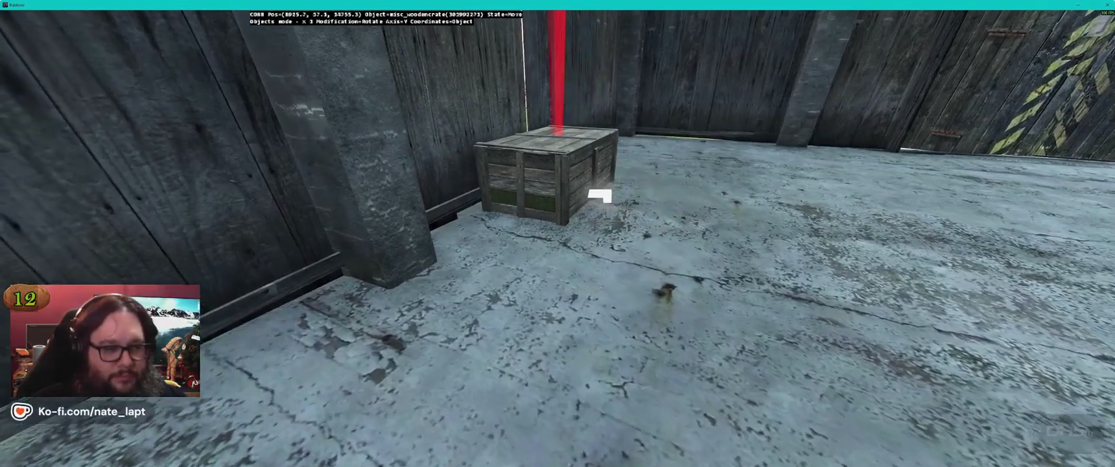
pyautogui.moveTo(600, 196); pyautogui.dragTo(600, 196)
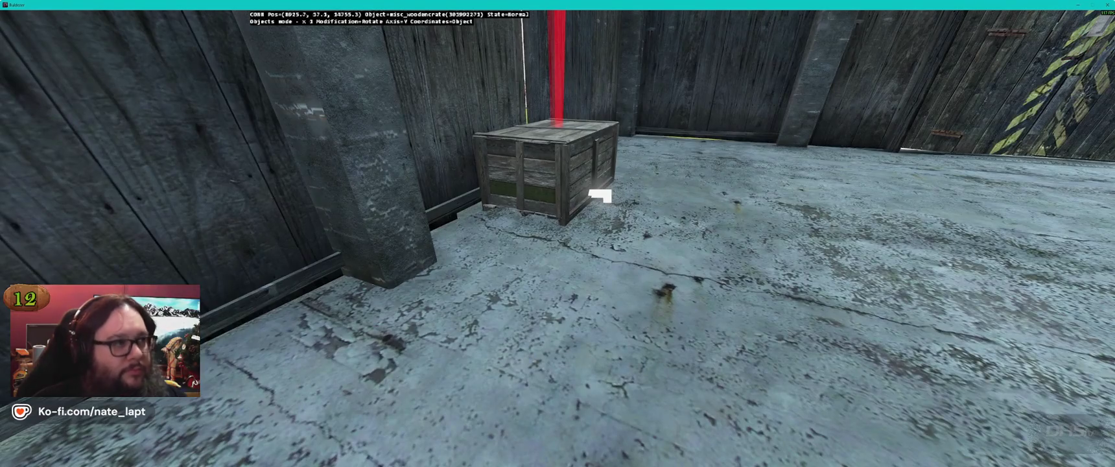
pyautogui.hotkey('alt', 'Tab')
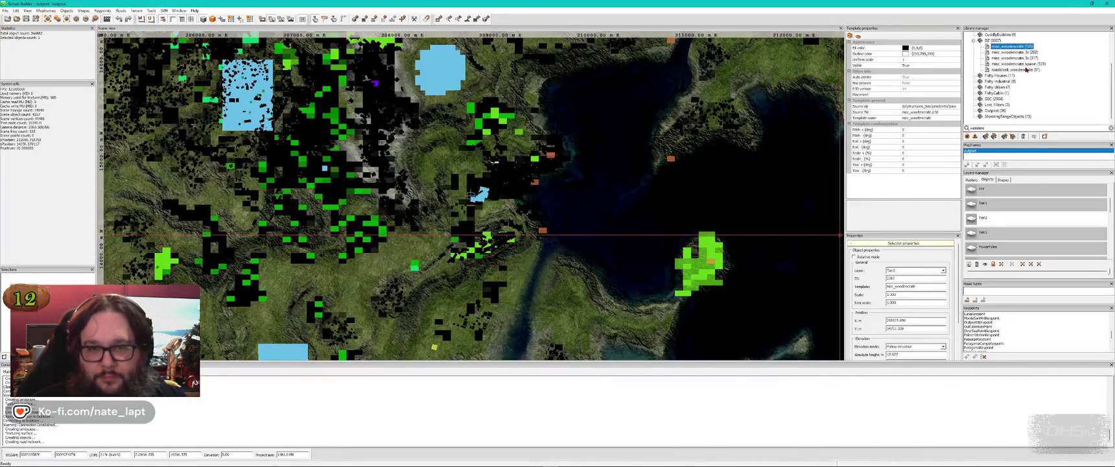
# Step: Insert a second wooden crate in the barn and rotate it into position
pyautogui.click(1026, 64)
pyautogui.hotkey('alt', 'Tab')
pyautogui.press('Insert')
pyautogui.moveTo(512, 197); pyautogui.dragTo(512, 198)
pyautogui.scroll(3, 512, 198)
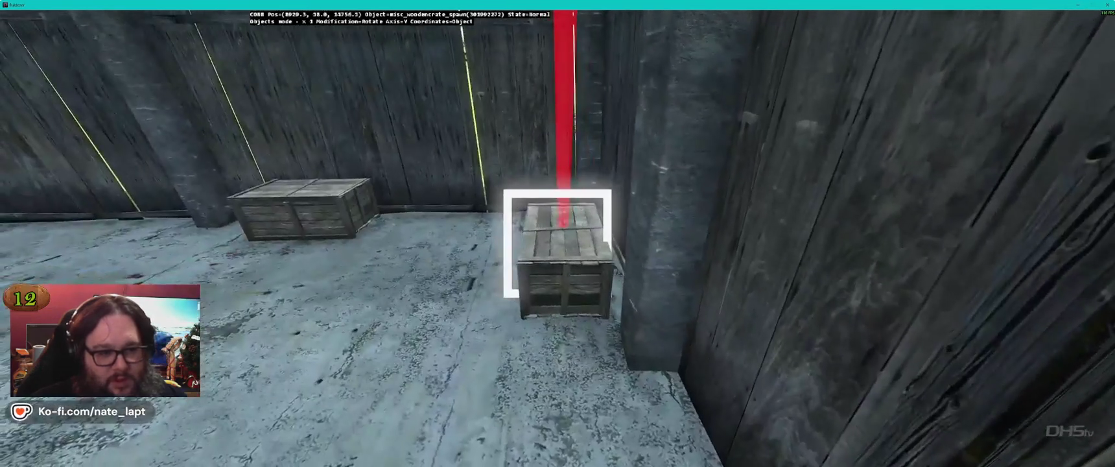
pyautogui.moveTo(557, 243); pyautogui.dragTo(557, 243)
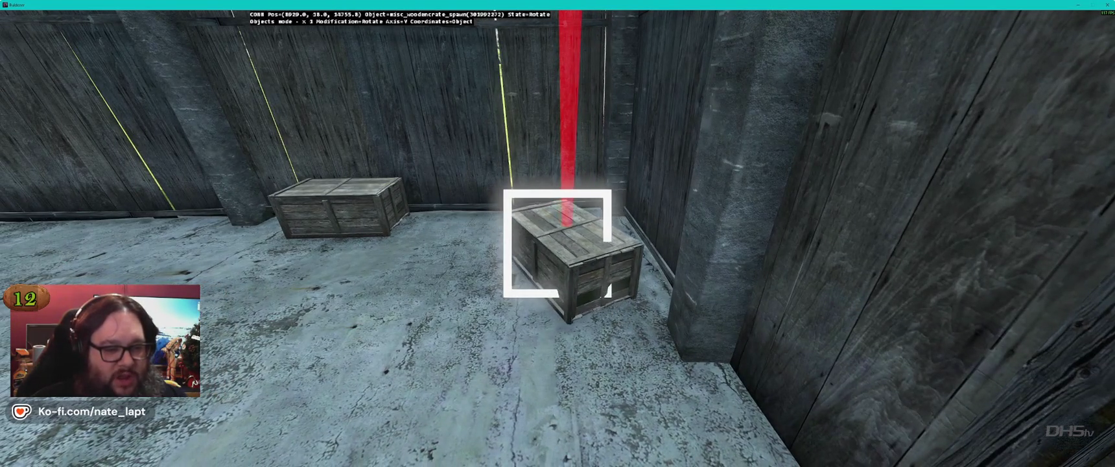
pyautogui.hotkey('alt', 'Tab')
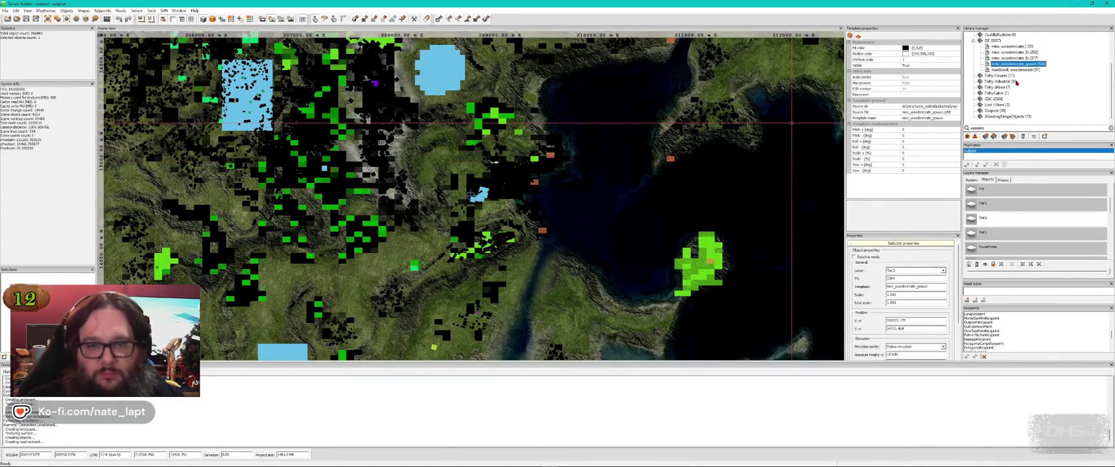
# Step: Align the misc_woodencrate_3x top crate with the stack and elevate it on top
pyautogui.click(1012, 57)
pyautogui.hotkey('alt', 'Tab')
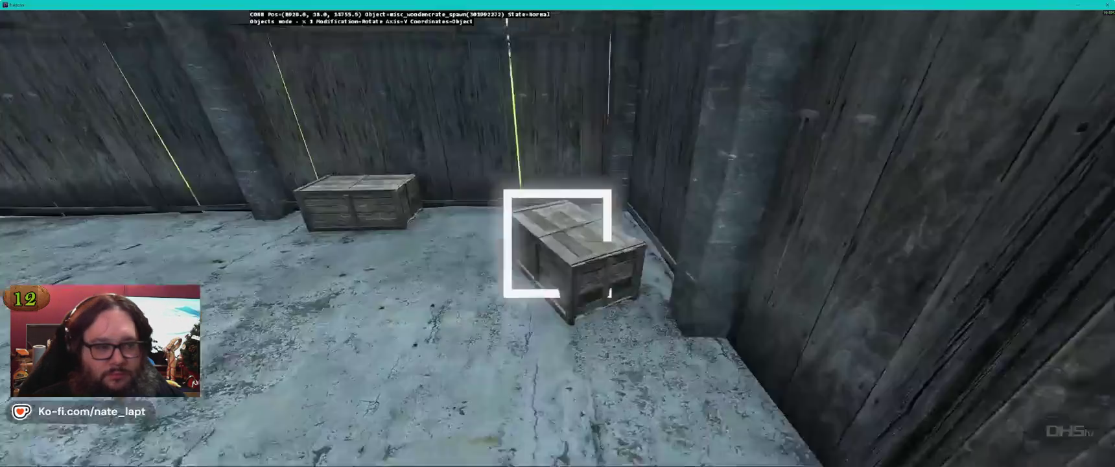
pyautogui.moveTo(505, 286); pyautogui.dragTo(519, 286)
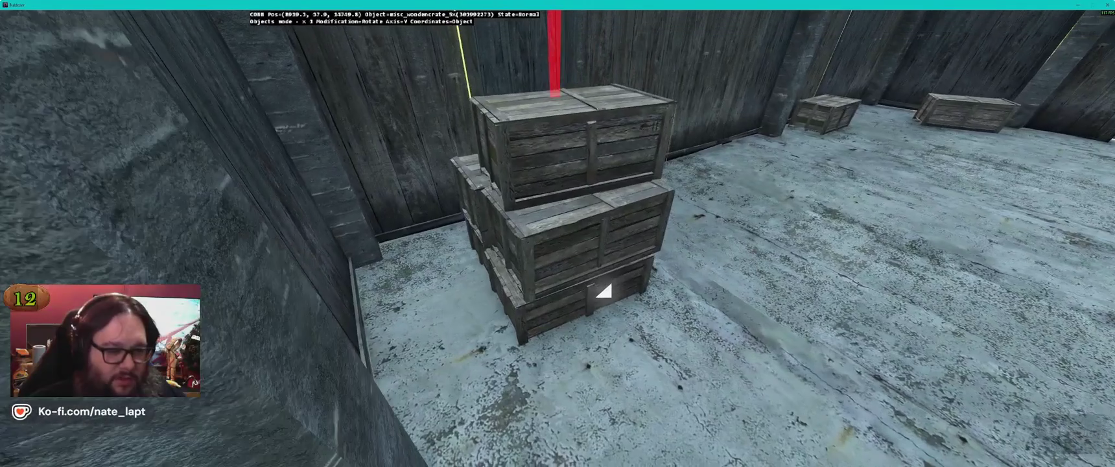
pyautogui.press('alt')
pyautogui.moveTo(538, 110); pyautogui.dragTo(538, 102)
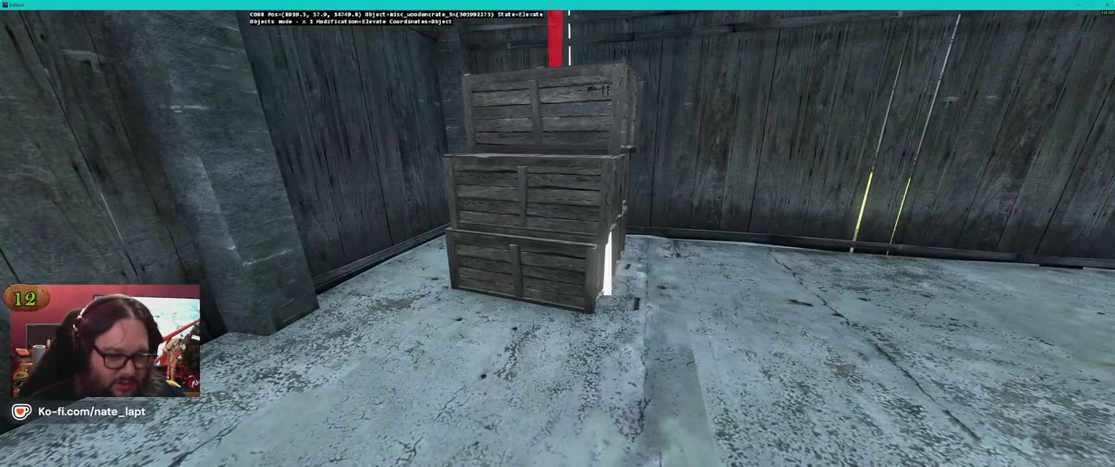
pyautogui.hotkey('alt', 'Tab')
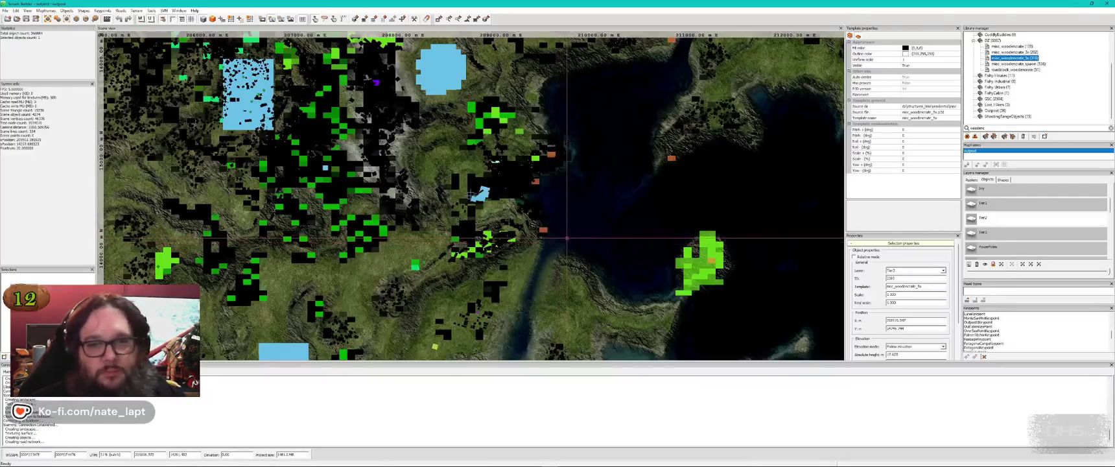
# Step: Insert another misc_woodencrate_3x tilted to lean on the crate pair, then clear the library search
pyautogui.click(1015, 52)
pyautogui.hotkey('alt', 'Tab')
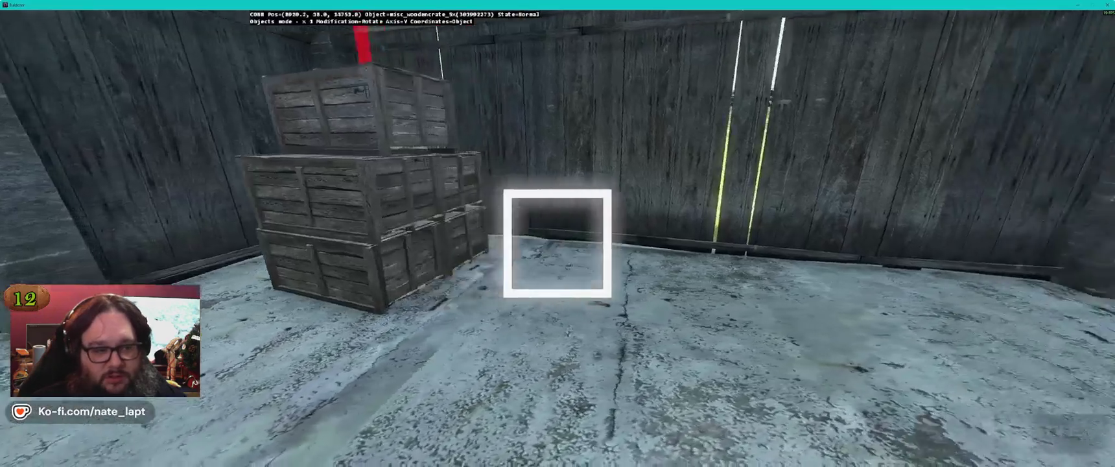
pyautogui.press('Insert')
pyautogui.moveTo(558, 243)
pyautogui.mouseDown()
pyautogui.moveTo(541, 233)
pyautogui.moveTo(558, 243)
pyautogui.mouseUp()
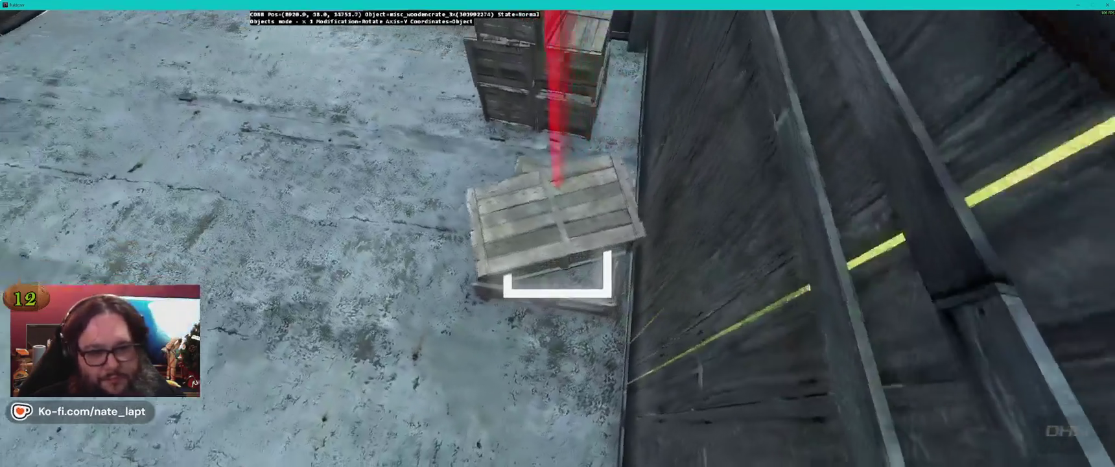
pyautogui.moveTo(557, 273); pyautogui.dragTo(558, 273)
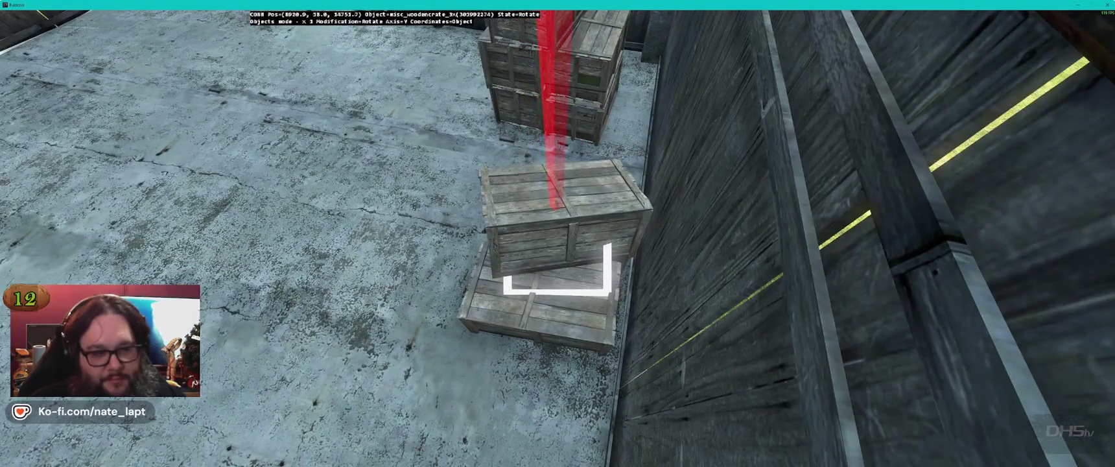
pyautogui.press('alt')
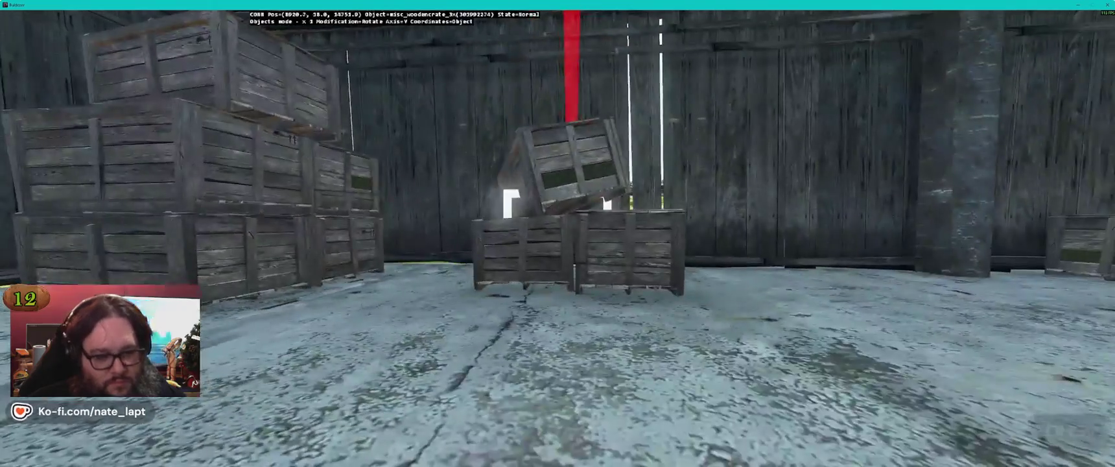
pyautogui.press('shift')
pyautogui.hotkey('alt', 'Tab')
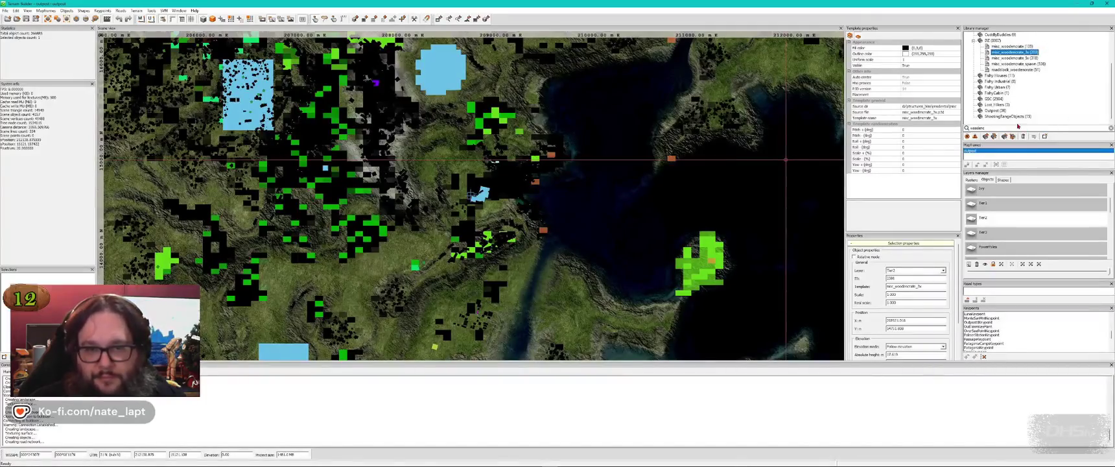
pyautogui.doubleClick(1005, 127)
pyautogui.press('BackSpace')
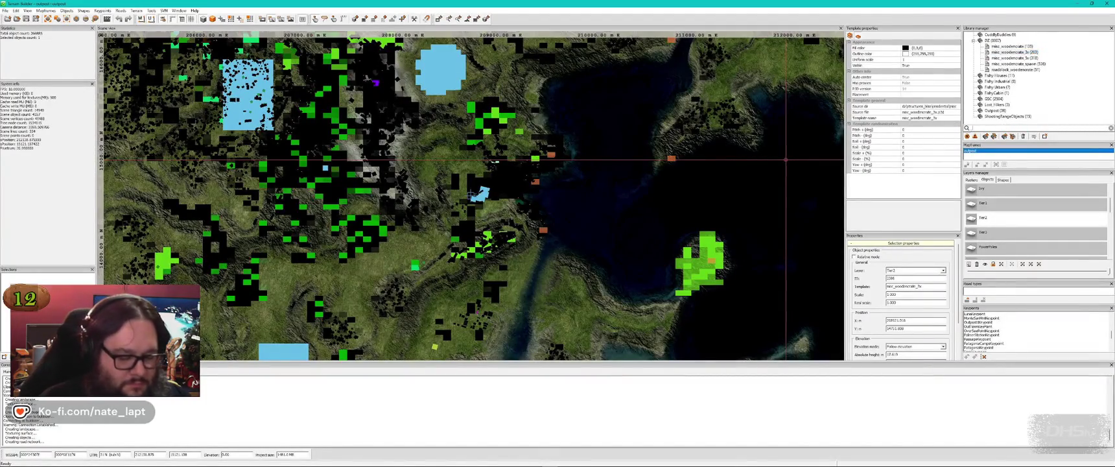
# Step: Search 'spawn' and set misc_pallet_spawn down on the barn floor
pyautogui.write('spawn')
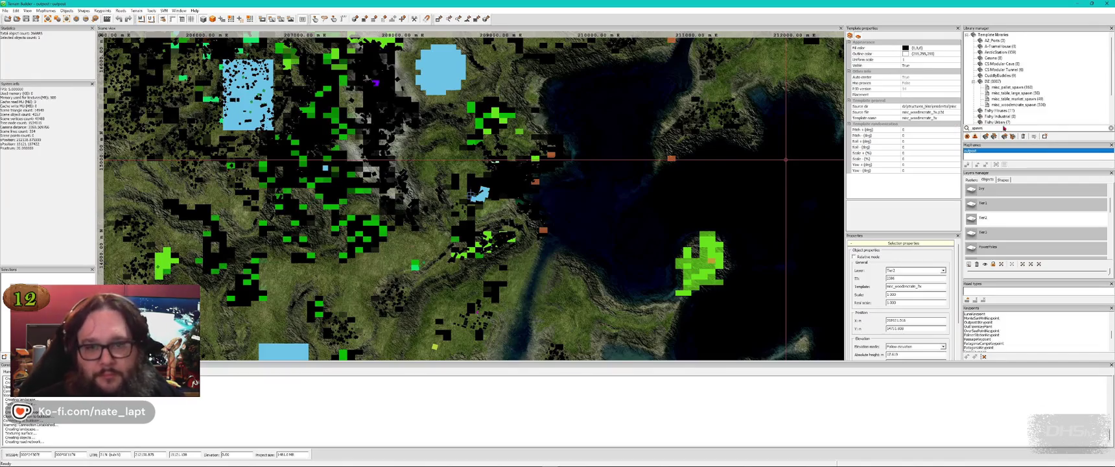
pyautogui.click(1014, 93)
pyautogui.hotkey('alt', 'Tab')
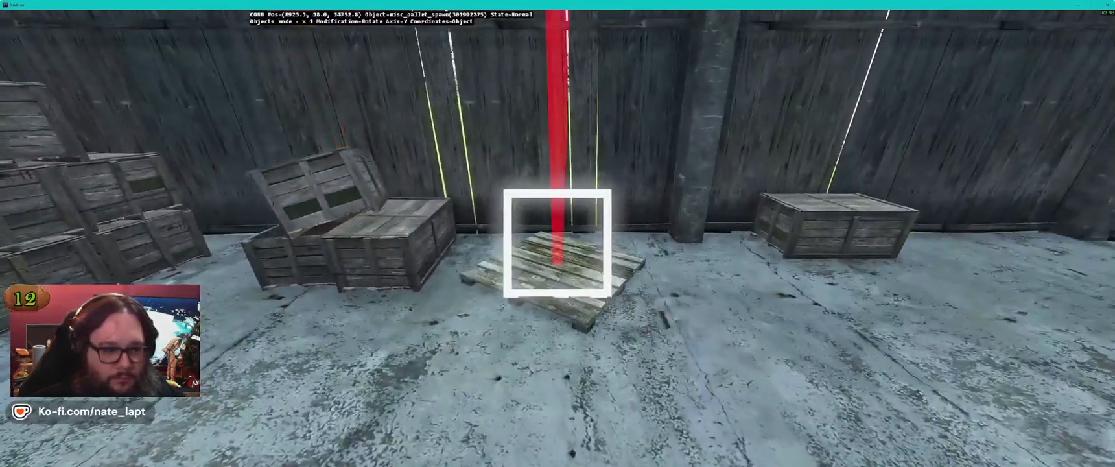
pyautogui.press('s')
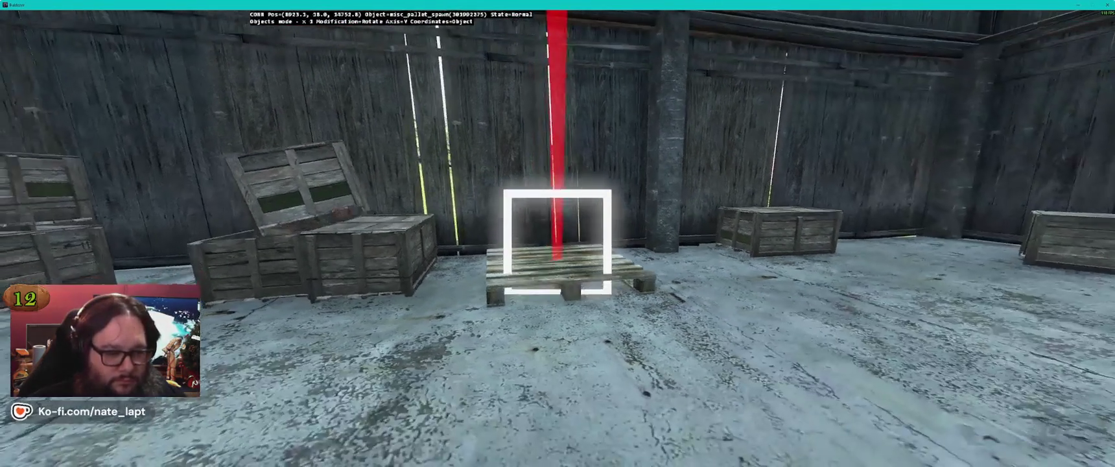
pyautogui.press('w')
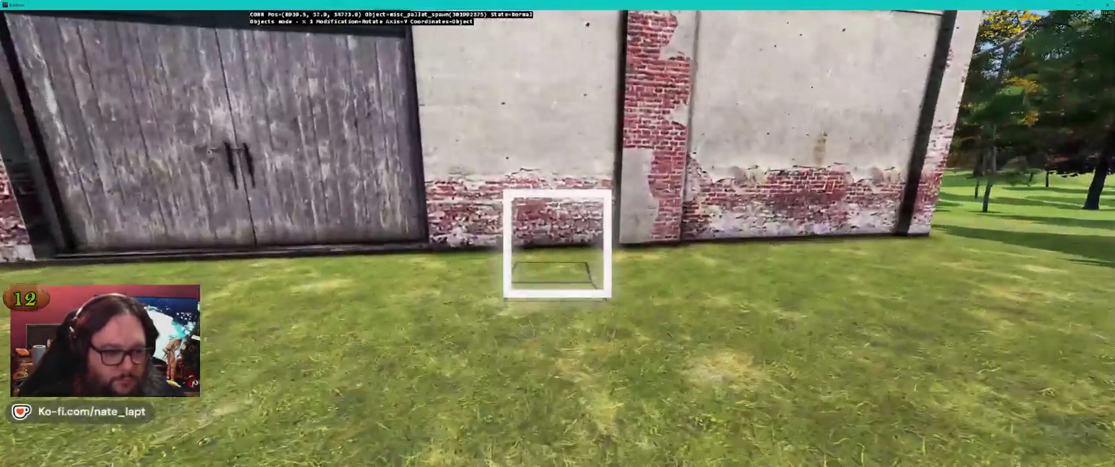
pyautogui.moveTo(558, 243); pyautogui.dragTo(557, 243)
pyautogui.hotkey('alt', 'Tab')
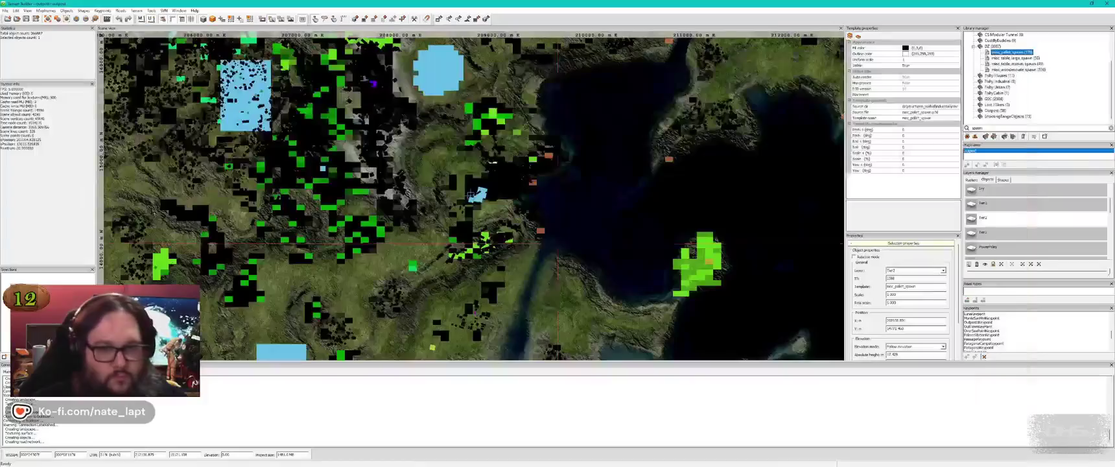
# Step: Insert misc_table_large_spawn beside the bus stop shelter and turn it into place
pyautogui.click(1024, 58)
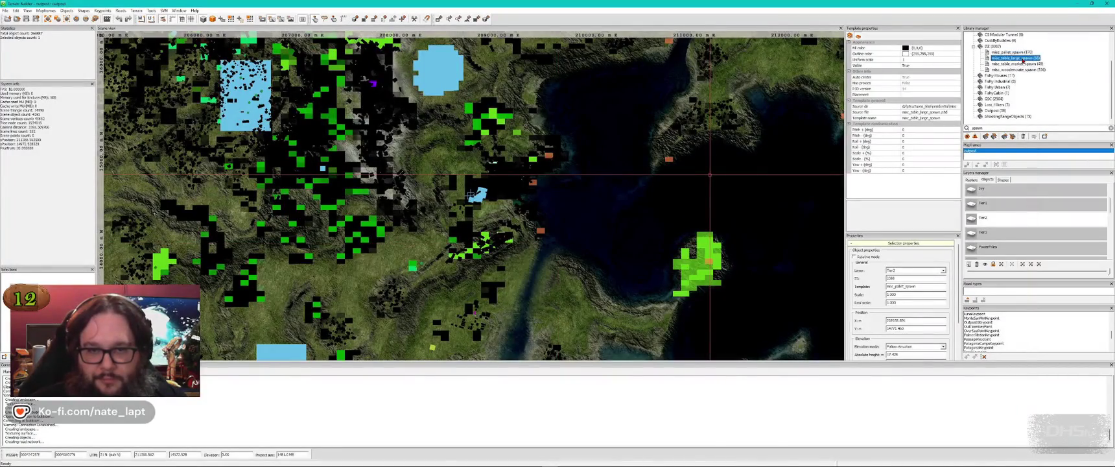
pyautogui.hotkey('alt', 'Tab')
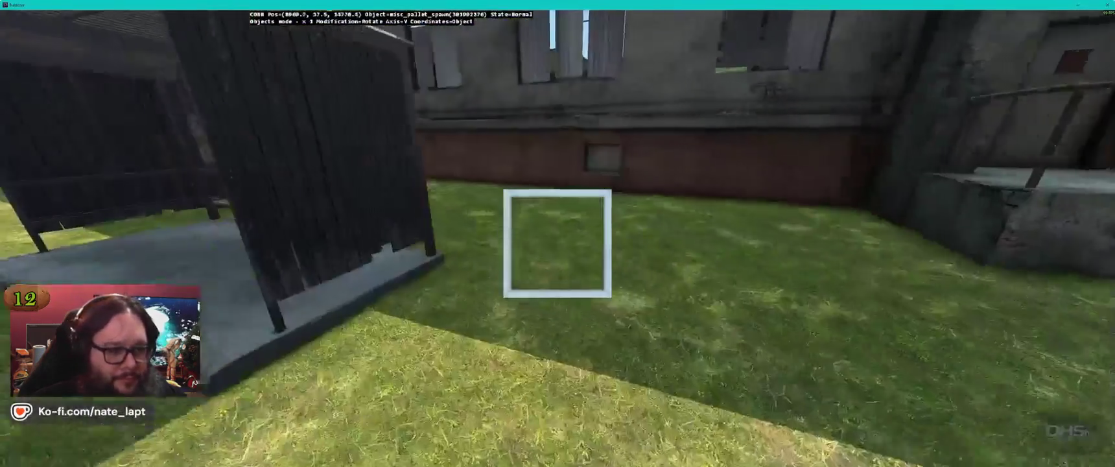
pyautogui.press('Insert')
pyautogui.moveTo(557, 243); pyautogui.dragTo(557, 243)
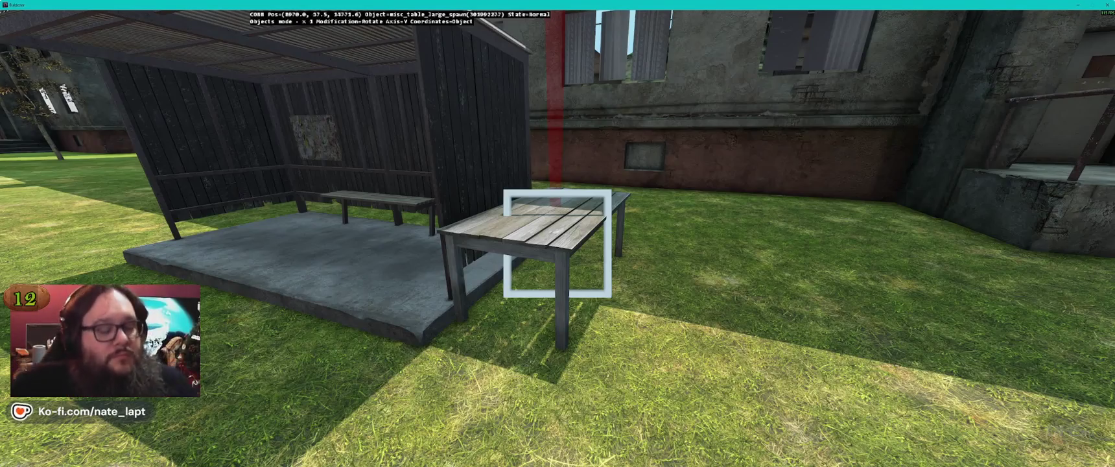
pyautogui.hotkey('alt', 'Tab')
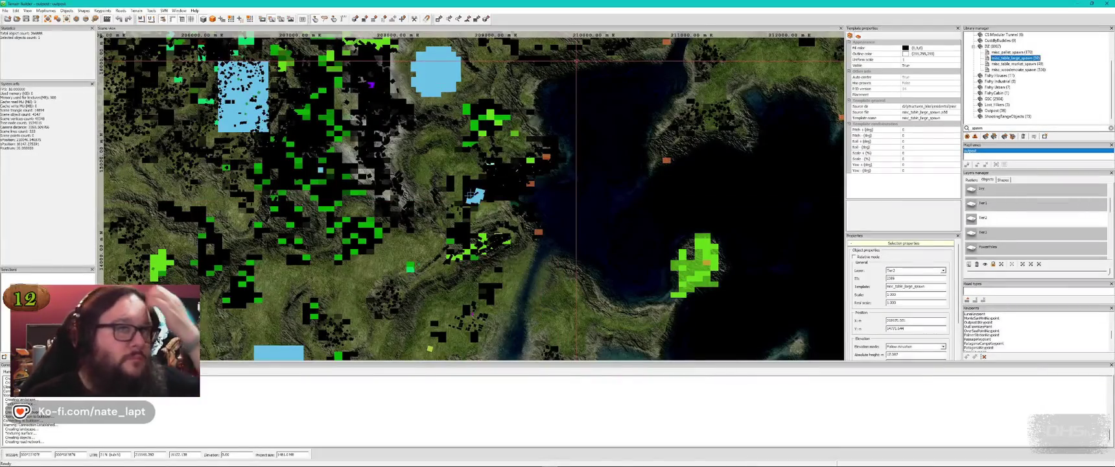
pyautogui.hotkey('alt', 'Tab')
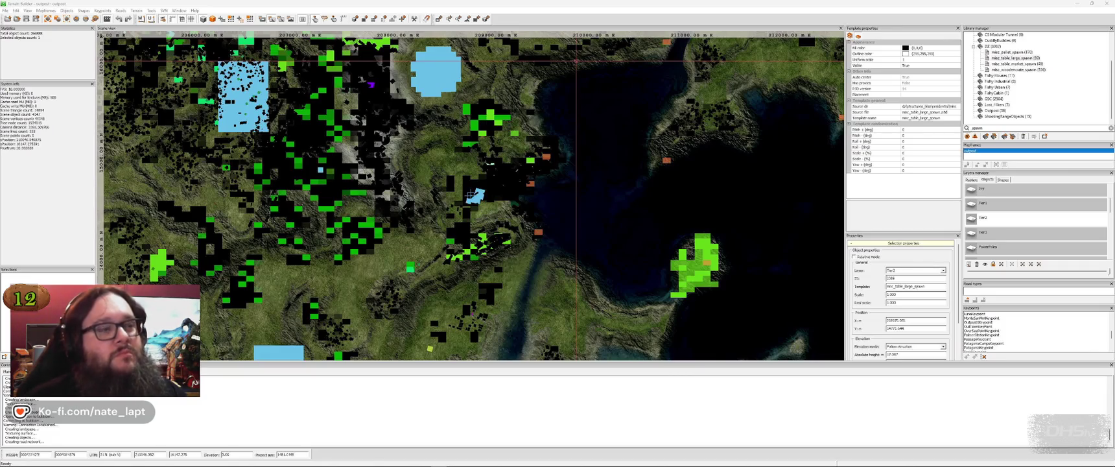
# Step: Save the Terrain Builder project with the Save project toolbar button
pyautogui.click(1011, 58)
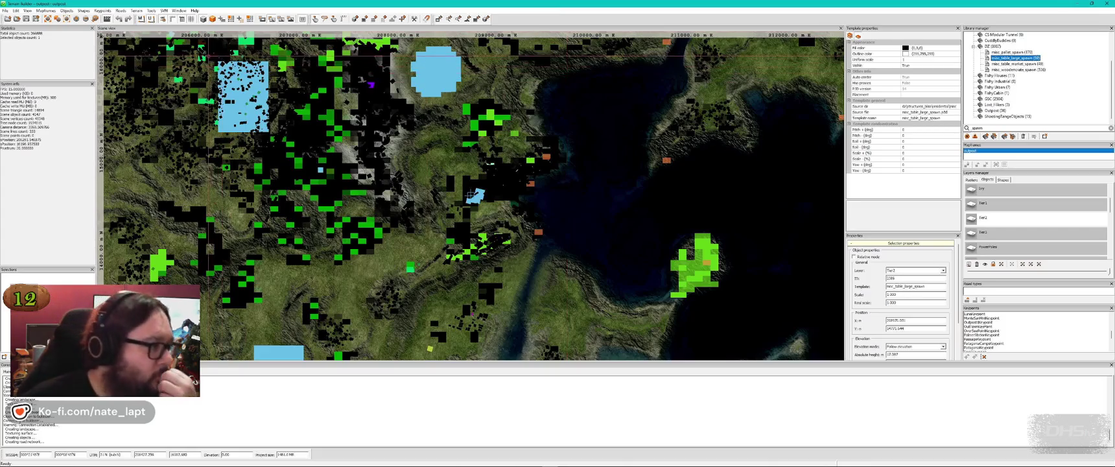
pyautogui.click(26, 21)
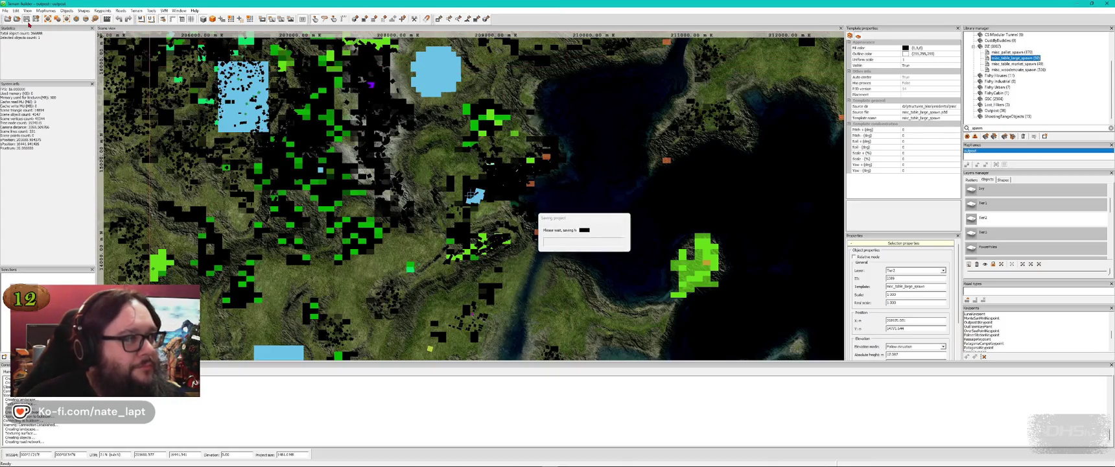
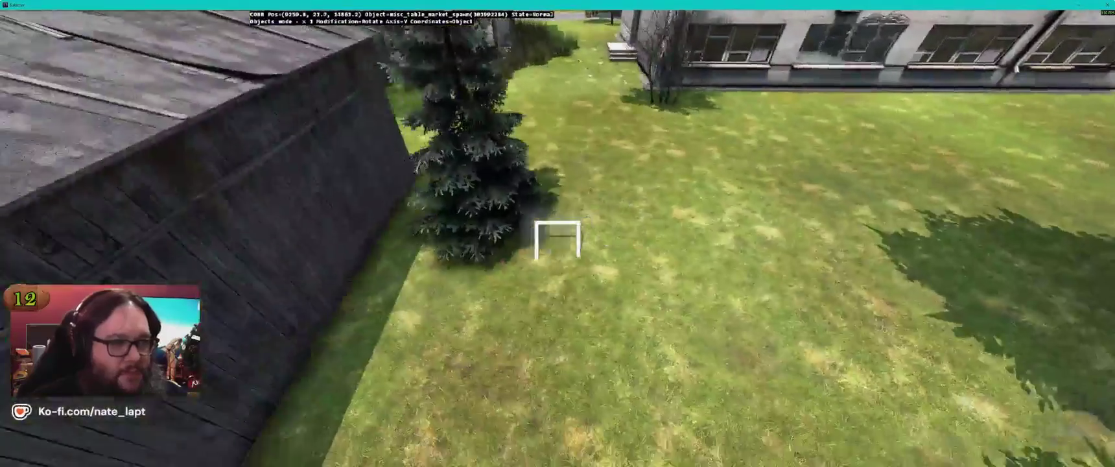
# Step: Rotate the market table in line with the shed wall and adjust its height
pyautogui.press('s')
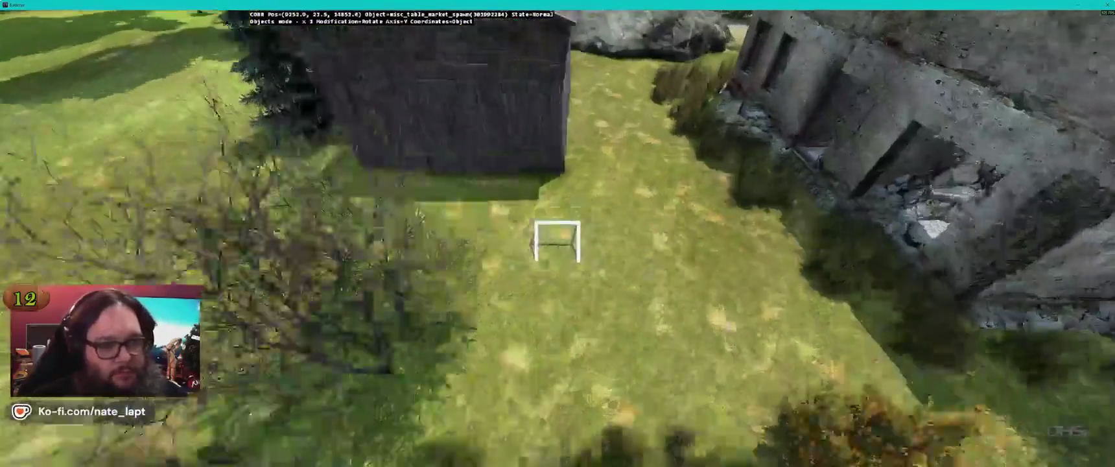
pyautogui.press('w')
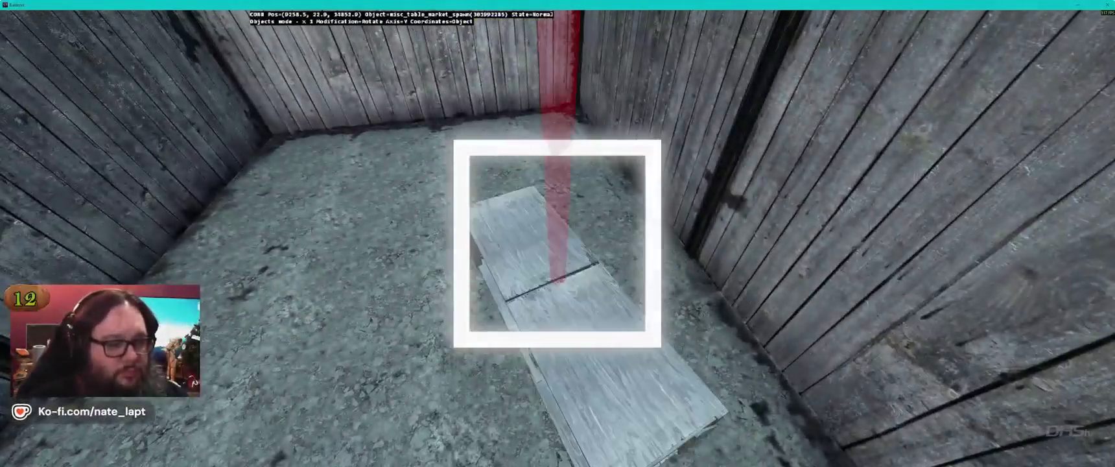
pyautogui.moveTo(557, 243)
pyautogui.mouseDown()
pyautogui.moveTo(584, 243)
pyautogui.moveTo(558, 220)
pyautogui.mouseUp()
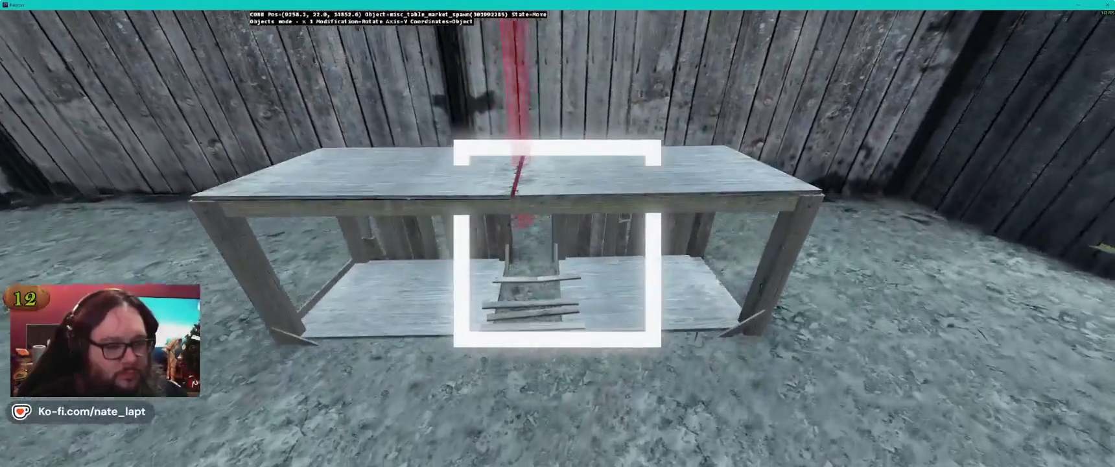
pyautogui.press('a')
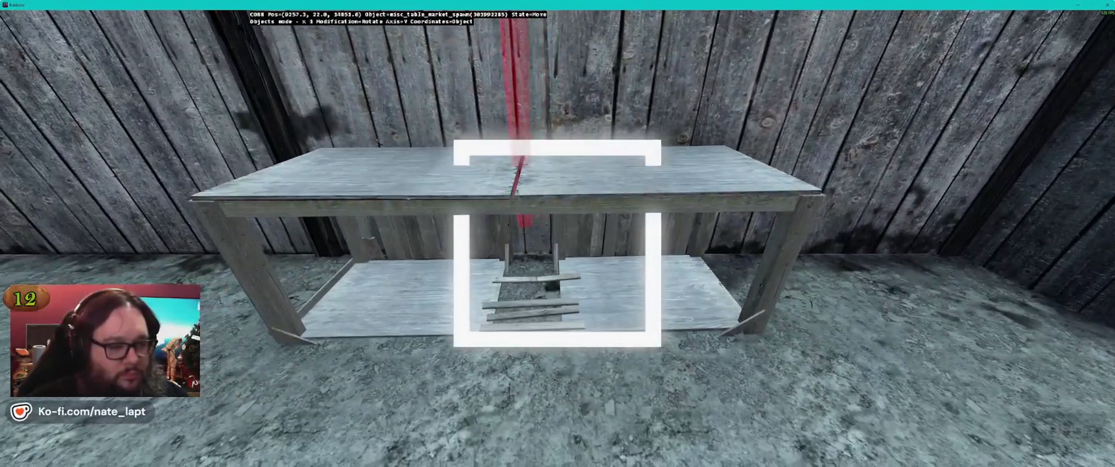
pyautogui.moveTo(558, 243); pyautogui.dragTo(558, 221)
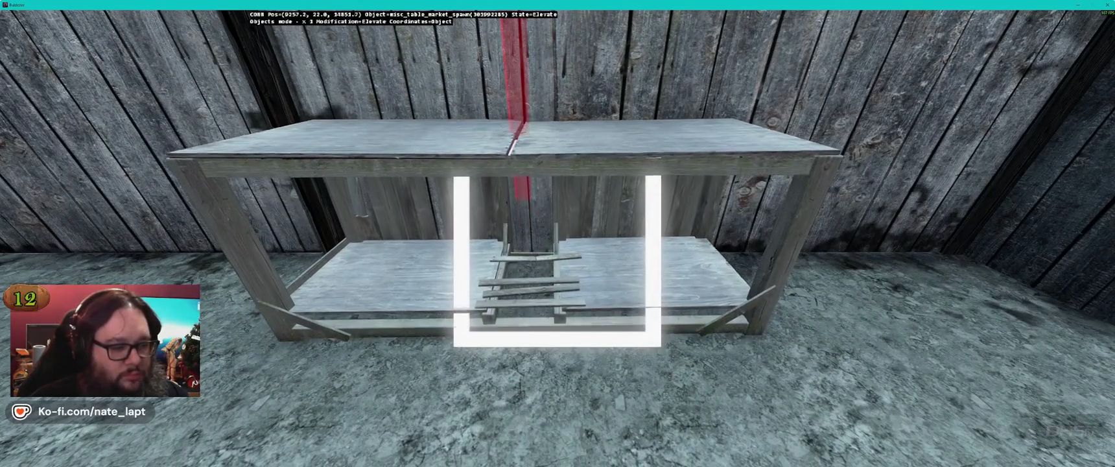
# Step: Back the view away from the table and search the library for 'workbe'
pyautogui.press('r')
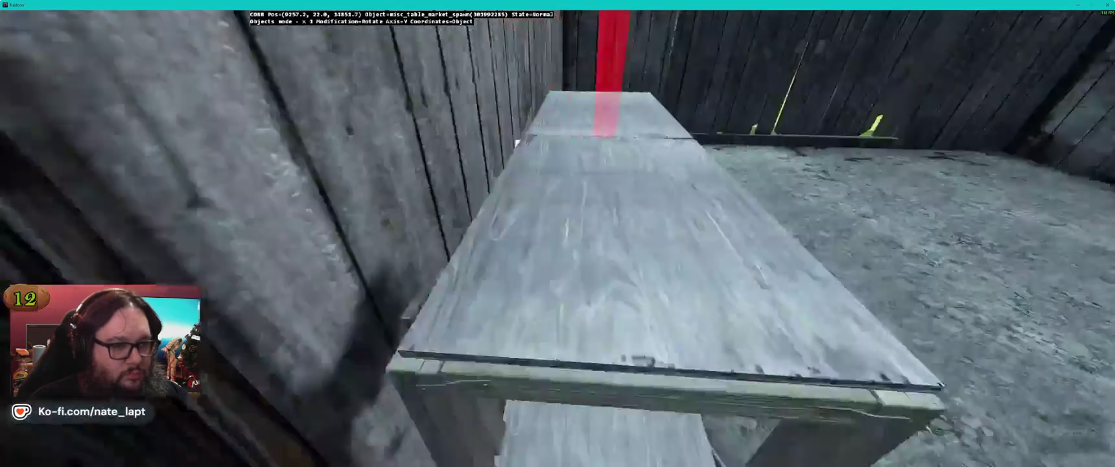
pyautogui.press('s')
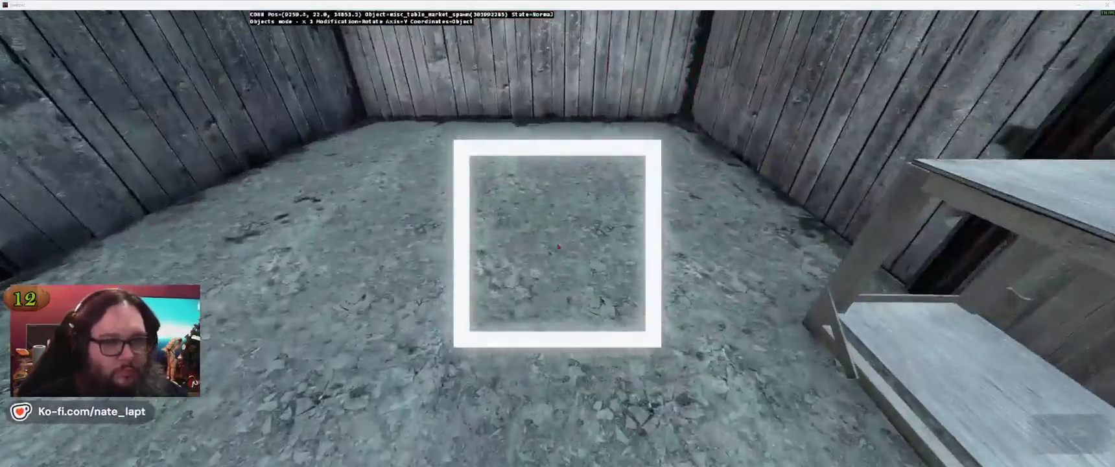
pyautogui.hotkey('alt', 'Tab')
pyautogui.write('workbe')
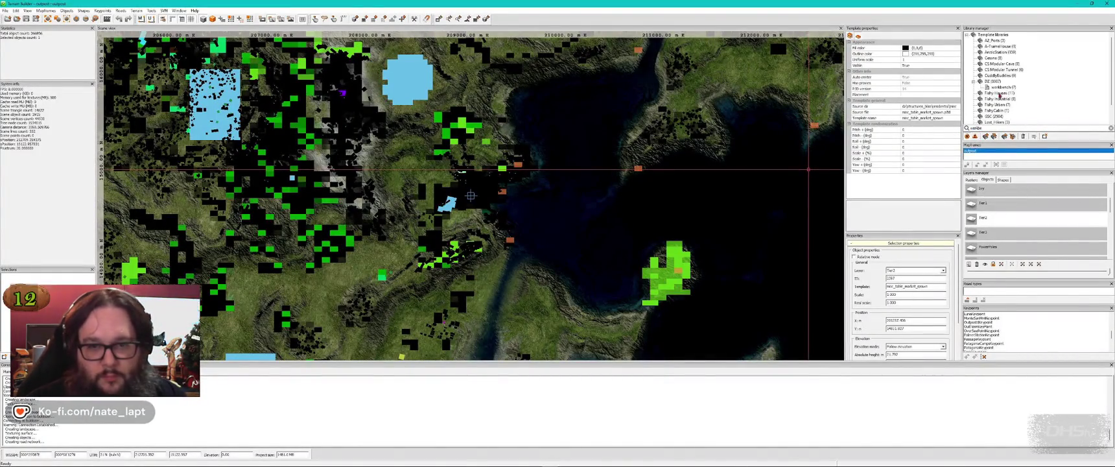
# Step: Set the workbench square-on along the back wall at floor height, then search the library for 'wo'
pyautogui.hotkey('alt', 'Tab')
pyautogui.press('Insert')
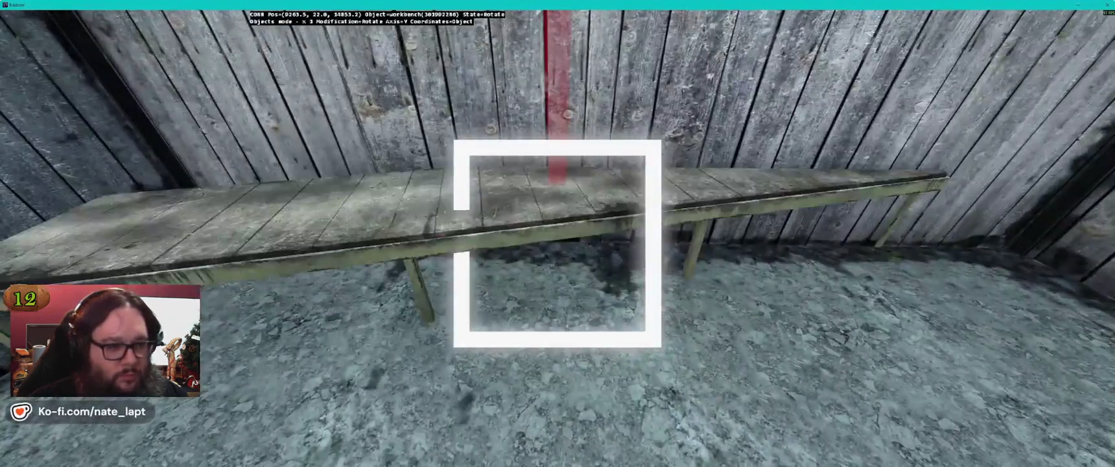
pyautogui.moveTo(557, 243); pyautogui.dragTo(584, 243)
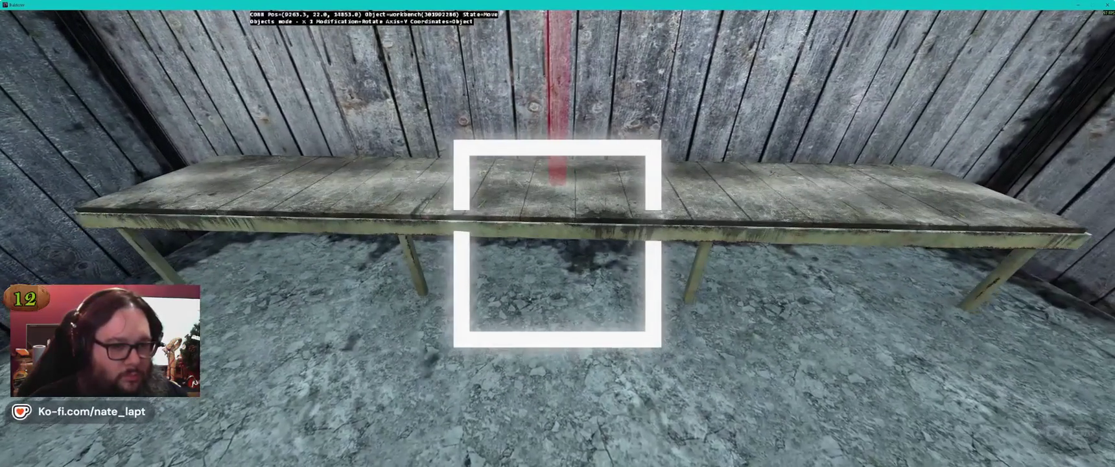
pyautogui.moveTo(558, 243); pyautogui.dragTo(557, 195)
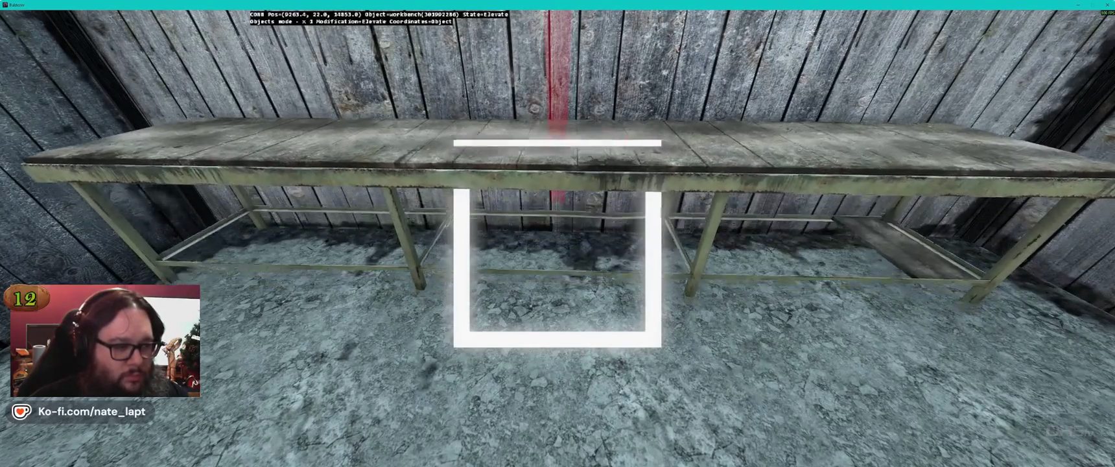
pyautogui.moveTo(557, 243)
pyautogui.mouseDown()
pyautogui.moveTo(493, 244)
pyautogui.moveTo(558, 243)
pyautogui.mouseUp()
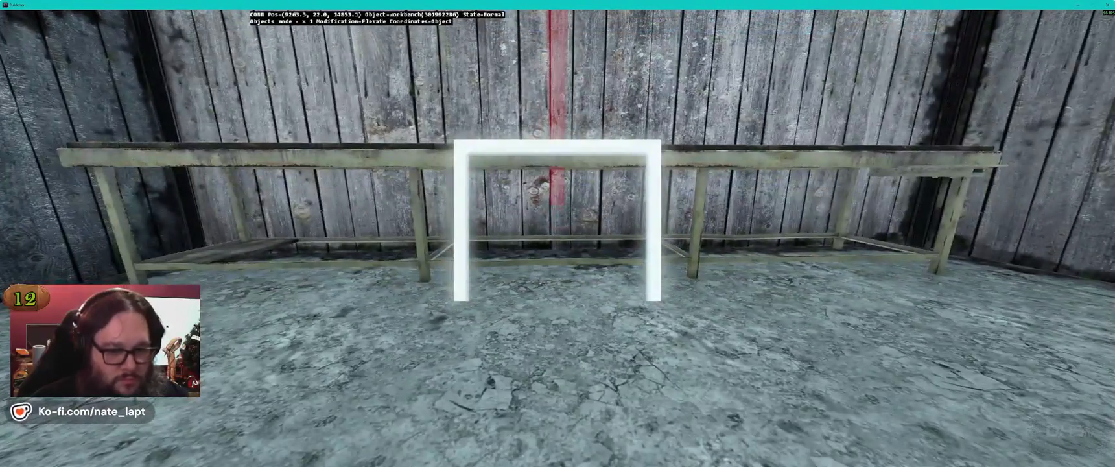
pyautogui.press('shift')
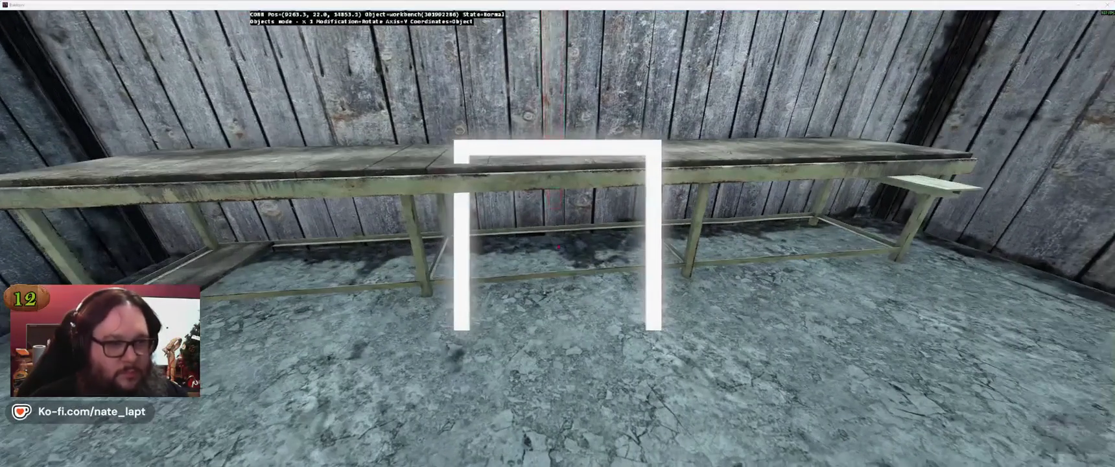
pyautogui.hotkey('alt', 'Tab')
pyautogui.write('wo')
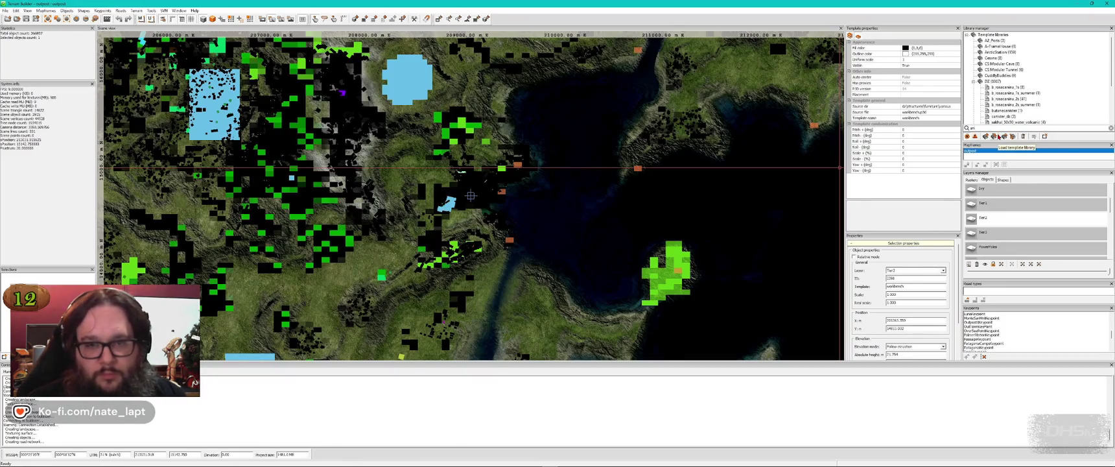
# Step: Select the anvil template from the DZ library folder
pyautogui.scroll(-2, 1040, 108)
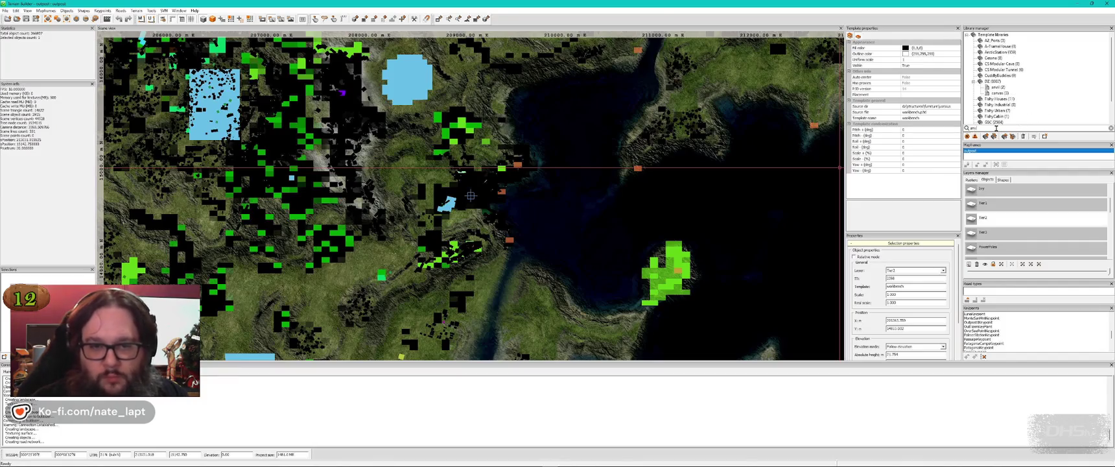
pyautogui.click(996, 86)
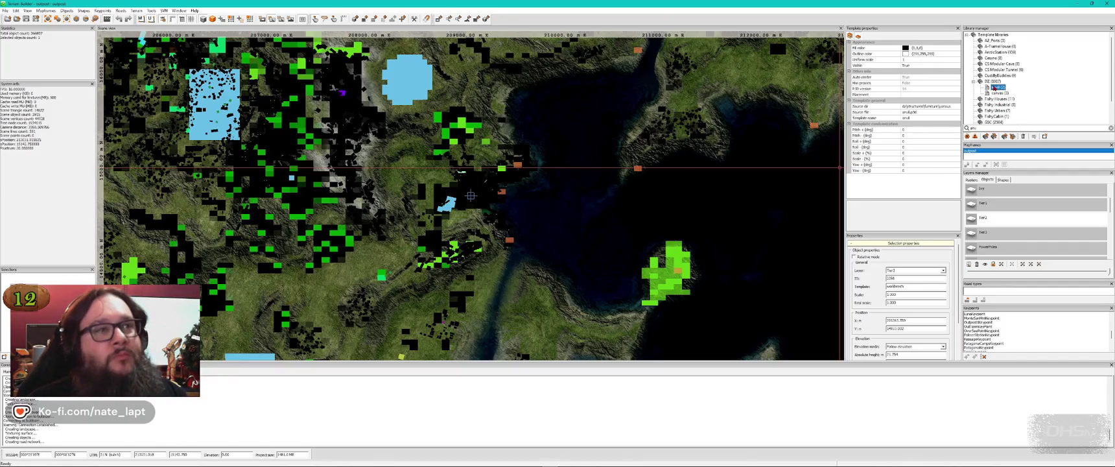
pyautogui.hotkey('alt', 'Tab')
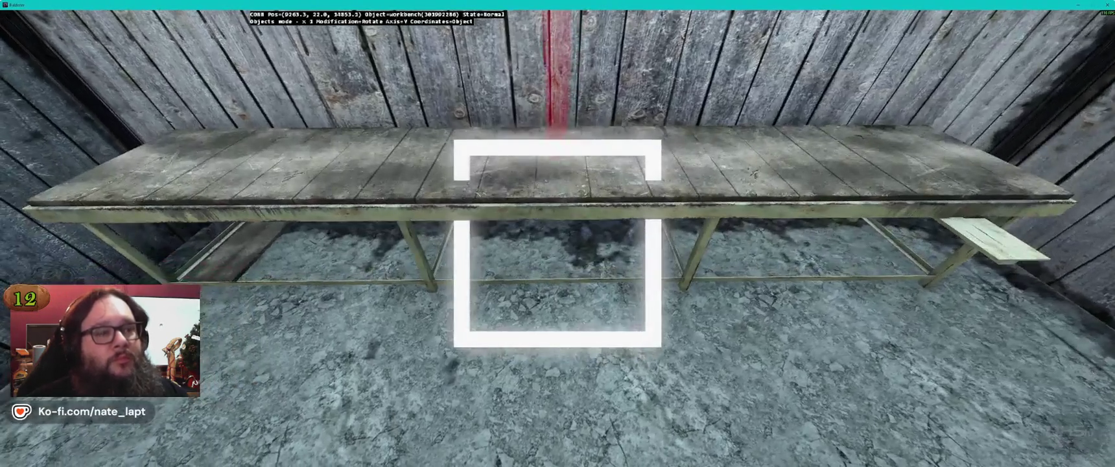
# Step: Lift the anvil onto the workbench, add a second copy, and turn it side-on
pyautogui.press('w')
pyautogui.moveTo(557, 243); pyautogui.dragTo(558, 156)
pyautogui.press('a')
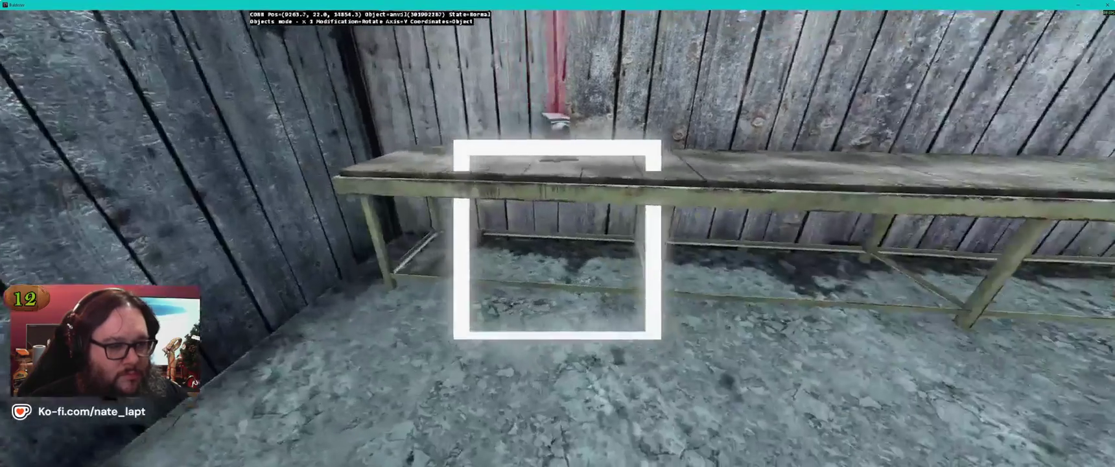
pyautogui.hotkey('ctrl', 'v')
pyautogui.moveTo(558, 241); pyautogui.dragTo(558, 241)
pyautogui.press('w')
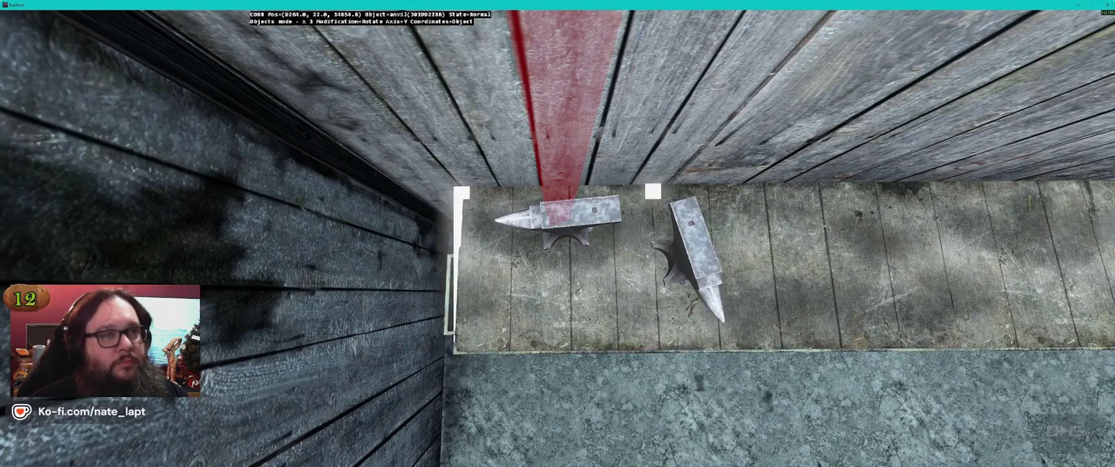
pyautogui.moveTo(558, 241); pyautogui.dragTo(558, 241)
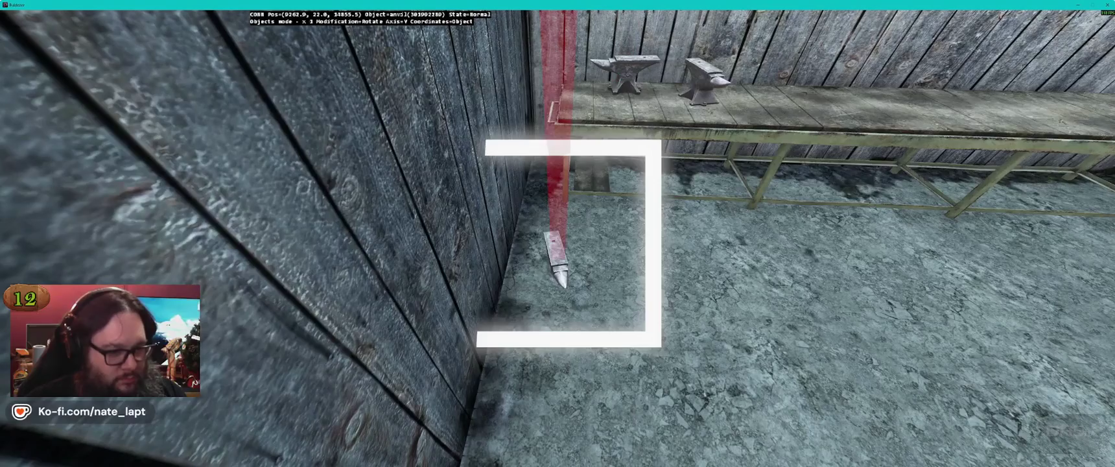
# Step: Tilt the floor anvil around its X axis so it stands upright by the wall
pyautogui.press('x')
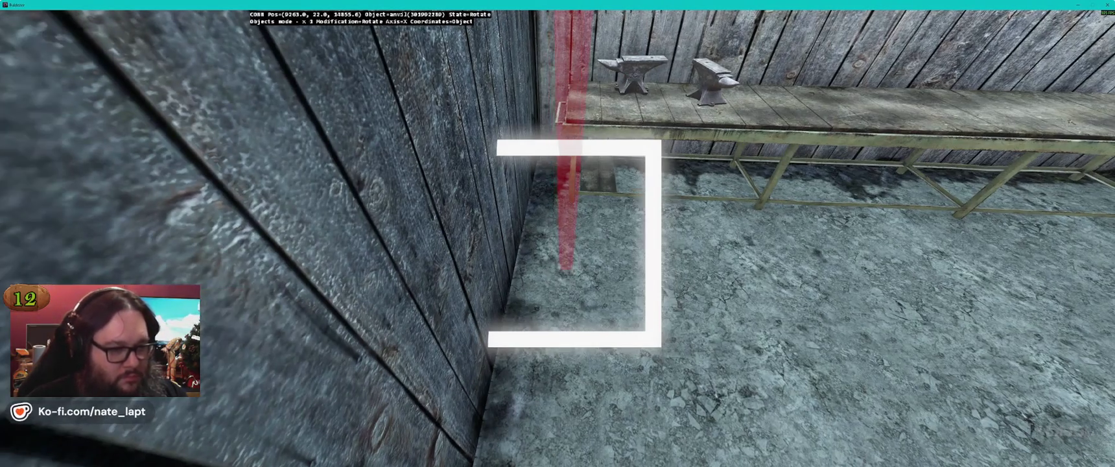
pyautogui.press('Return')
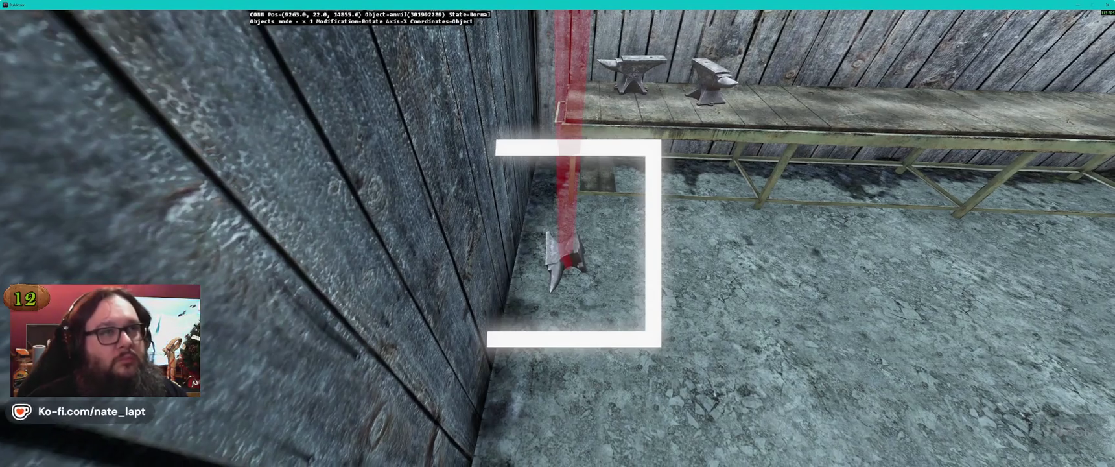
pyautogui.moveTo(557, 233)
pyautogui.mouseDown()
pyautogui.moveTo(454, 236)
pyautogui.moveTo(473, 237)
pyautogui.mouseUp()
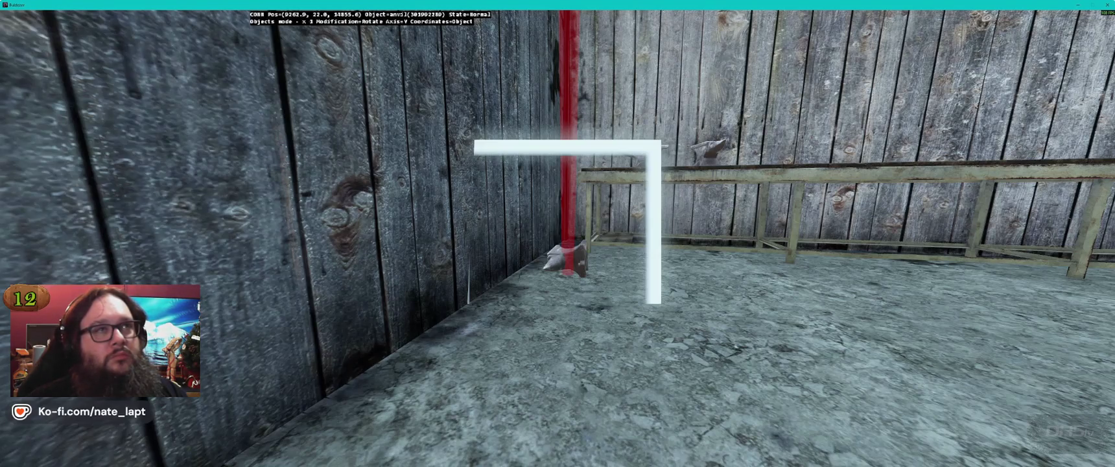
pyautogui.press('w')
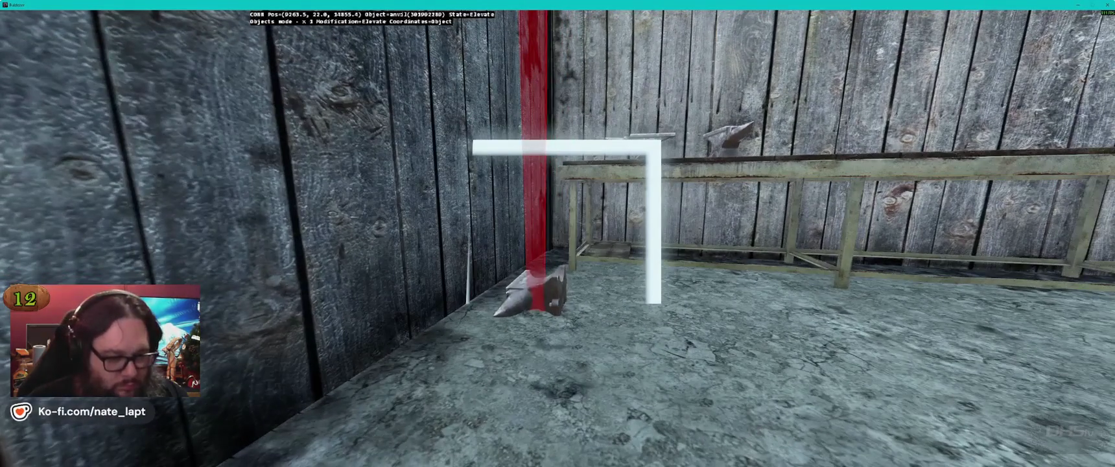
pyautogui.press('d')
pyautogui.press('x')
pyautogui.press('d')
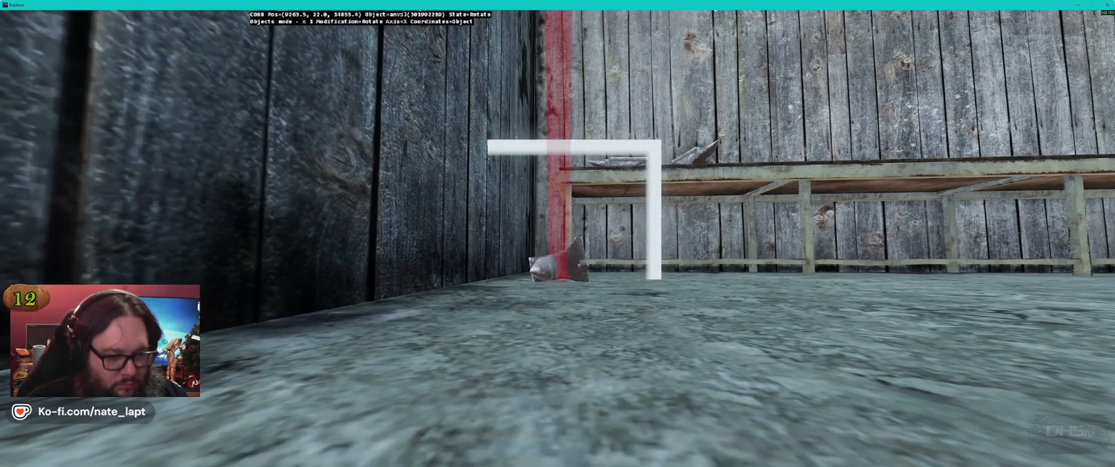
pyautogui.press('d')
pyautogui.press('d')
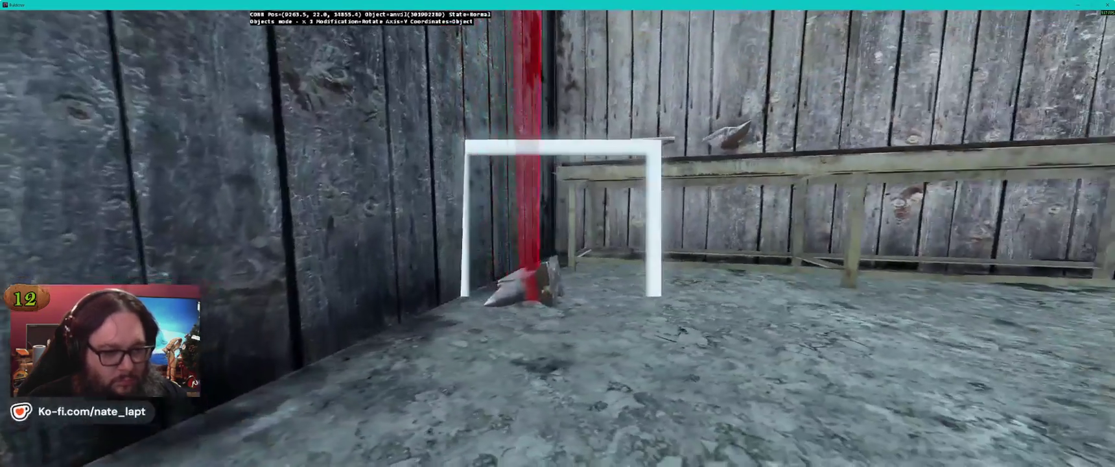
pyautogui.press('s')
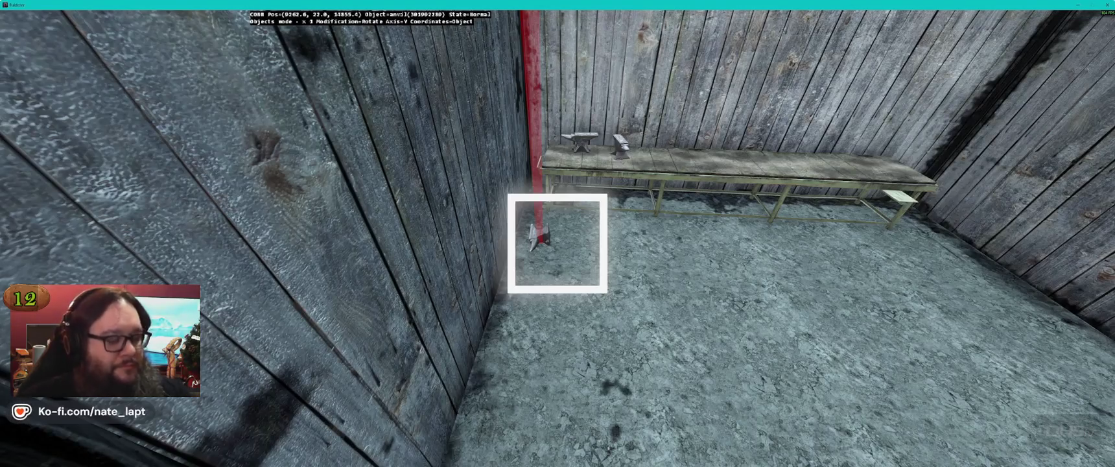
# Step: Bring the canvas rag into the shed beside the bench
pyautogui.press('s')
pyautogui.hotkey('alt', 'Tab')
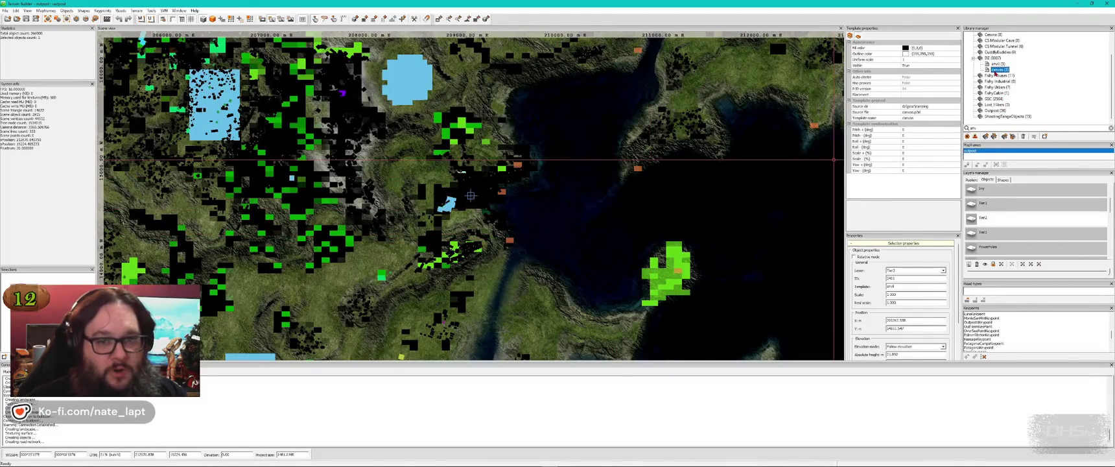
pyautogui.hotkey('alt', 'Tab')
pyautogui.moveTo(557, 243); pyautogui.dragTo(557, 240)
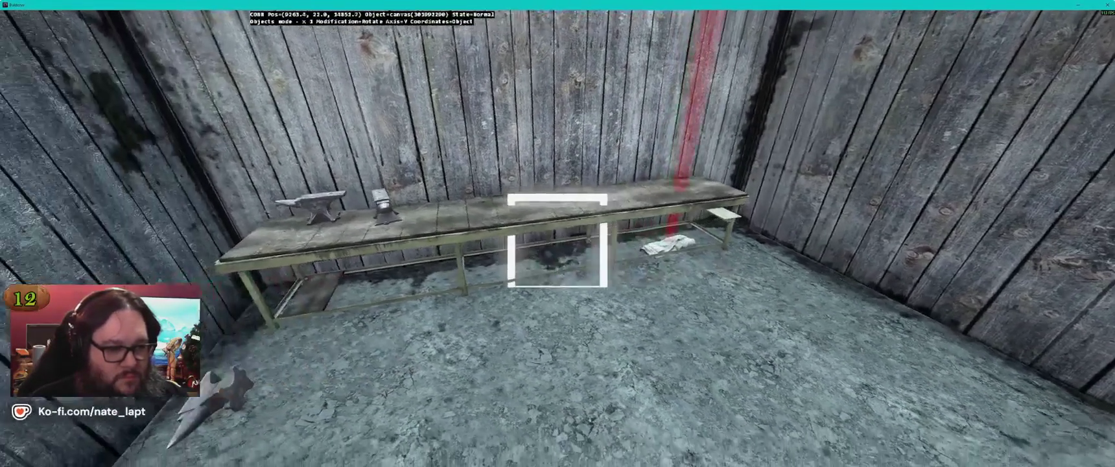
# Step: Drop the canvas rag beside the bench, raise it, and turn it around its vertical axis
pyautogui.click(558, 253)
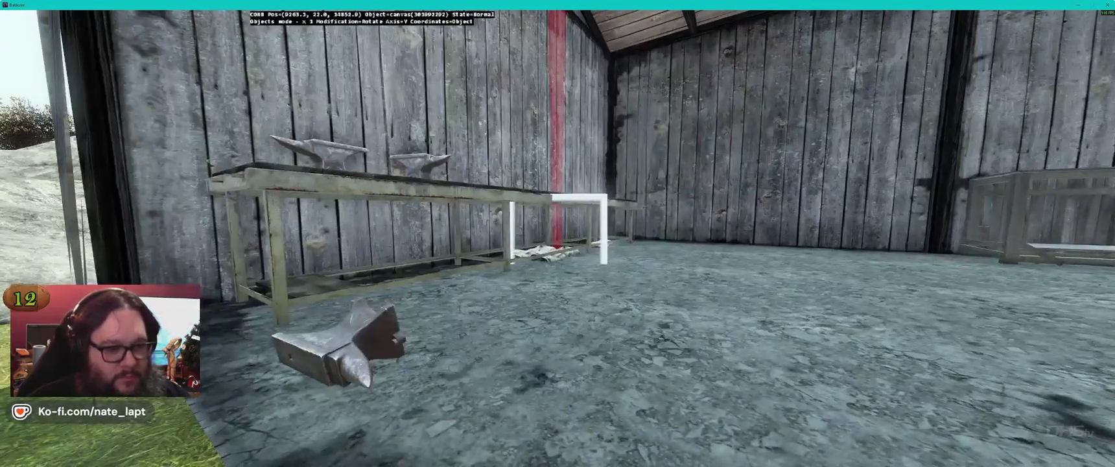
pyautogui.press('alt')
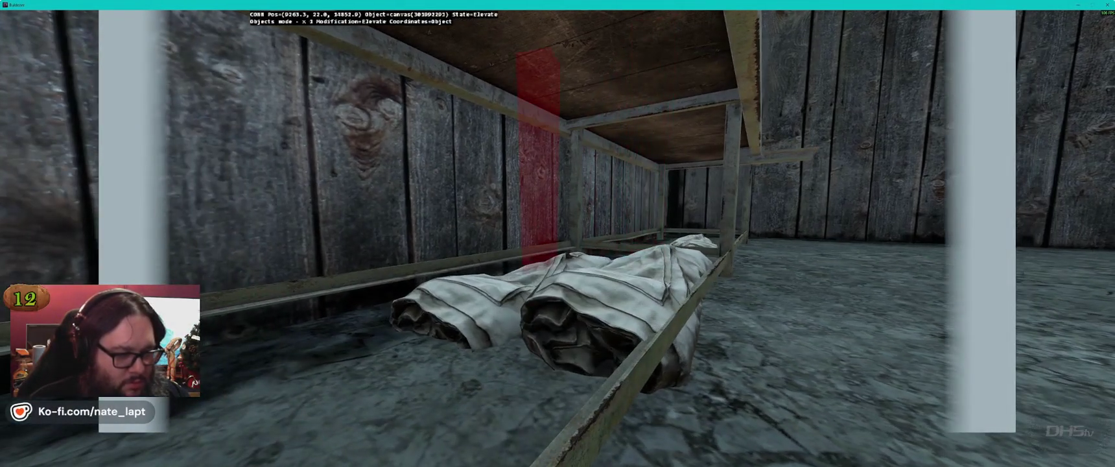
pyautogui.press('alt')
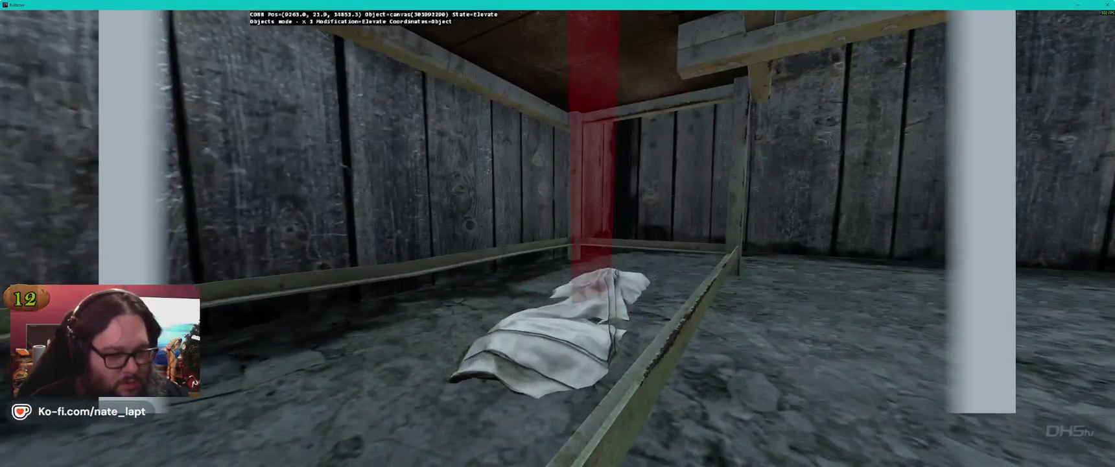
pyautogui.press('shift')
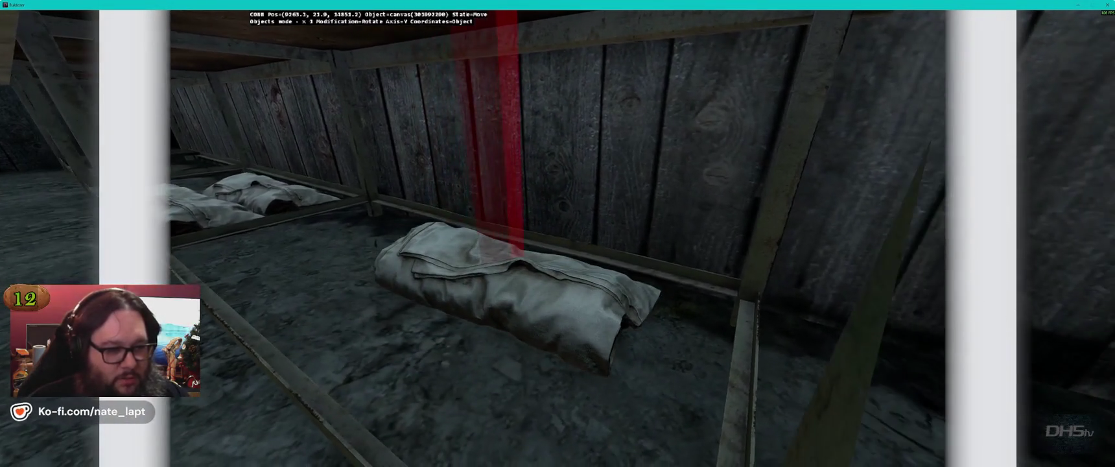
# Step: Search the library for 'misc' and choose a misc prop template
pyautogui.hotkey('alt', 'Tab')
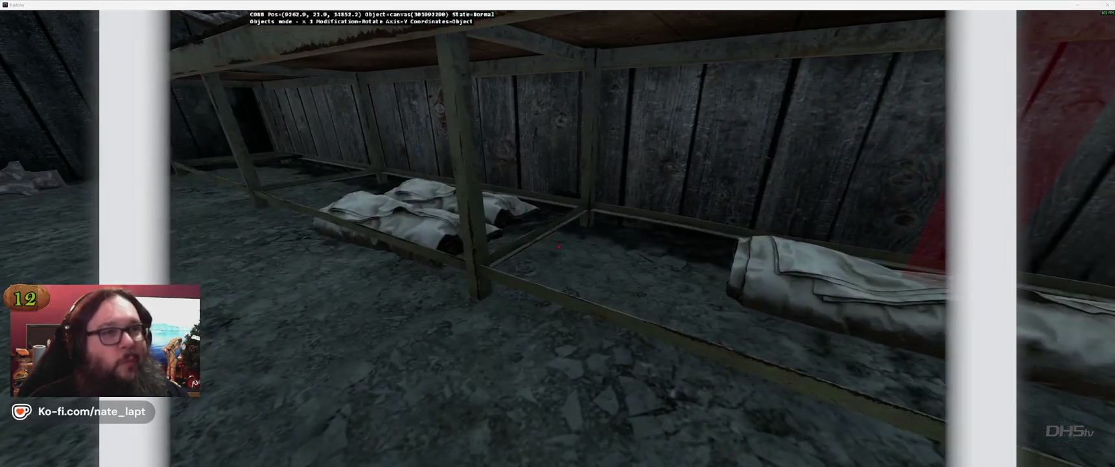
pyautogui.click(978, 127)
pyautogui.write('misc')
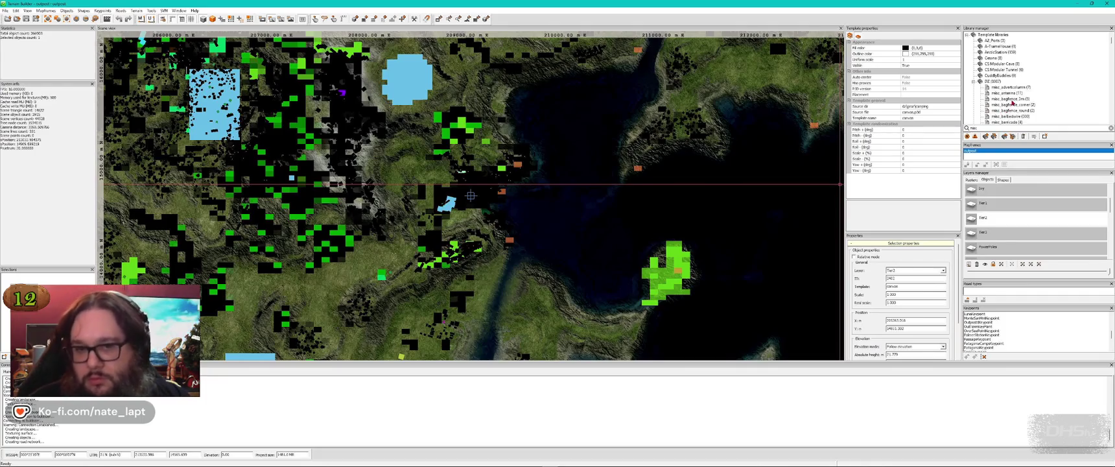
pyautogui.scroll(-2, 1041, 105)
pyautogui.scroll(-3, 1041, 105)
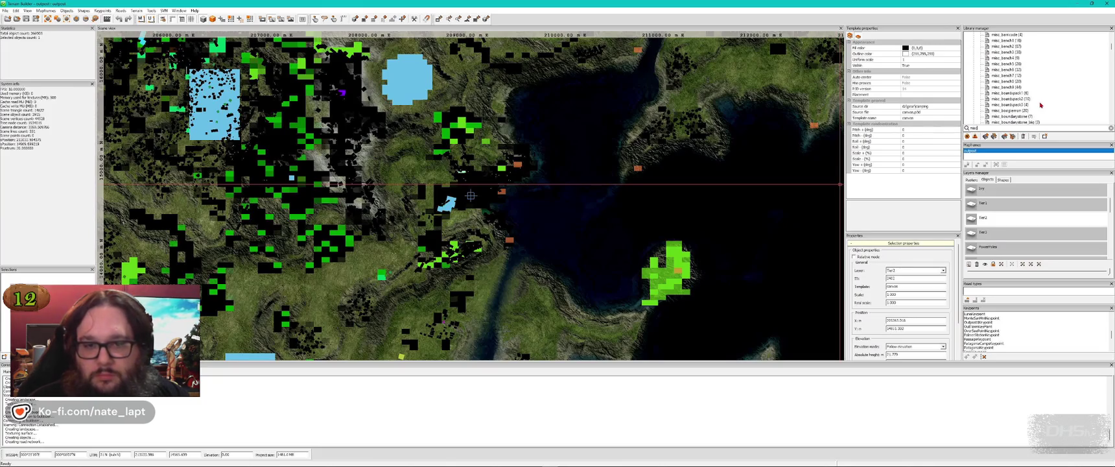
pyautogui.click(1009, 94)
pyautogui.hotkey('alt', 'Tab')
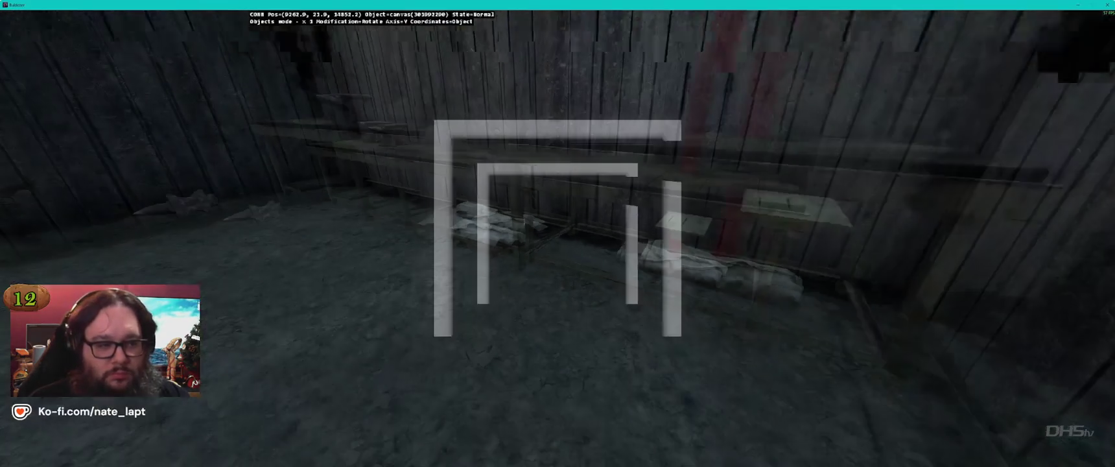
# Step: Insert the misc_boogieman scarecrow by the bench and tilt it on the Z and X axes
pyautogui.press('Insert')
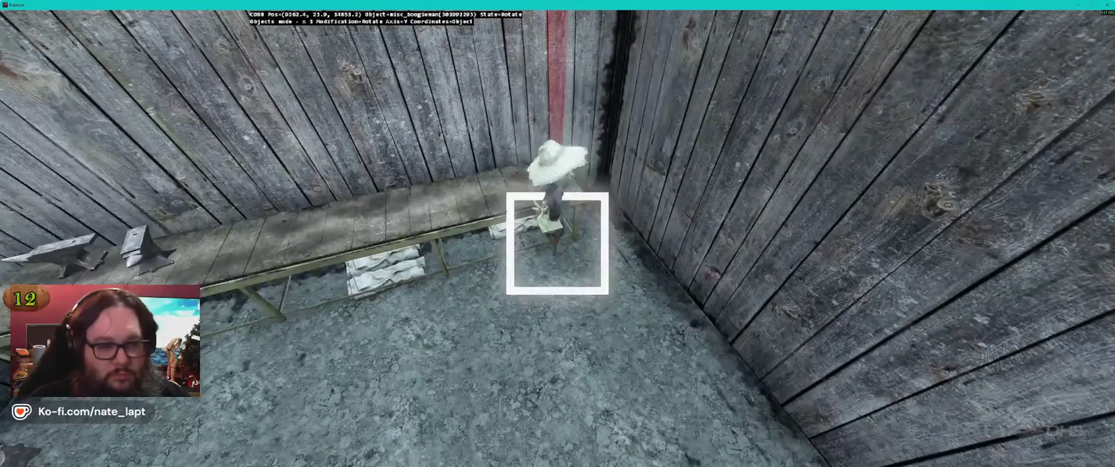
pyautogui.press('z')
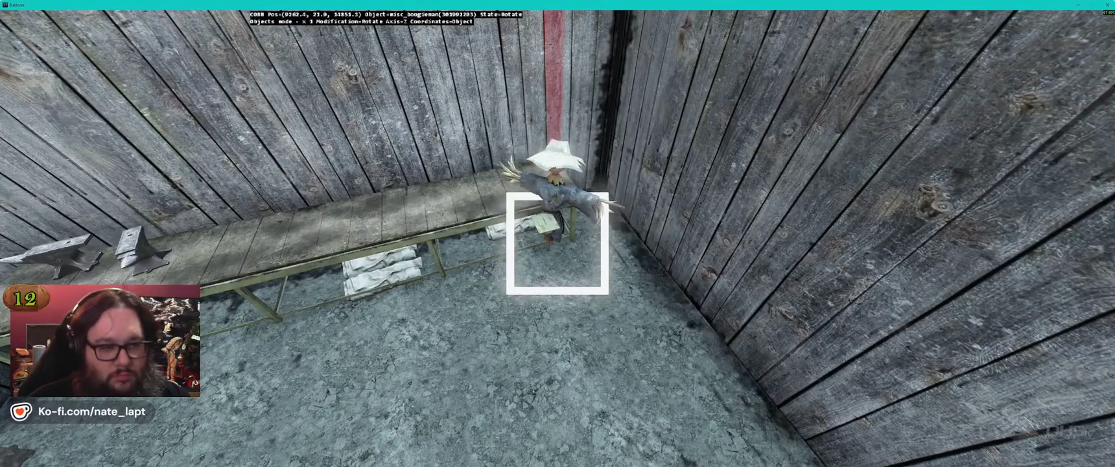
pyautogui.press('x')
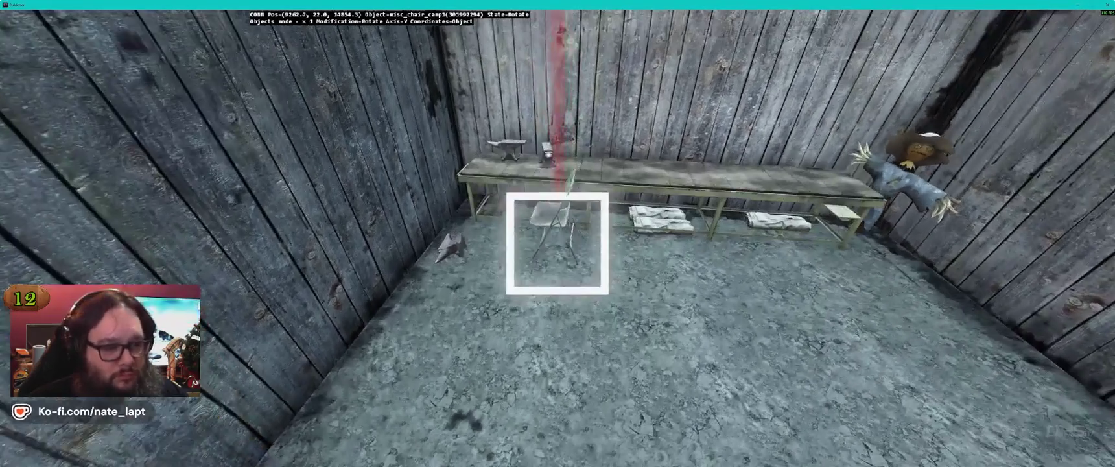
# Step: Rotate the folding chair and adjust its height against the wall
pyautogui.moveTo(558, 240); pyautogui.dragTo(584, 240)
pyautogui.press('a')
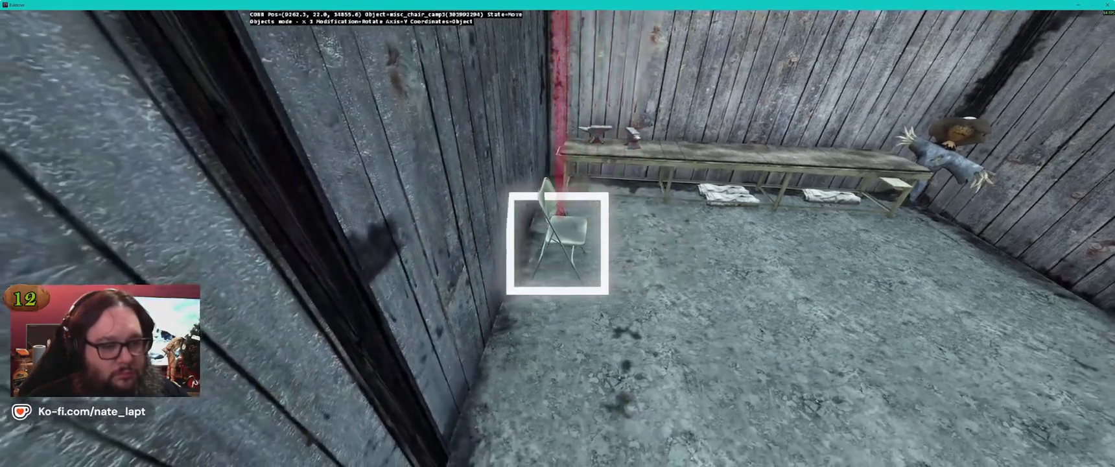
pyautogui.press('w')
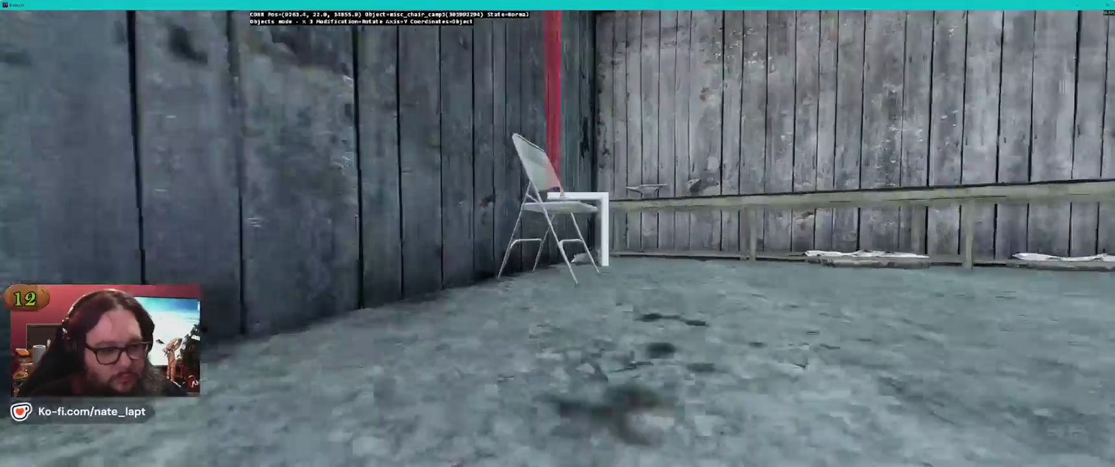
pyautogui.press('r')
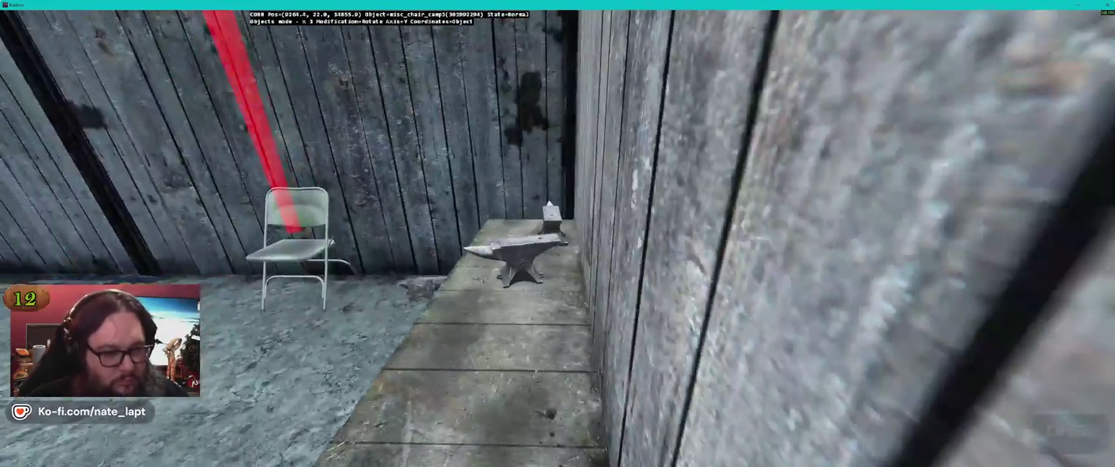
# Step: Try a misc_concreteblock2 in the shed, then delete it
pyautogui.hotkey('alt', 'Tab')
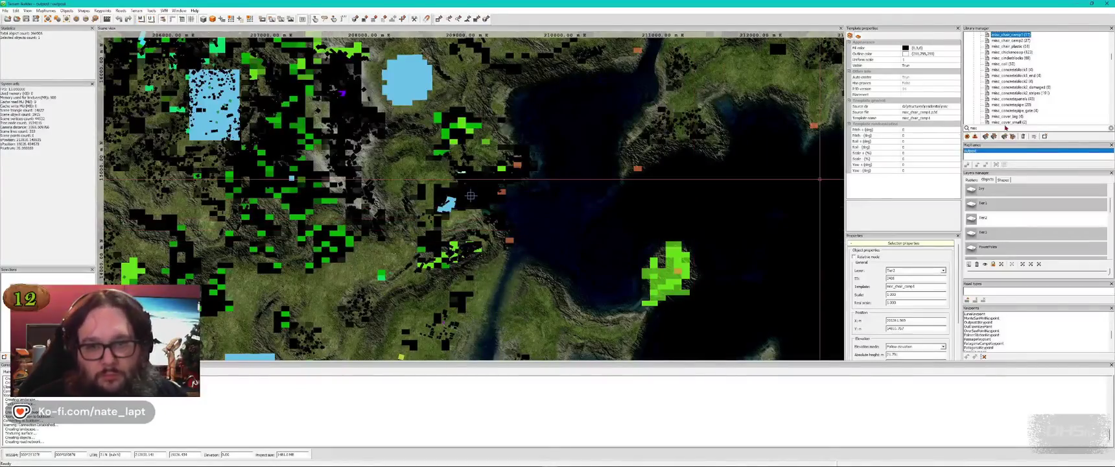
pyautogui.click(1009, 81)
pyautogui.hotkey('alt', 'Tab')
pyautogui.press('Insert')
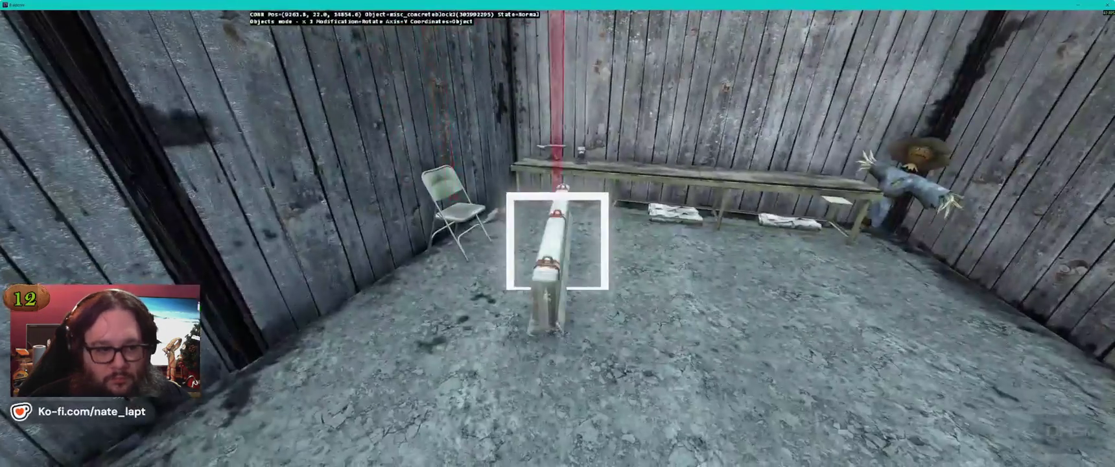
pyautogui.press('Delete')
pyautogui.hotkey('alt', 'Tab')
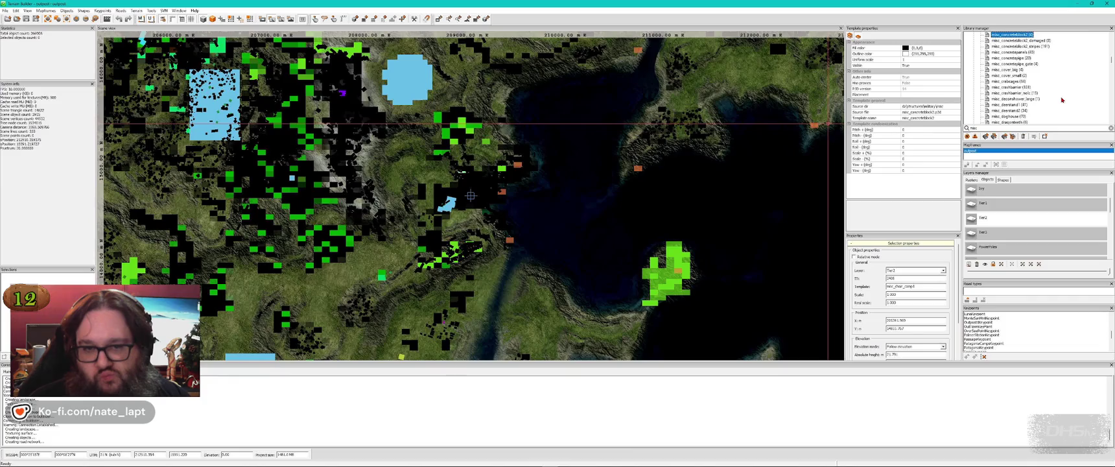
# Step: Place a misc_drainage cover on the shed floor
pyautogui.scroll(-1, 1063, 100)
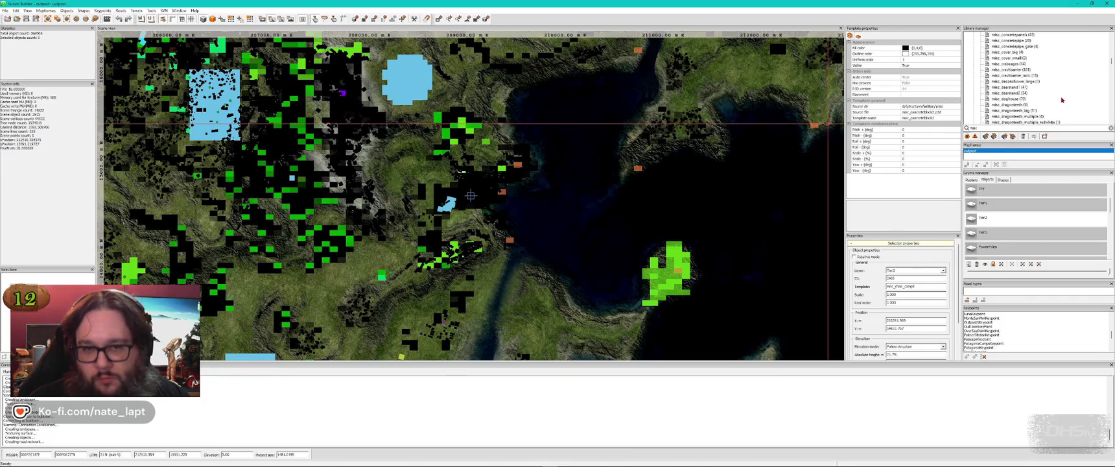
pyautogui.scroll(-1, 1063, 100)
pyautogui.scroll(-1, 1062, 100)
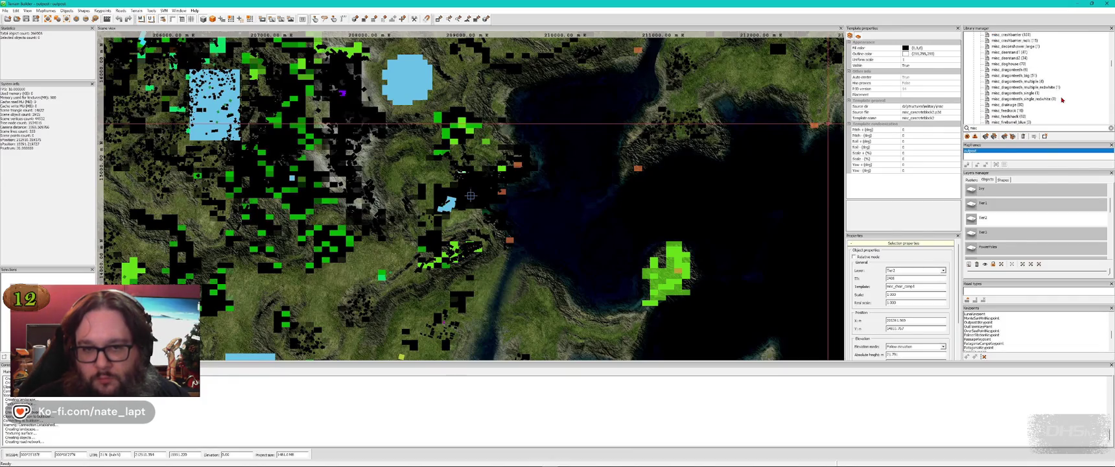
pyautogui.click(1009, 105)
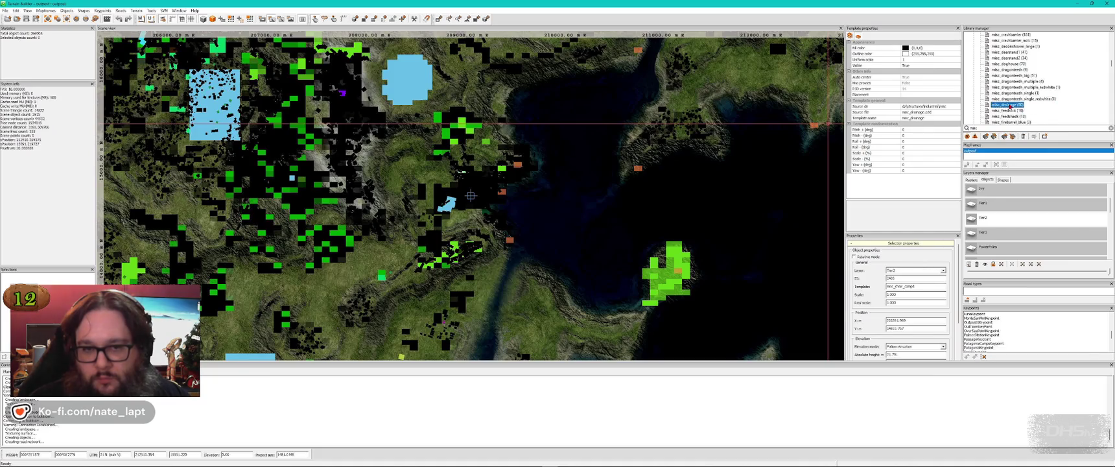
pyautogui.hotkey('alt', 'Tab')
pyautogui.press('Insert')
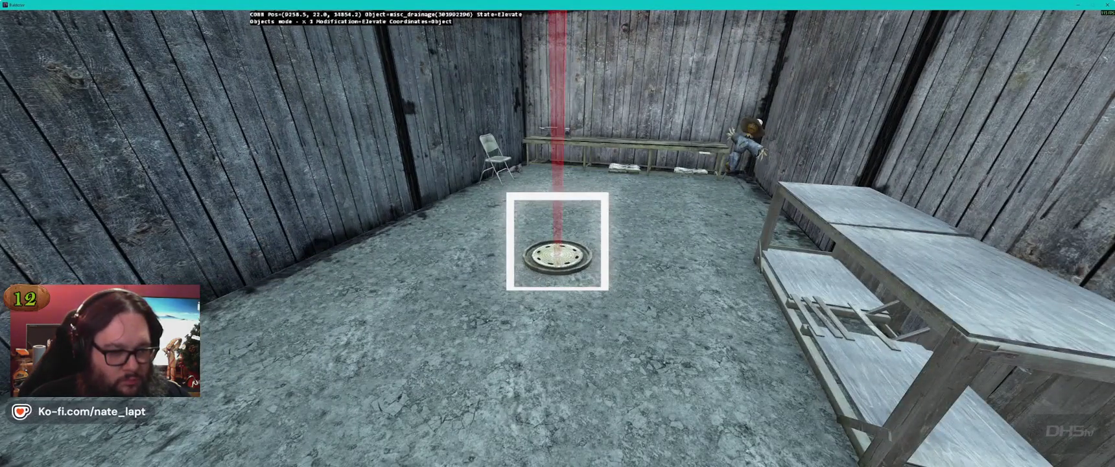
pyautogui.press('s')
# Step: Select the misc_pallet_spawn template from the library
pyautogui.hotkey('alt', 'Tab')
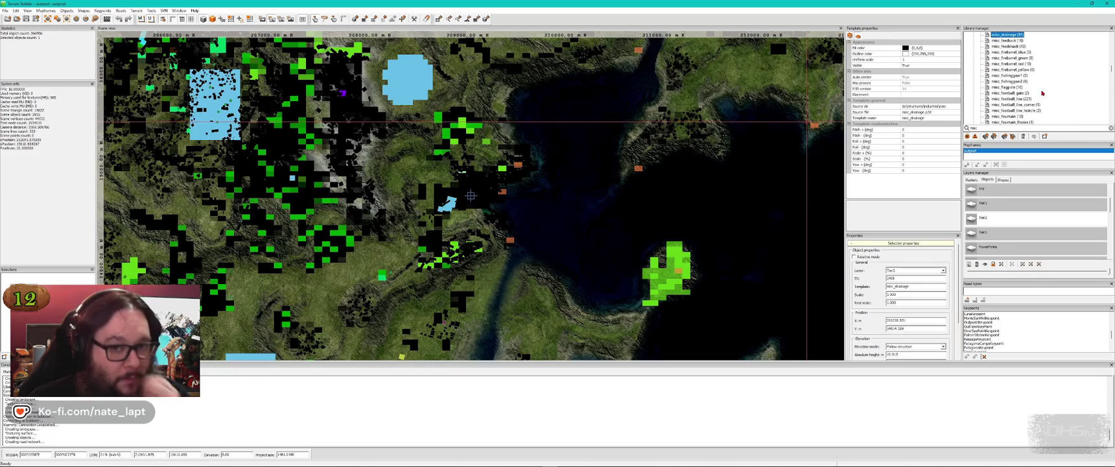
pyautogui.scroll(-2, 1042, 92)
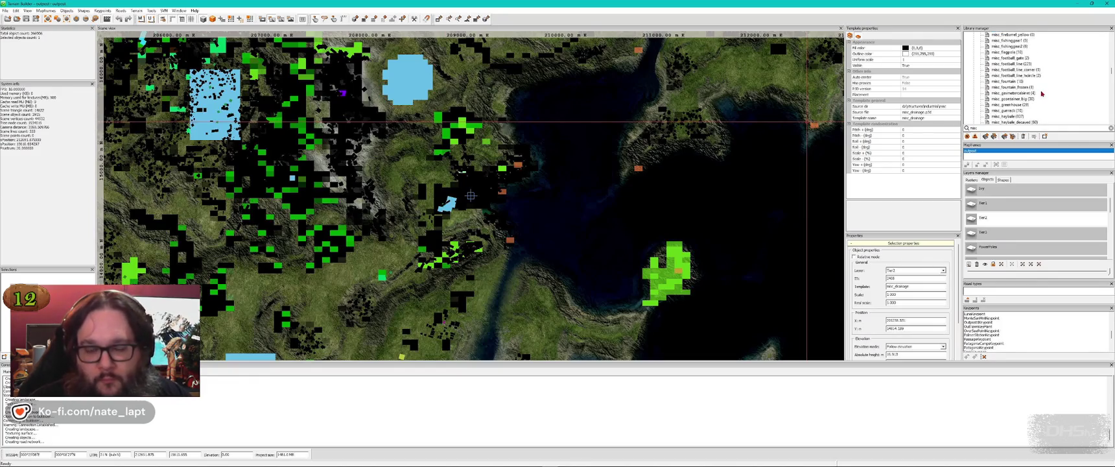
pyautogui.scroll(-1, 1042, 92)
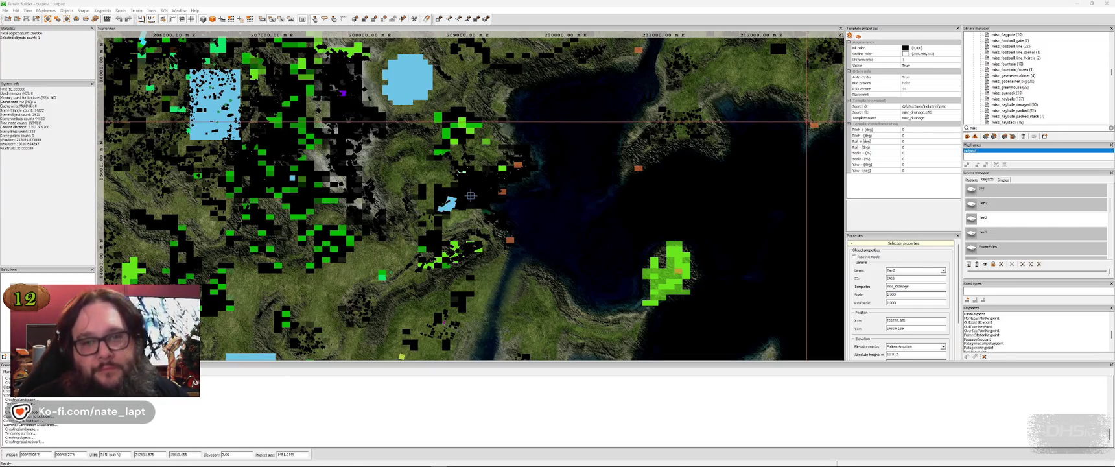
pyautogui.scroll(-4, 1036, 102)
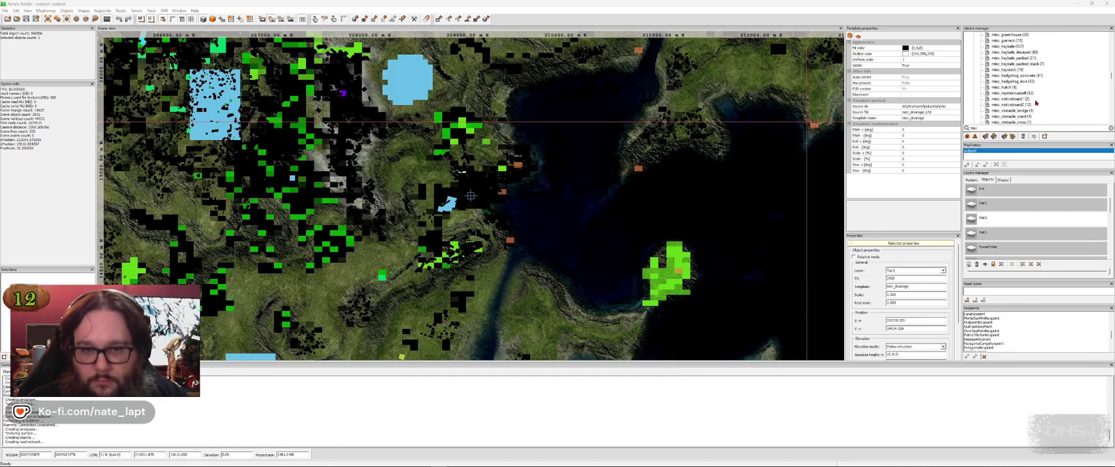
pyautogui.scroll(-2, 1037, 102)
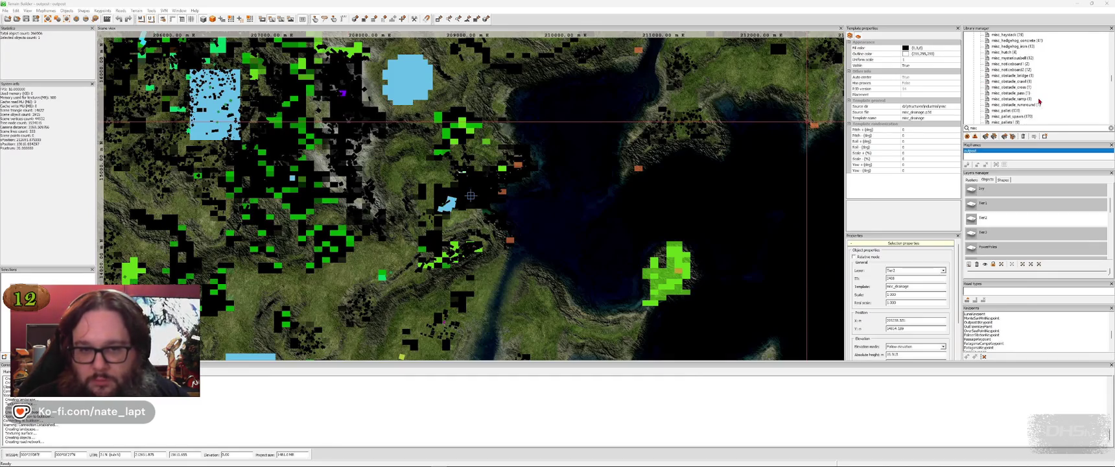
pyautogui.click(1007, 118)
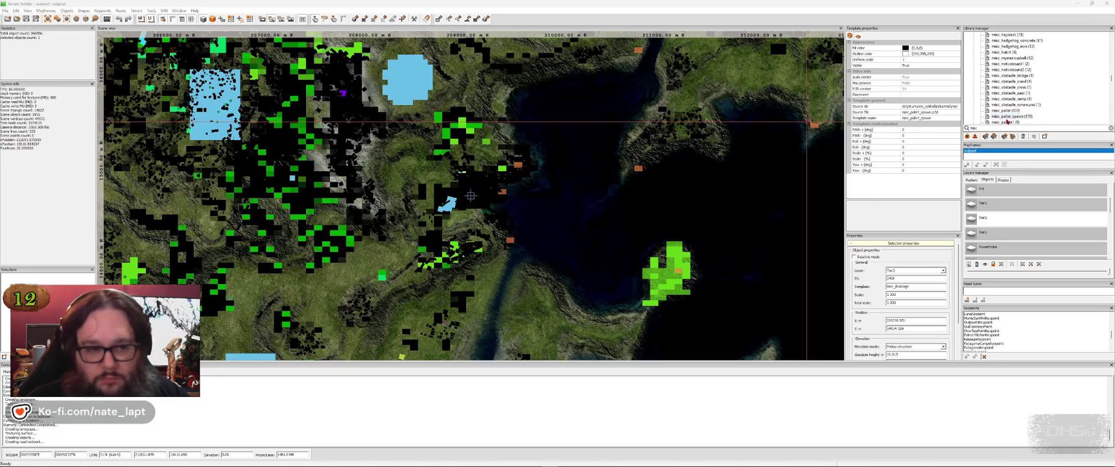
pyautogui.hotkey('alt', 'Tab')
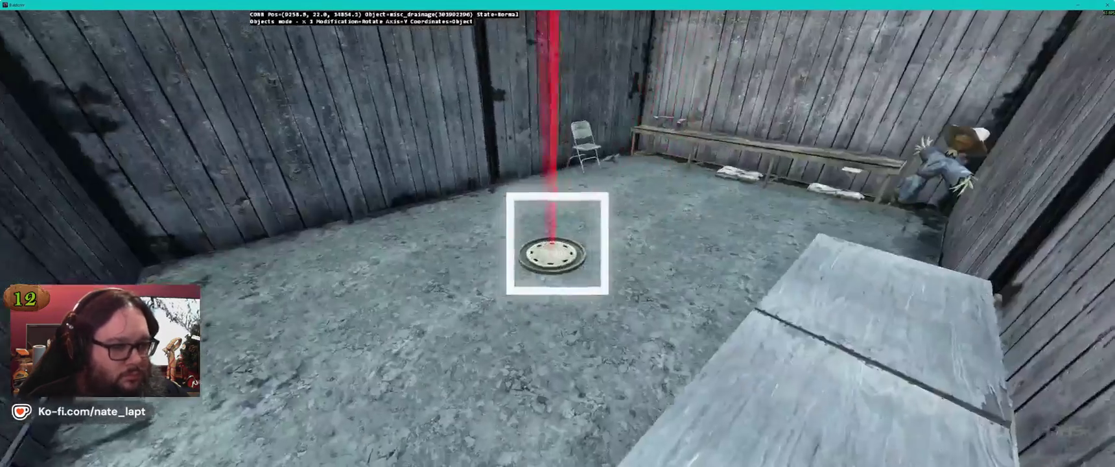
pyautogui.press('Insert')
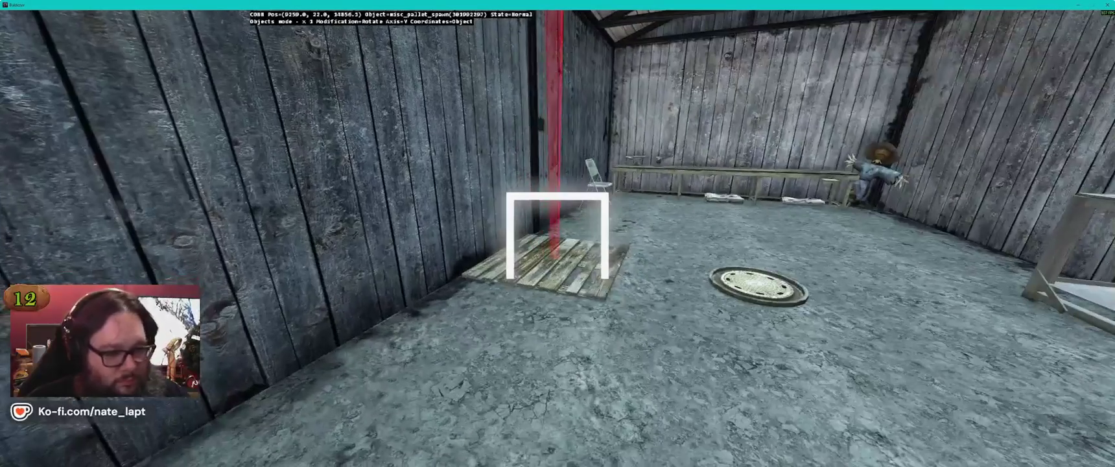
pyautogui.moveTo(558, 243)
pyautogui.mouseDown()
pyautogui.moveTo(558, 234)
pyautogui.moveTo(557, 246)
pyautogui.mouseUp()
pyautogui.press('shift')
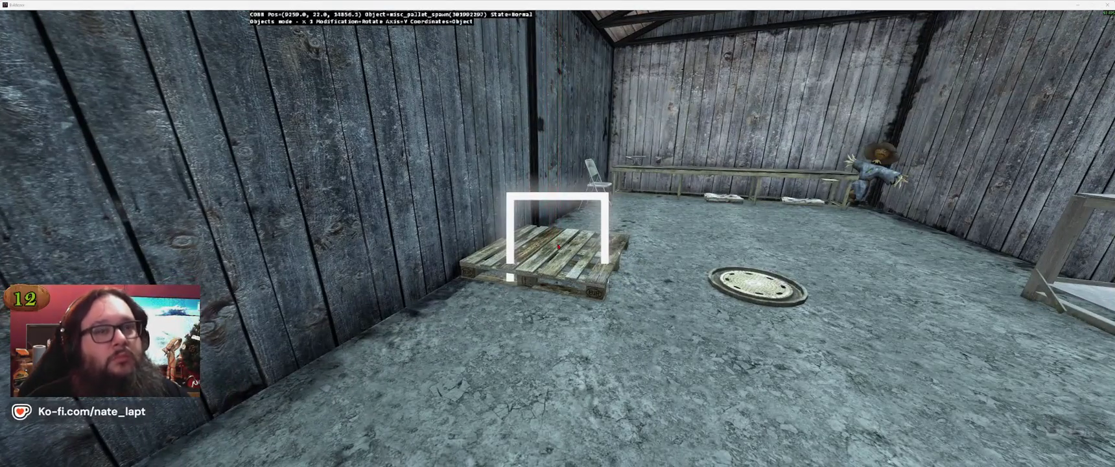
pyautogui.hotkey('alt', 'Tab')
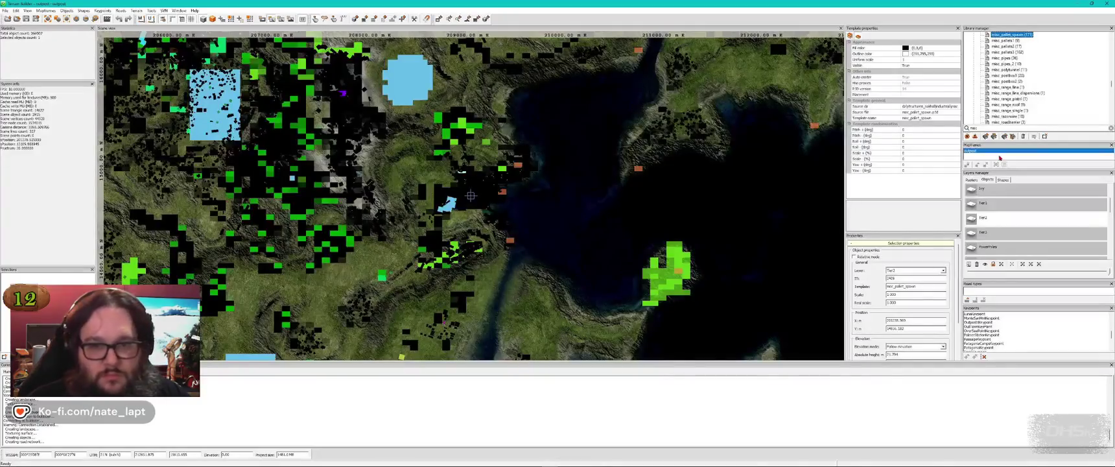
pyautogui.scroll(-1, 1039, 105)
pyautogui.scroll(-1, 1040, 106)
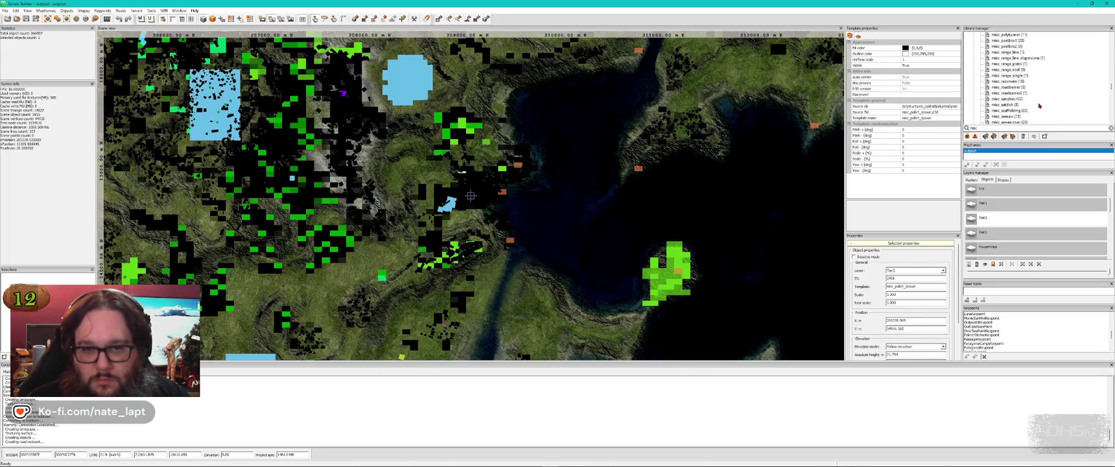
pyautogui.scroll(-1, 1038, 106)
pyautogui.scroll(-1, 1037, 105)
pyautogui.scroll(-3, 1036, 105)
pyautogui.scroll(-2, 1036, 105)
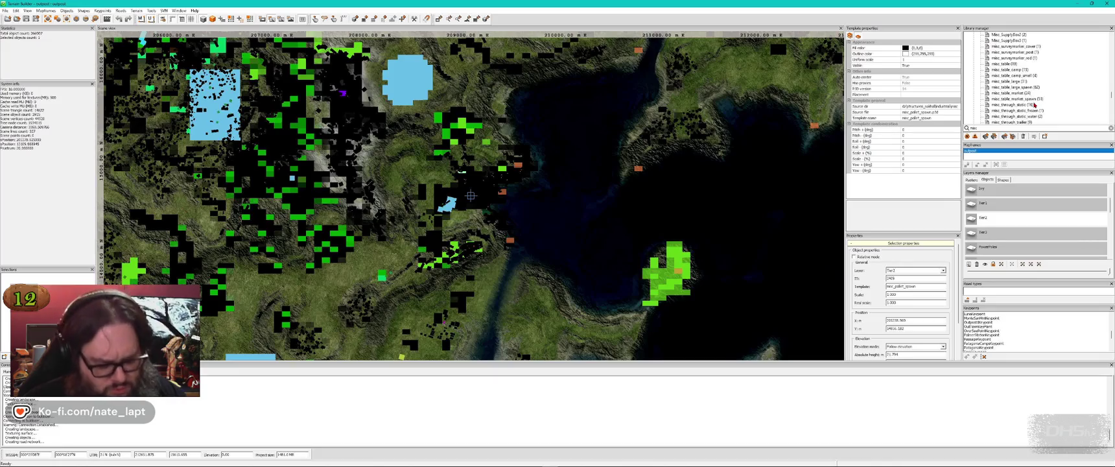
pyautogui.scroll(-2, 1034, 105)
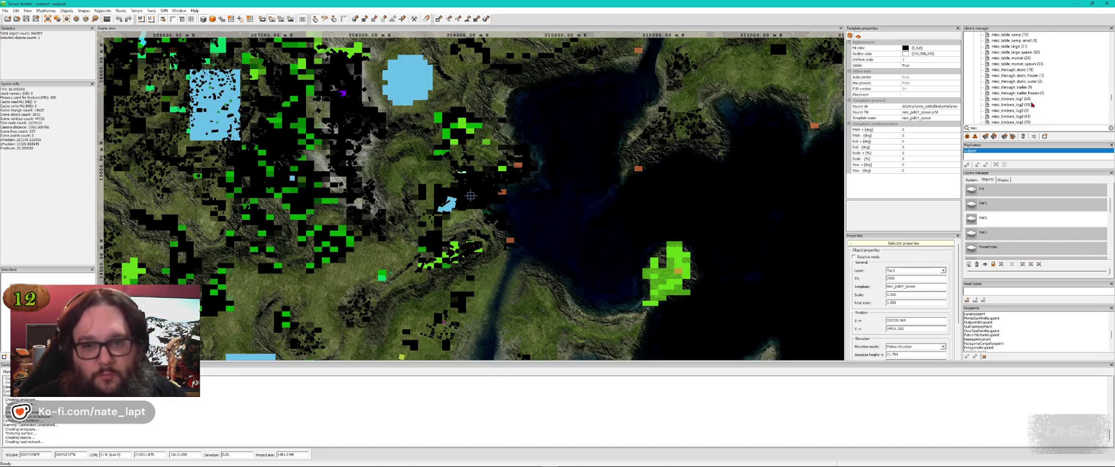
pyautogui.scroll(-1, 1044, 108)
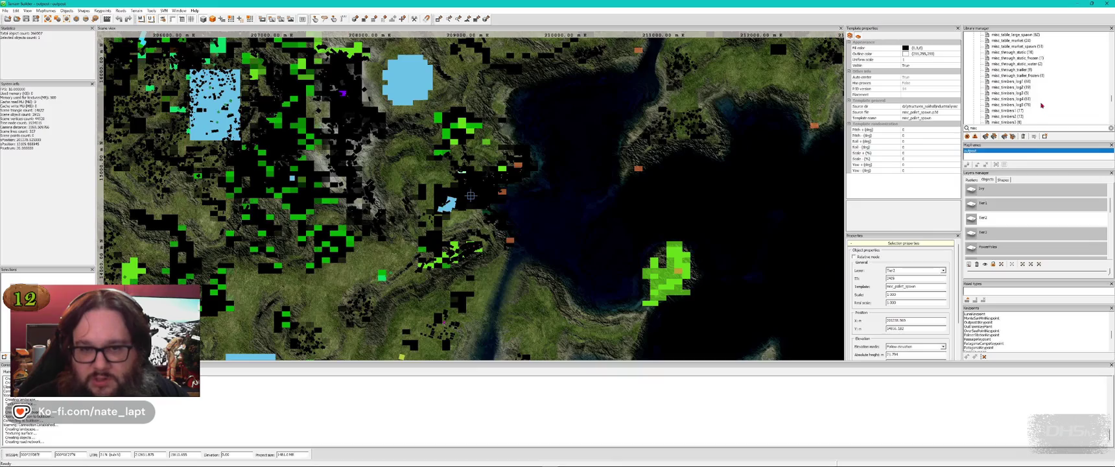
pyautogui.click(1023, 87)
# Step: Delete the placed log and select the misc_timbers2 template
pyautogui.hotkey('alt', 'Tab')
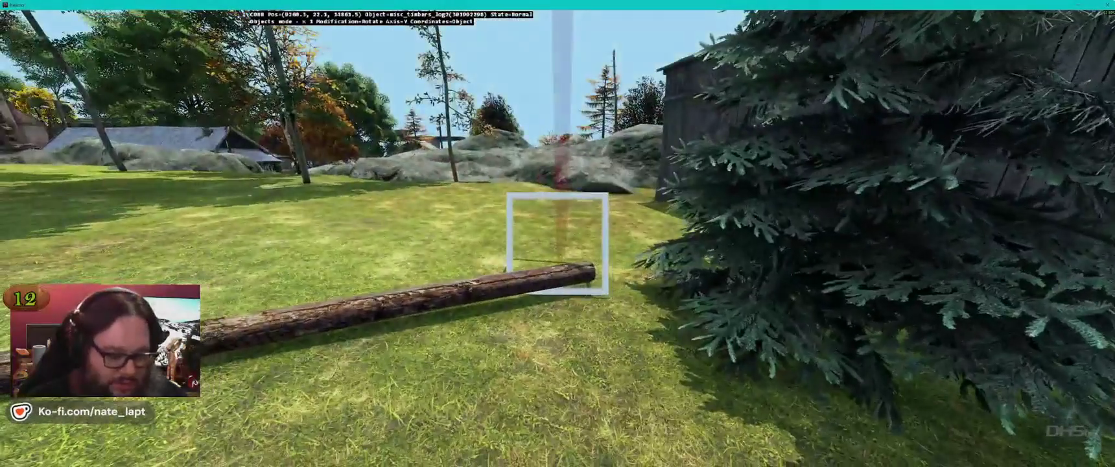
pyautogui.press('Delete')
pyautogui.hotkey('alt', 'Tab')
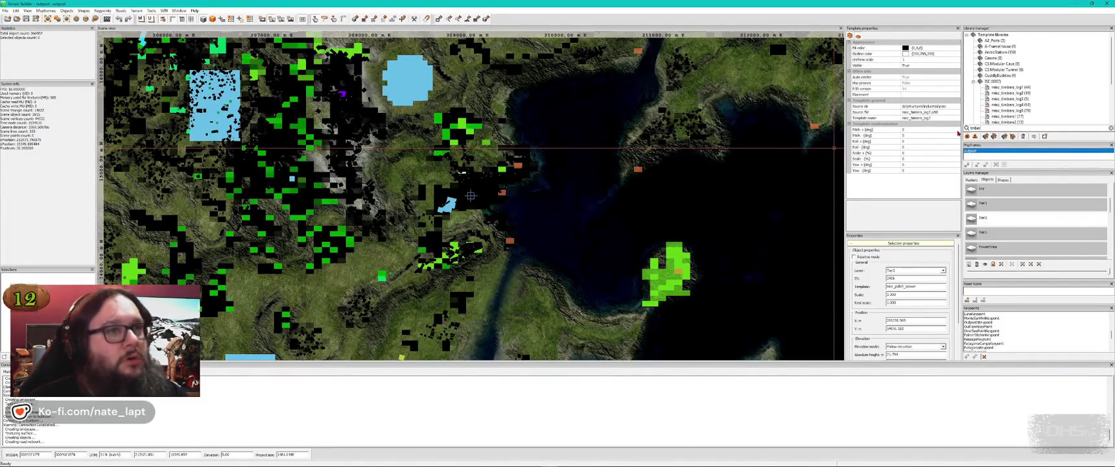
pyautogui.scroll(-1, 1054, 105)
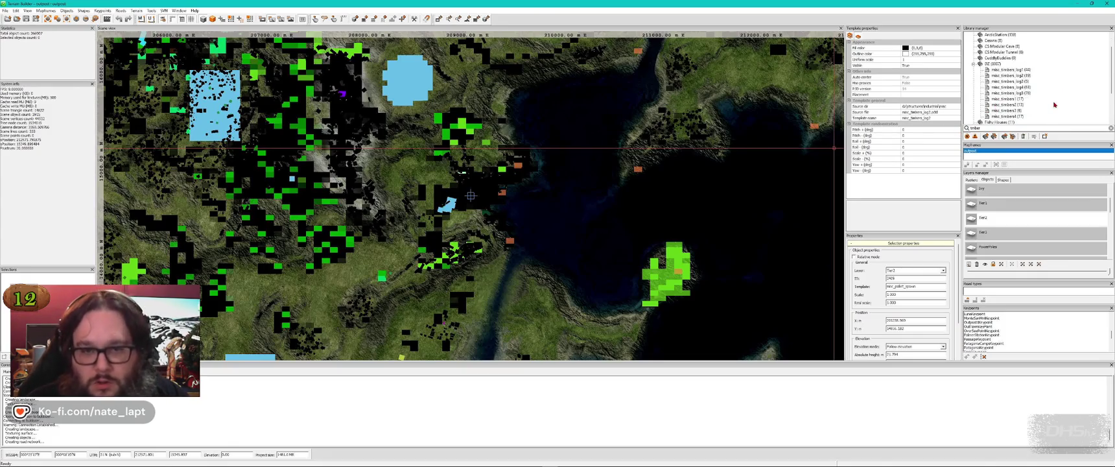
pyautogui.click(1005, 105)
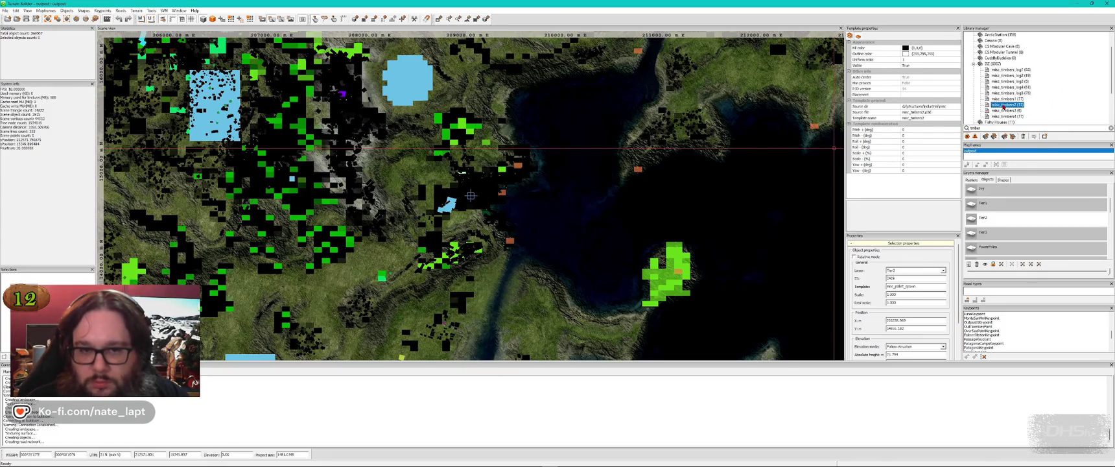
# Step: Place the misc_timbers2 pile against the shed's outer wall and rotate it into line
pyautogui.hotkey('alt', 'Tab')
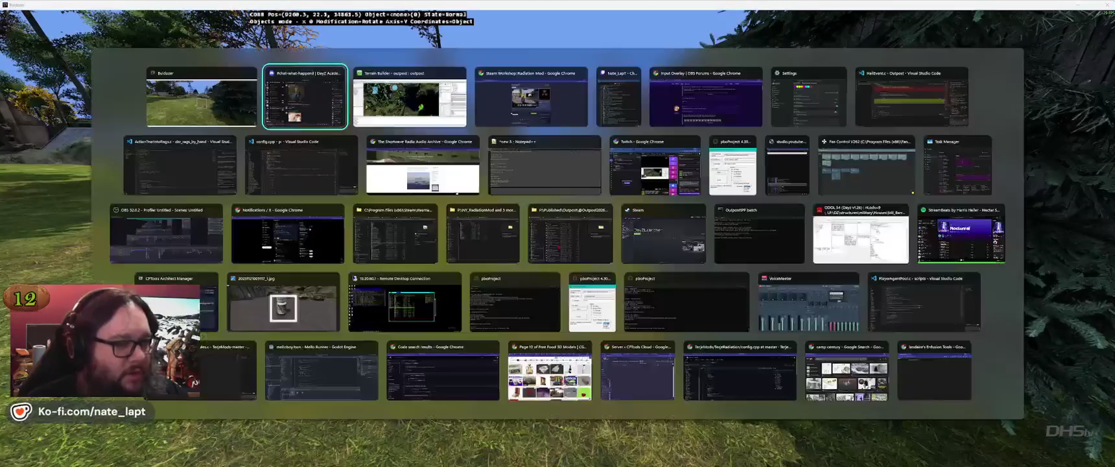
pyautogui.press('w')
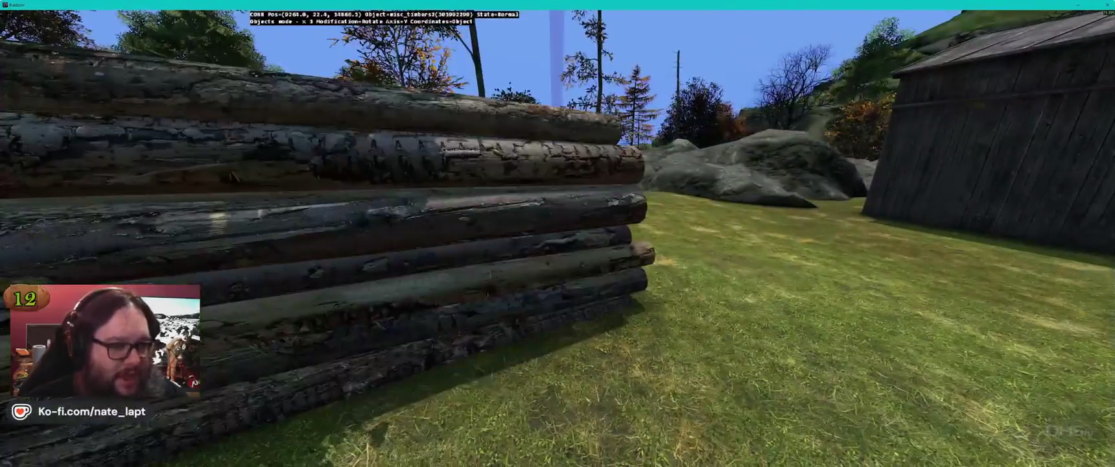
pyautogui.press('s')
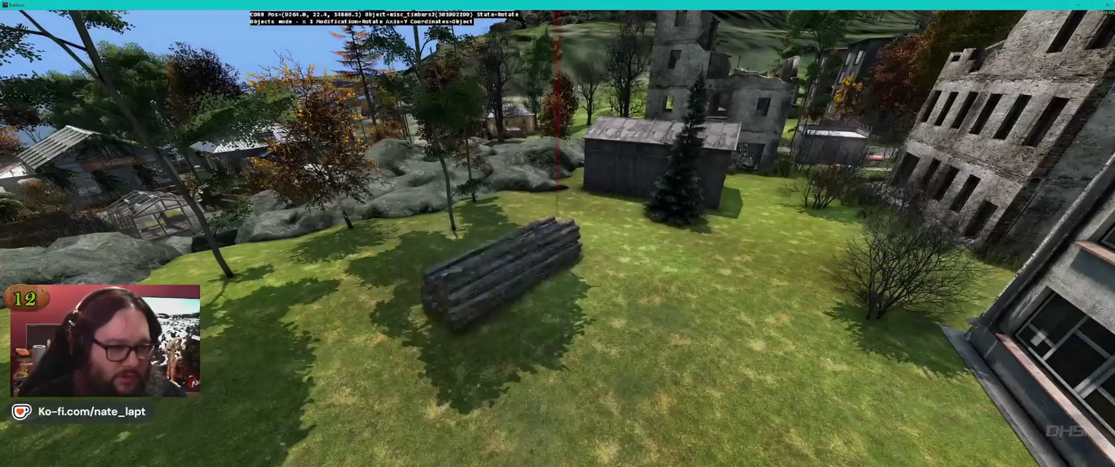
pyautogui.press('w')
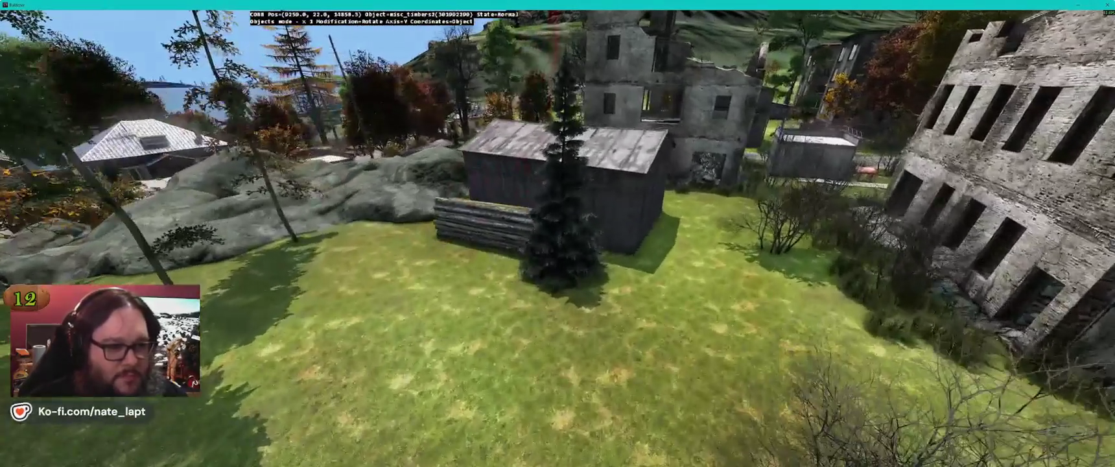
pyautogui.press('a')
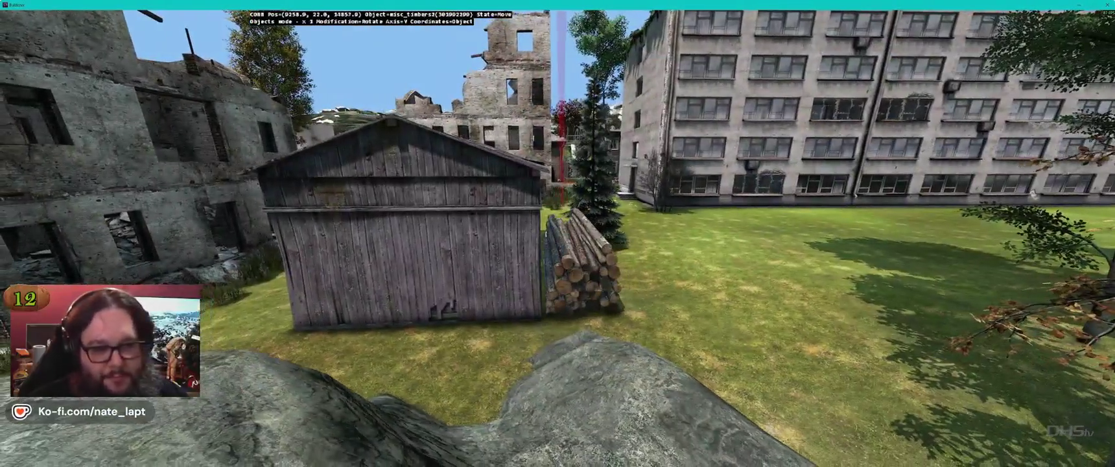
pyautogui.press('q')
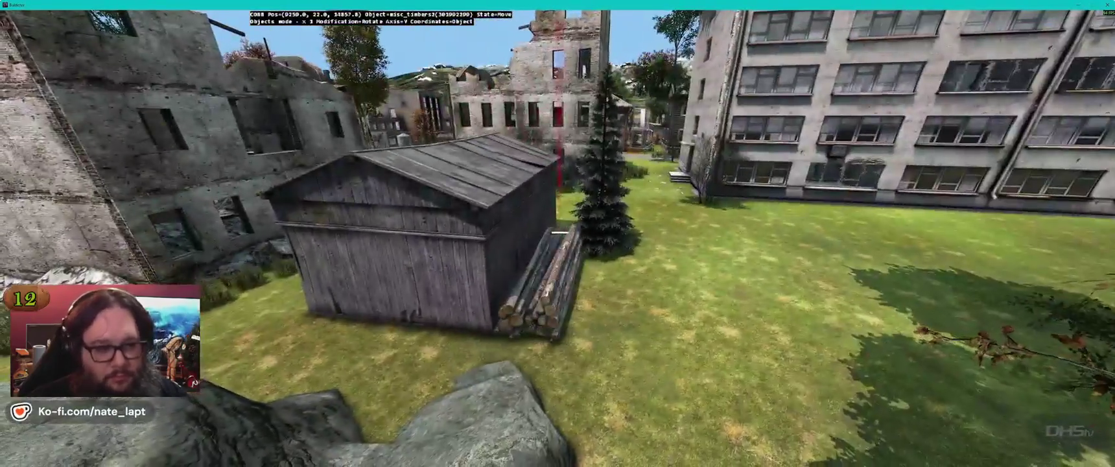
pyautogui.press('w')
pyautogui.press('w')
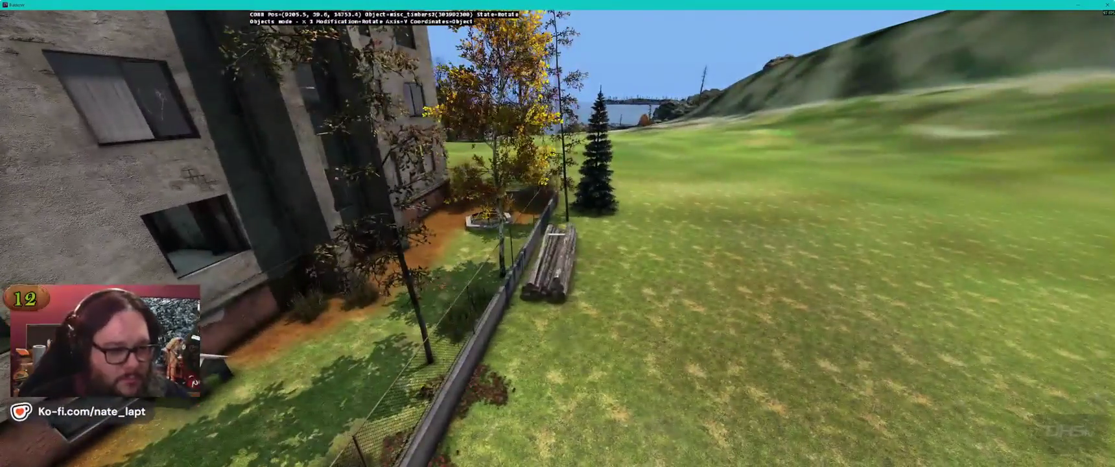
pyautogui.hotkey('alt', 'Tab')
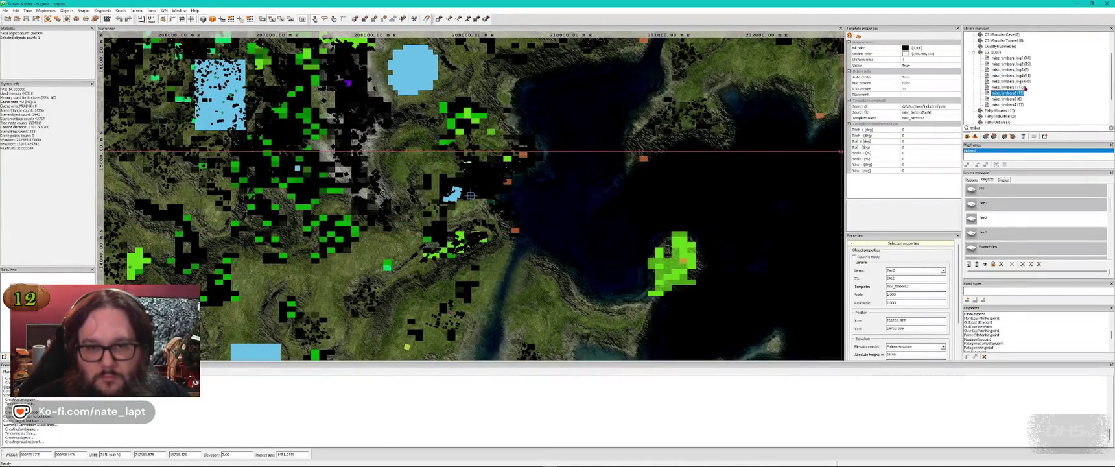
pyautogui.hotkey('alt', 'Tab')
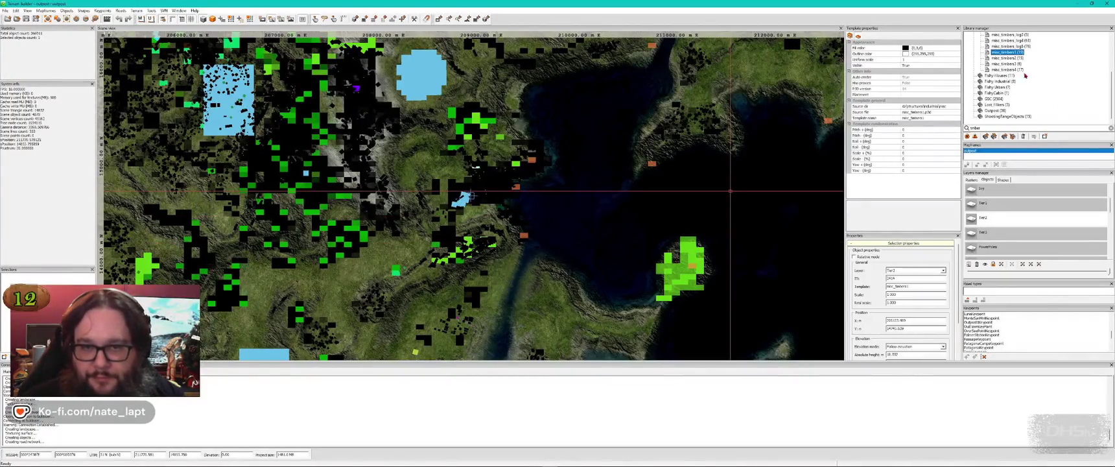
# Step: Place a misc_timbers4 stack in the brick-house yard
pyautogui.hotkey('alt', 'Tab')
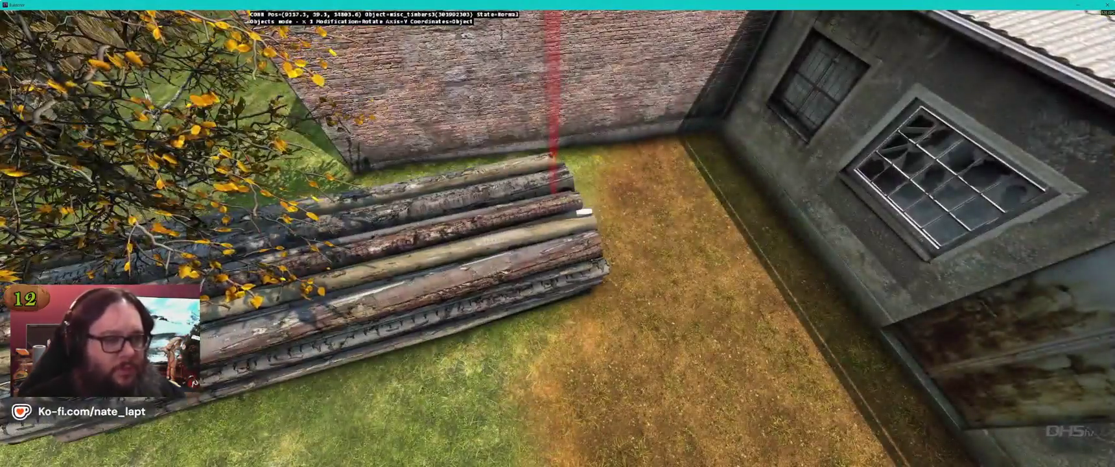
pyautogui.hotkey('alt', 'Tab')
pyautogui.click(1005, 70)
pyautogui.hotkey('alt', 'Tab')
pyautogui.press('Insert')
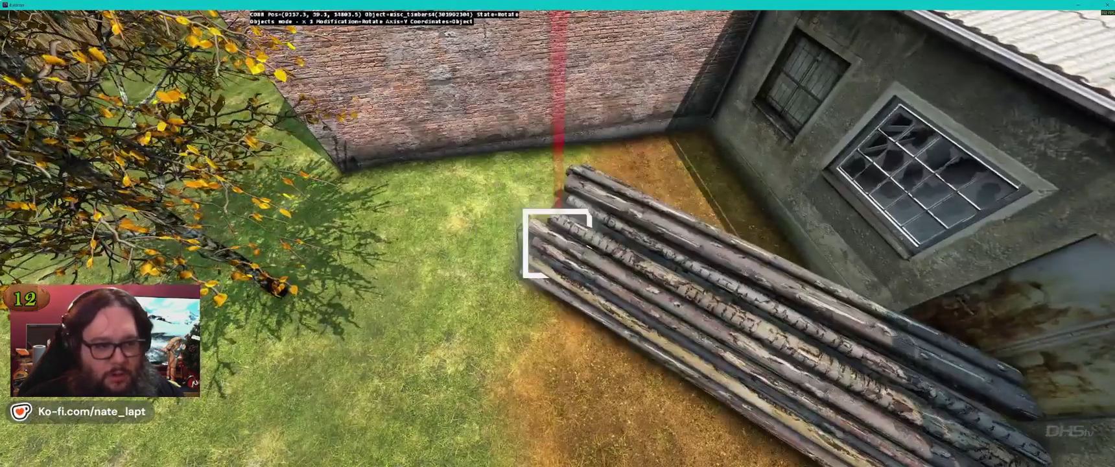
# Step: Delete the timber stack and change the library search to 'pile'
pyautogui.press('Delete')
pyautogui.hotkey('alt', 'Tab')
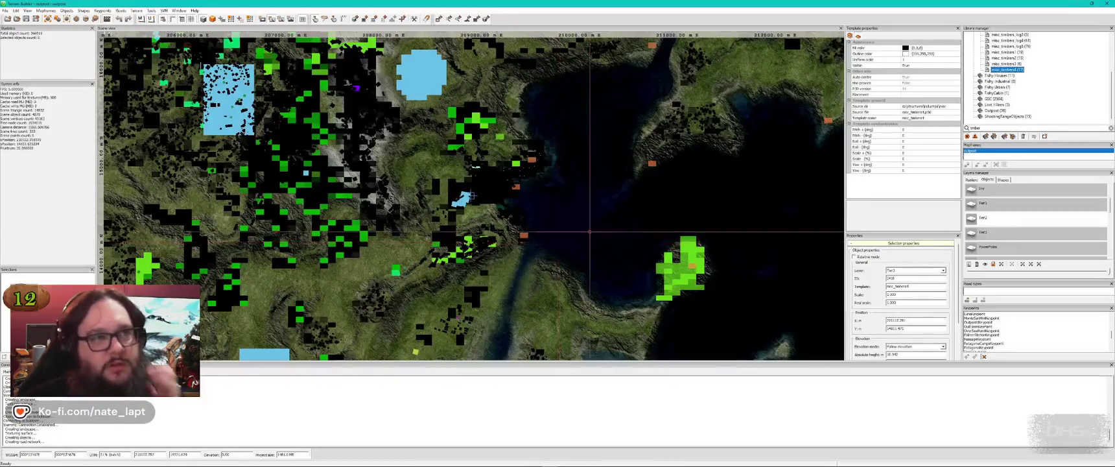
pyautogui.moveTo(999, 127); pyautogui.dragTo(962, 131)
pyautogui.write('pile')
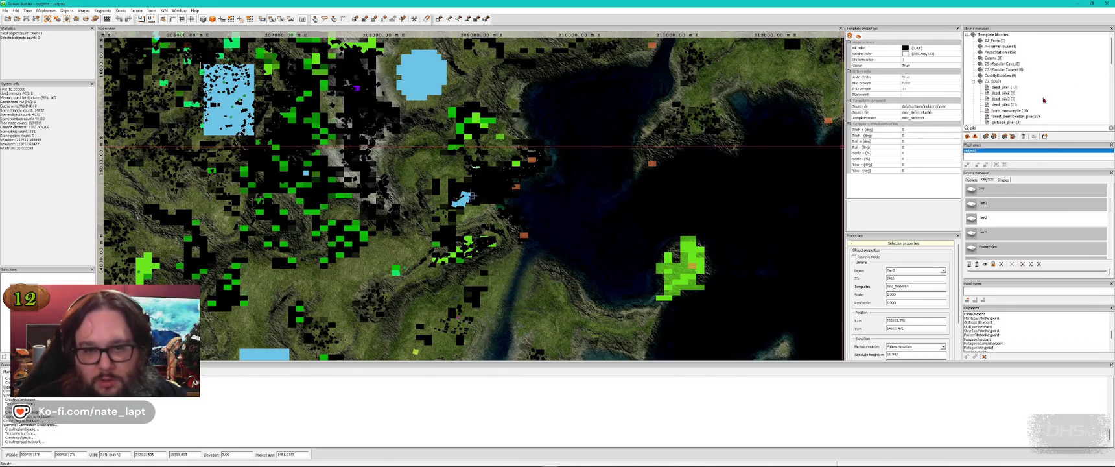
# Step: Place a dead_pile4 corpse pile in the yard, then delete it again
pyautogui.click(1005, 105)
pyautogui.hotkey('alt', 'Tab')
pyautogui.press('Insert')
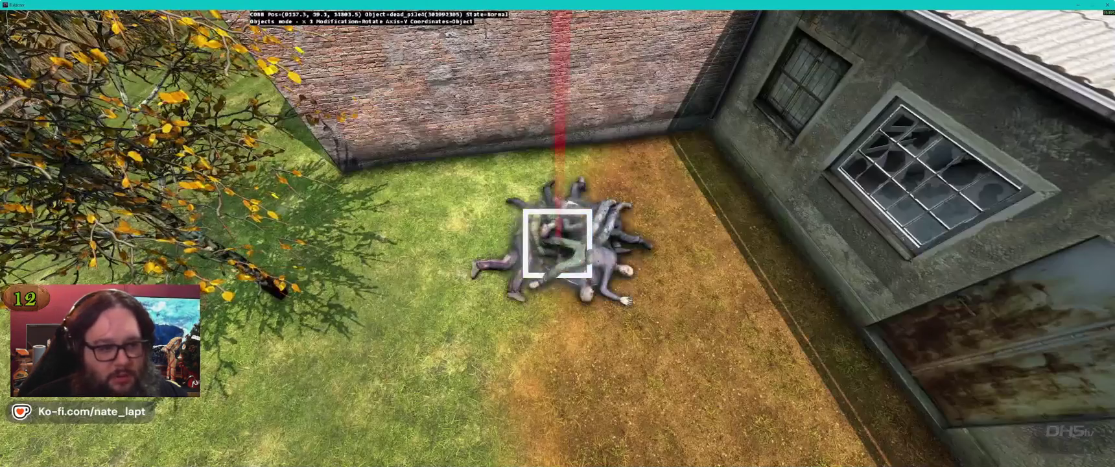
pyautogui.press('Delete')
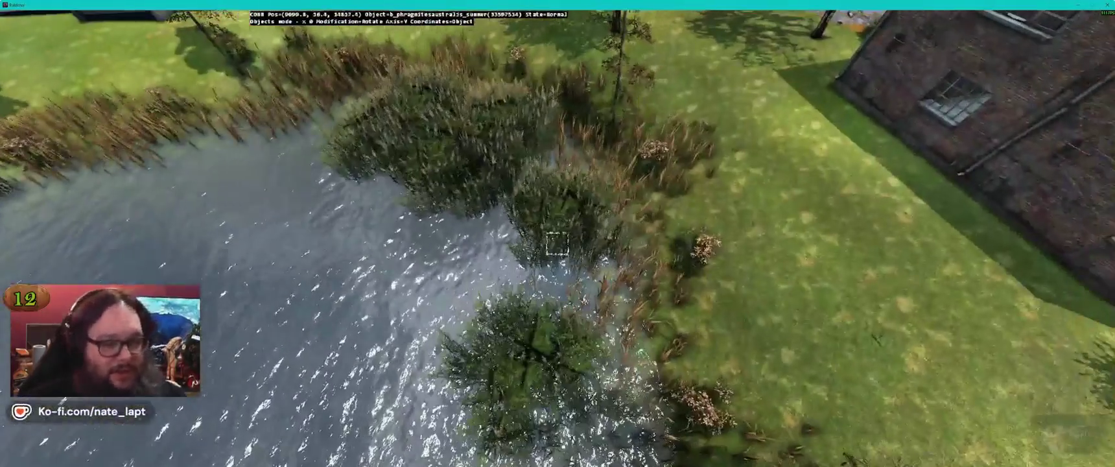
# Step: Reposition the dead_pile4 corpse pile among the lakeside reeds
pyautogui.click(557, 243)
pyautogui.moveTo(557, 244)
pyautogui.mouseDown()
pyautogui.moveTo(558, 224)
pyautogui.moveTo(558, 236)
pyautogui.mouseUp()
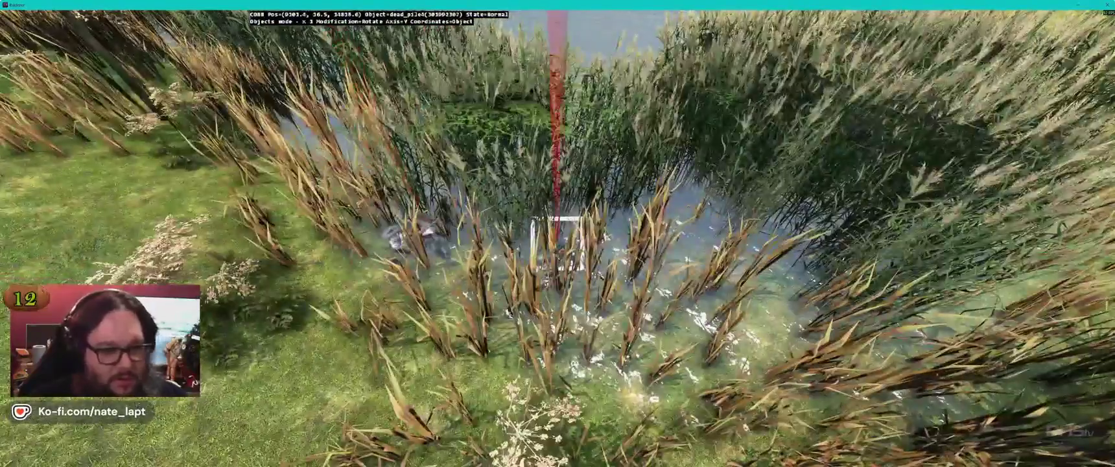
pyautogui.press('w')
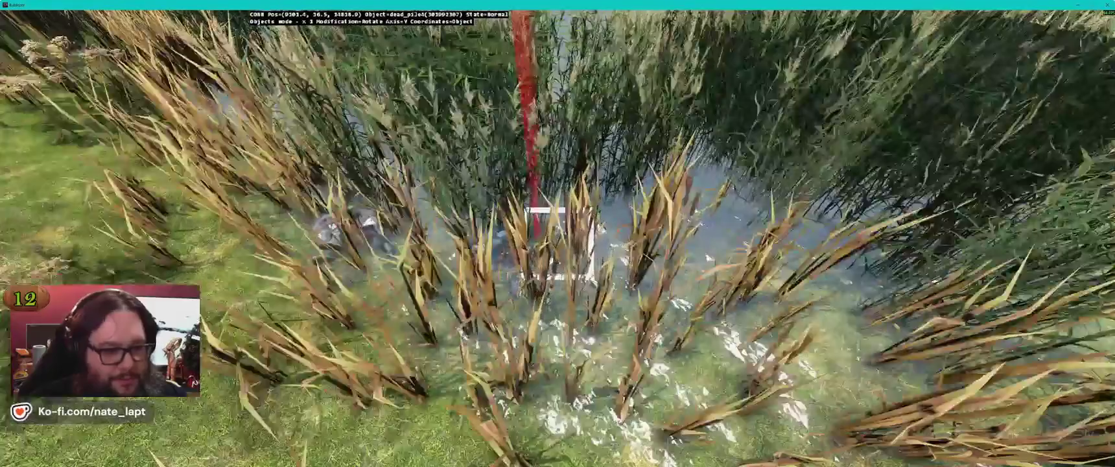
pyautogui.press('w')
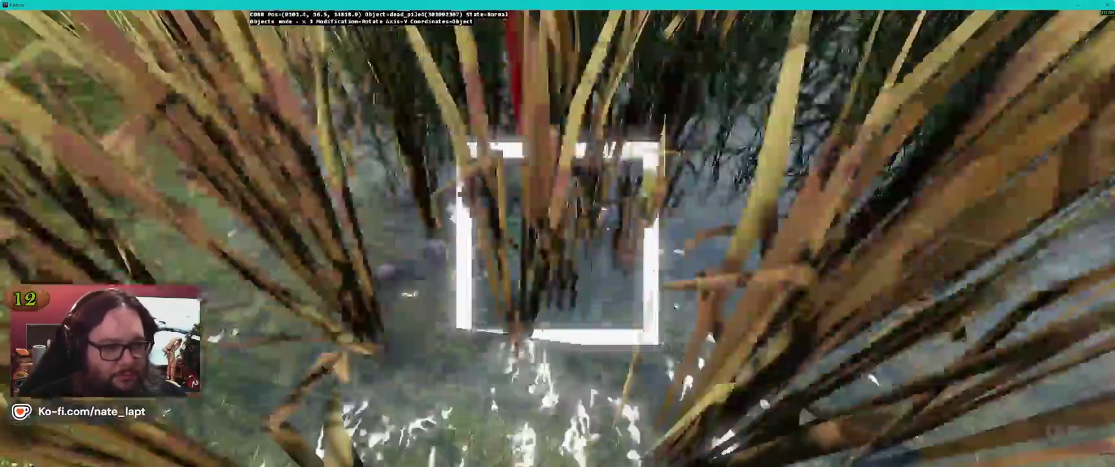
pyautogui.hotkey('alt', 'Tab')
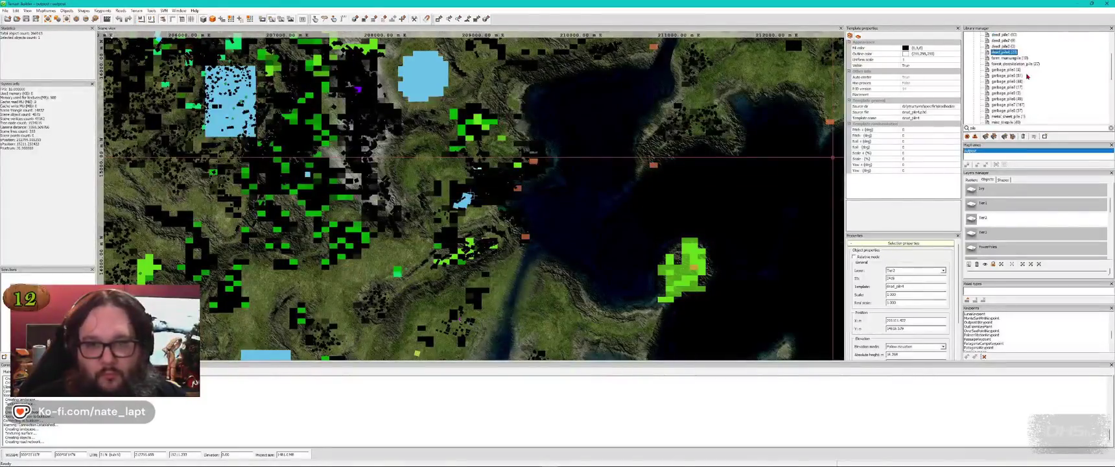
# Step: Rotate the dead_pile2 body pile by the pond to a new heading
pyautogui.hotkey('alt', 'Tab')
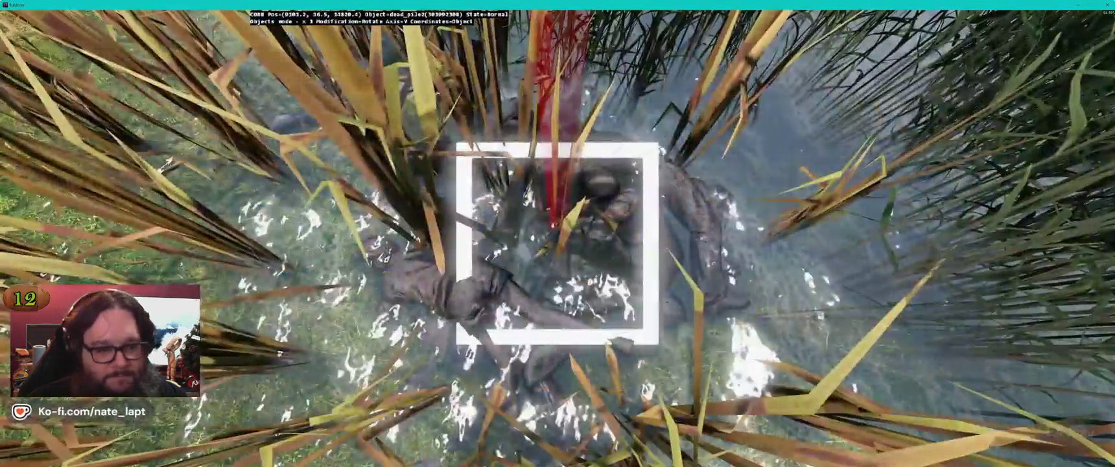
pyautogui.moveTo(557, 243); pyautogui.dragTo(584, 243)
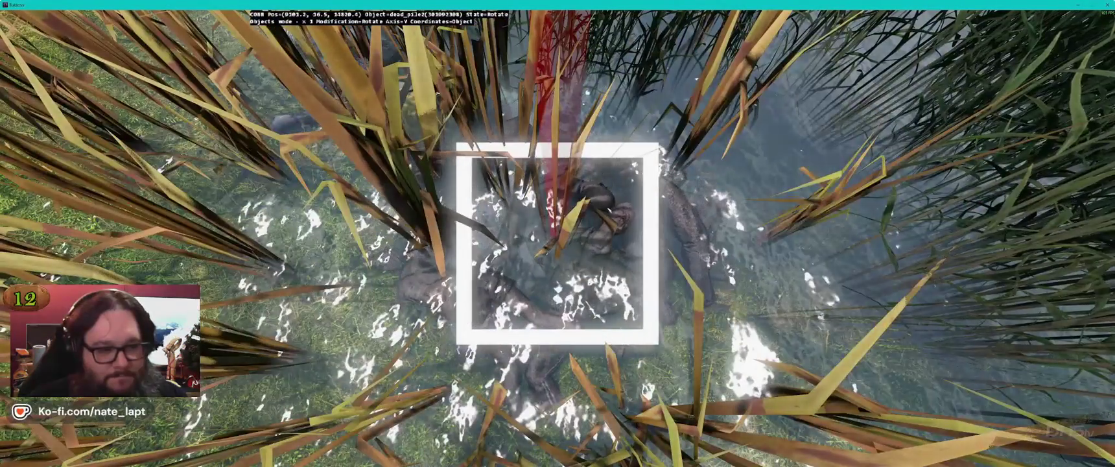
pyautogui.hotkey('alt', 'Tab')
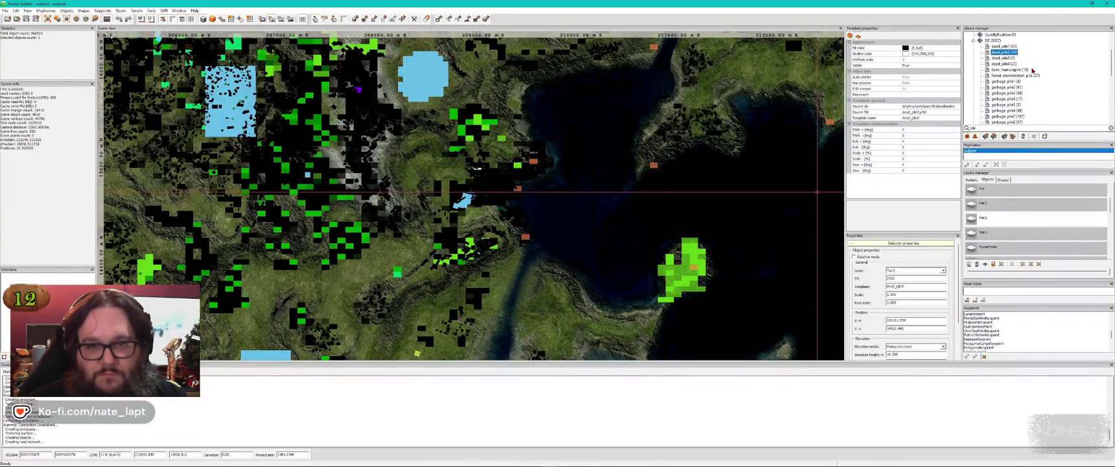
pyautogui.hotkey('alt', 'Tab')
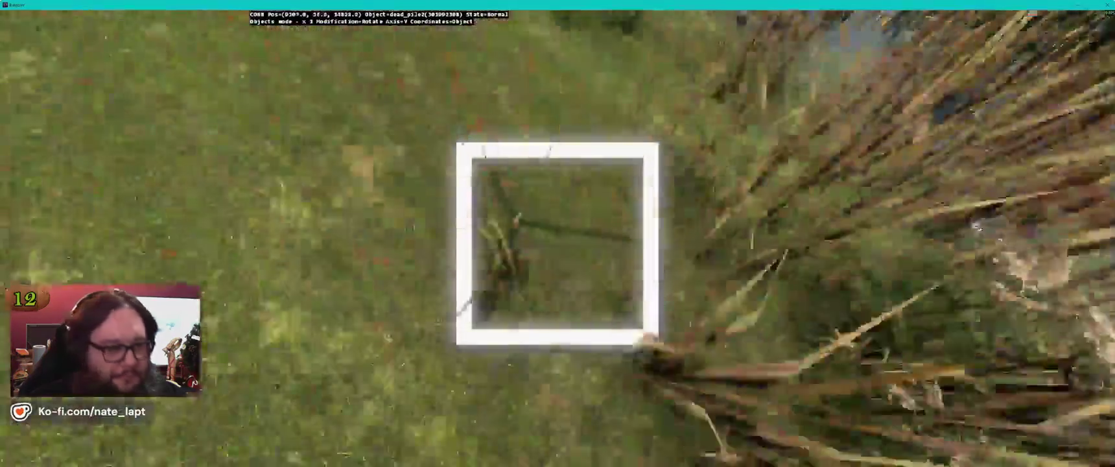
pyautogui.scroll(-3, 557, 243)
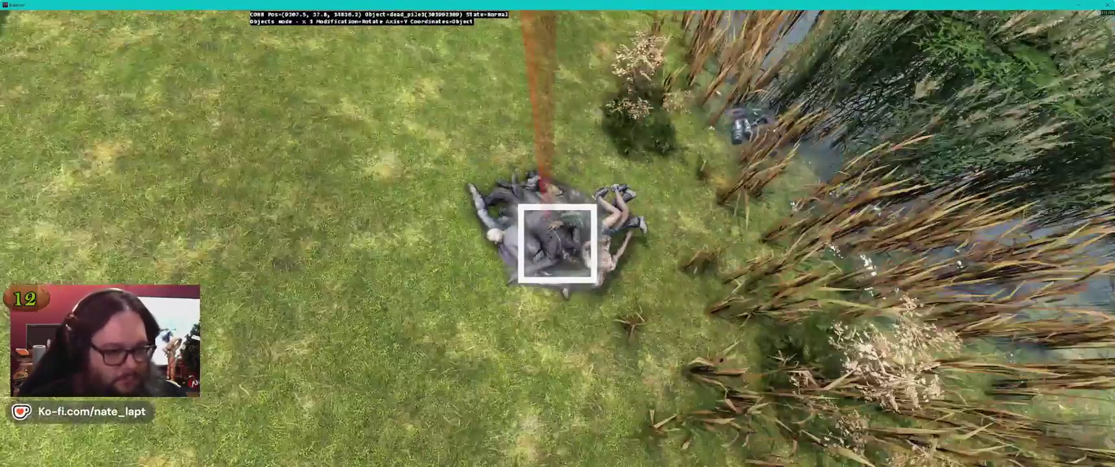
pyautogui.click(558, 243)
pyautogui.scroll(3, 557, 243)
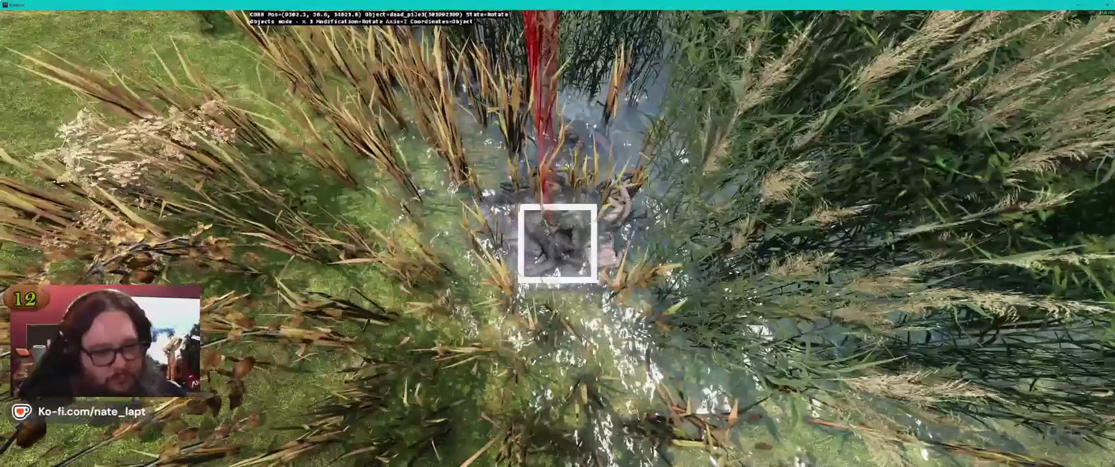
pyautogui.moveTo(558, 243); pyautogui.dragTo(557, 243)
pyautogui.scroll(-3, 558, 243)
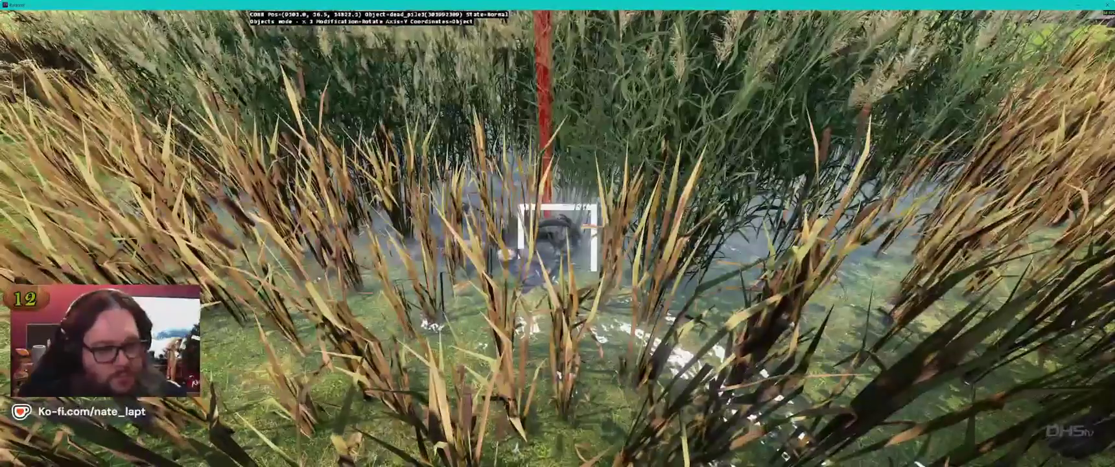
pyautogui.hotkey('alt', 'Tab')
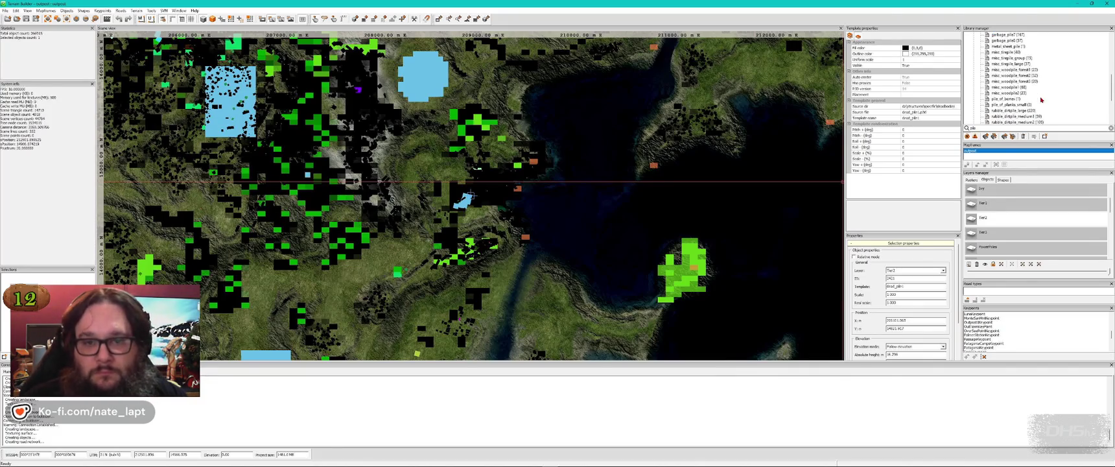
pyautogui.click(990, 78)
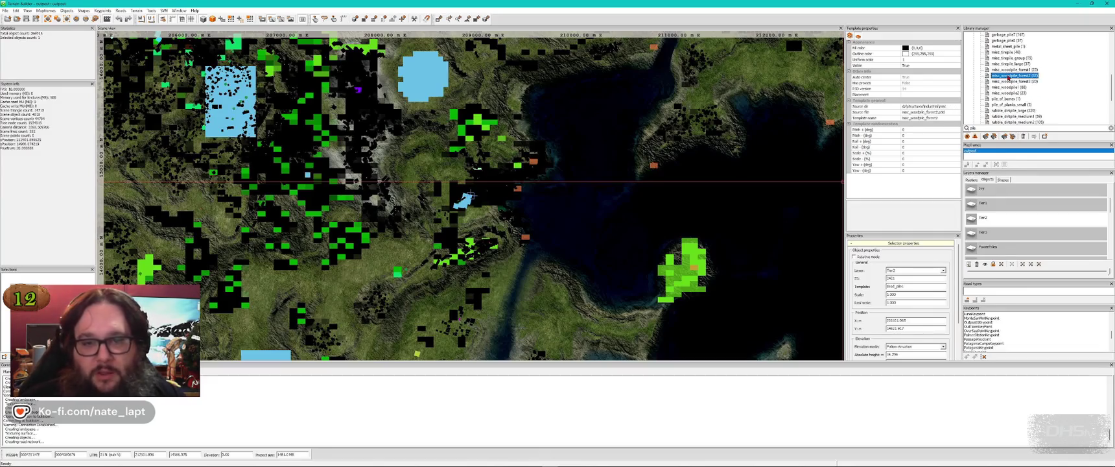
# Step: Place a misc_woodpile_forest woodpile tight in the corner between the brick wall and long building
pyautogui.hotkey('alt', 'Tab')
pyautogui.moveTo(558, 231); pyautogui.dragTo(567, 254)
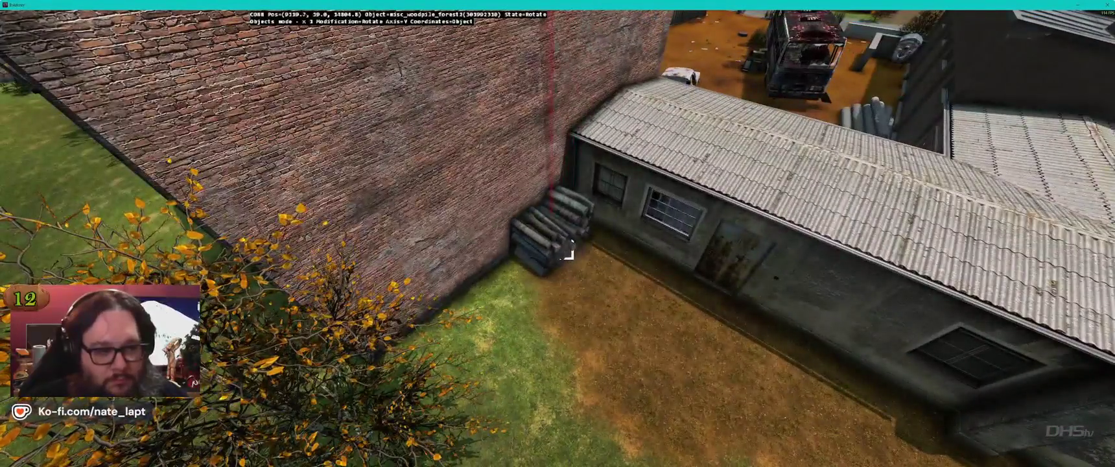
pyautogui.press('w')
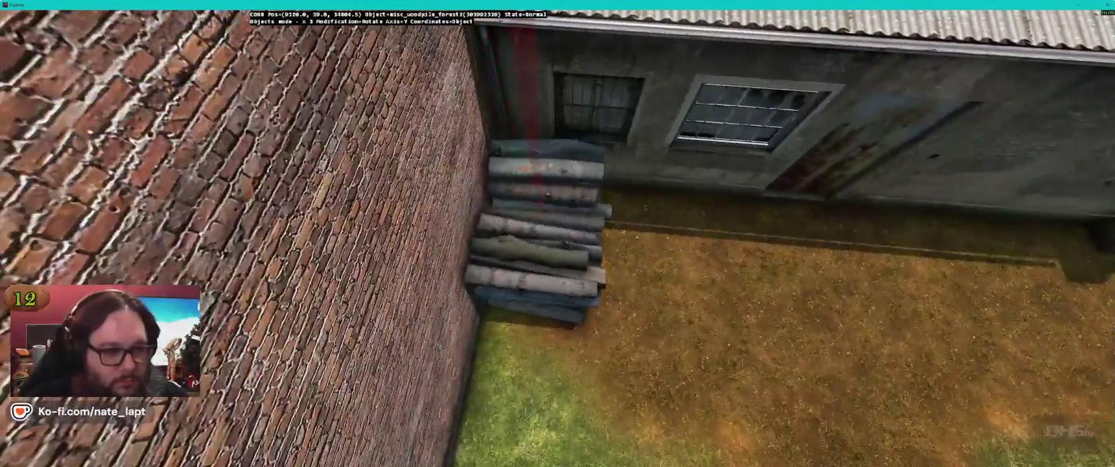
pyautogui.moveTo(567, 254)
pyautogui.mouseDown()
pyautogui.moveTo(558, 244)
pyautogui.moveTo(582, 243)
pyautogui.mouseUp()
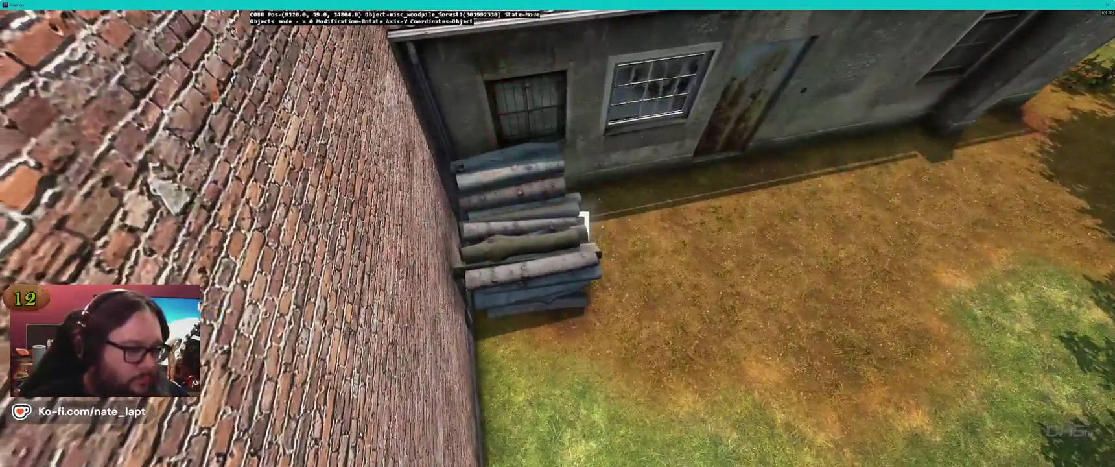
pyautogui.press('d')
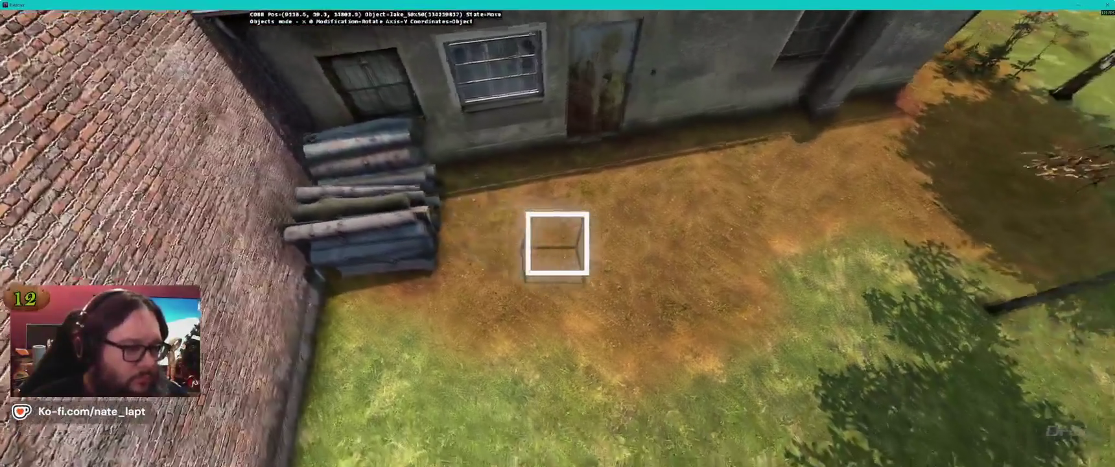
pyautogui.moveTo(557, 244); pyautogui.dragTo(557, 243)
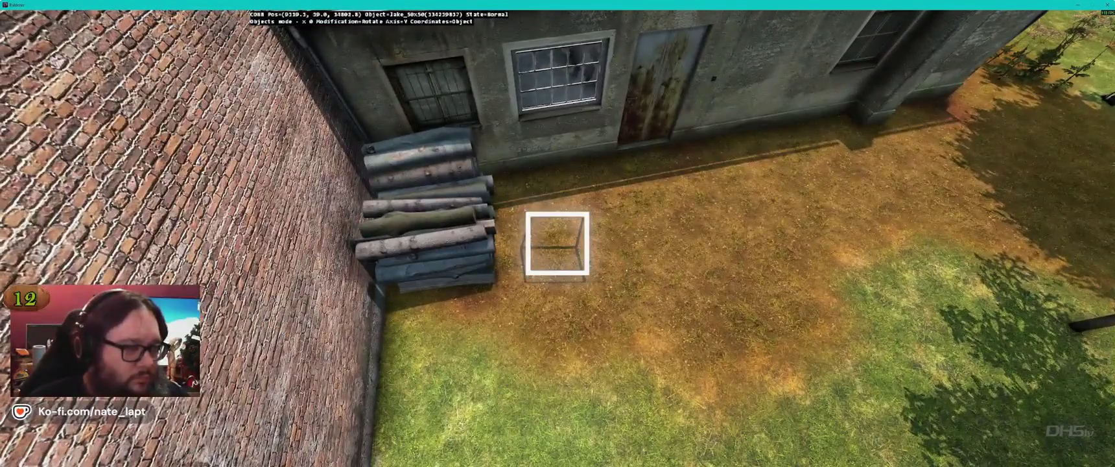
pyautogui.press('w')
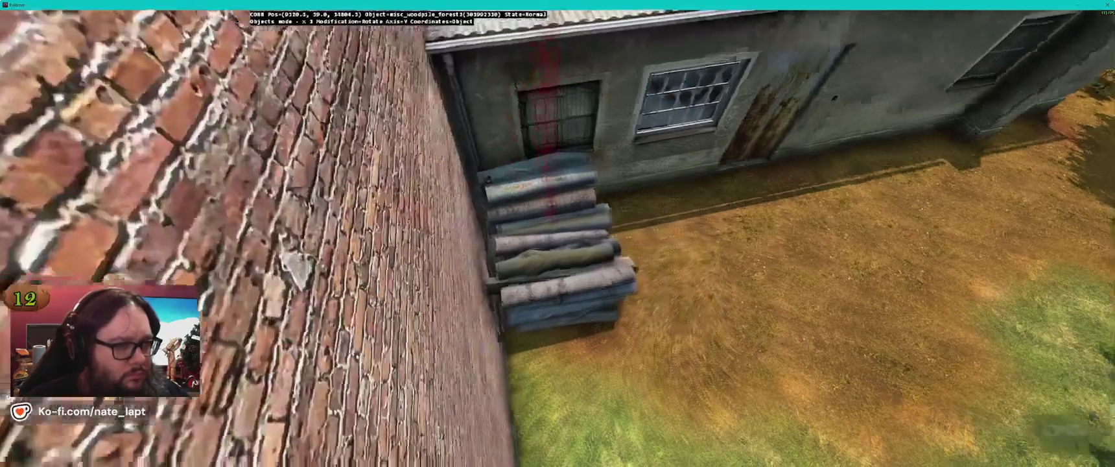
pyautogui.press('s')
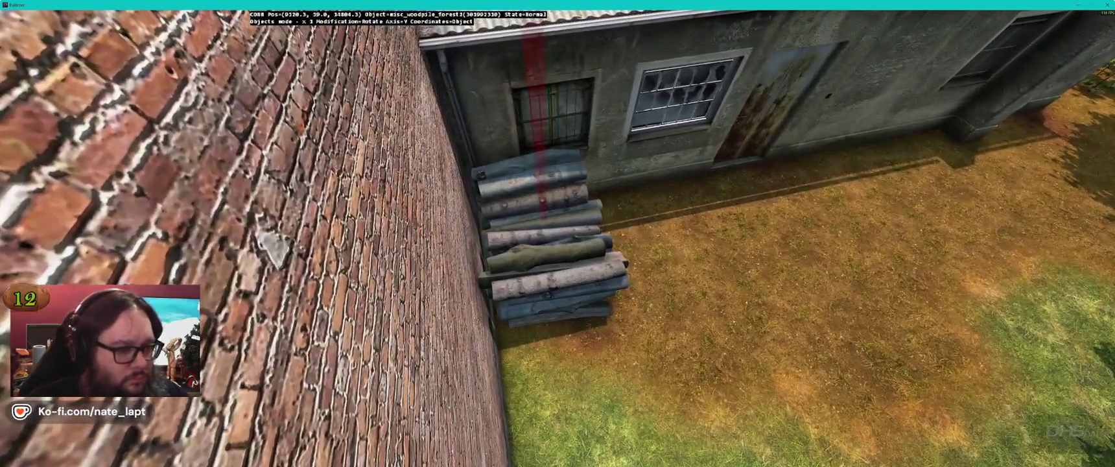
pyautogui.hotkey('alt', 'Tab')
pyautogui.click(967, 127)
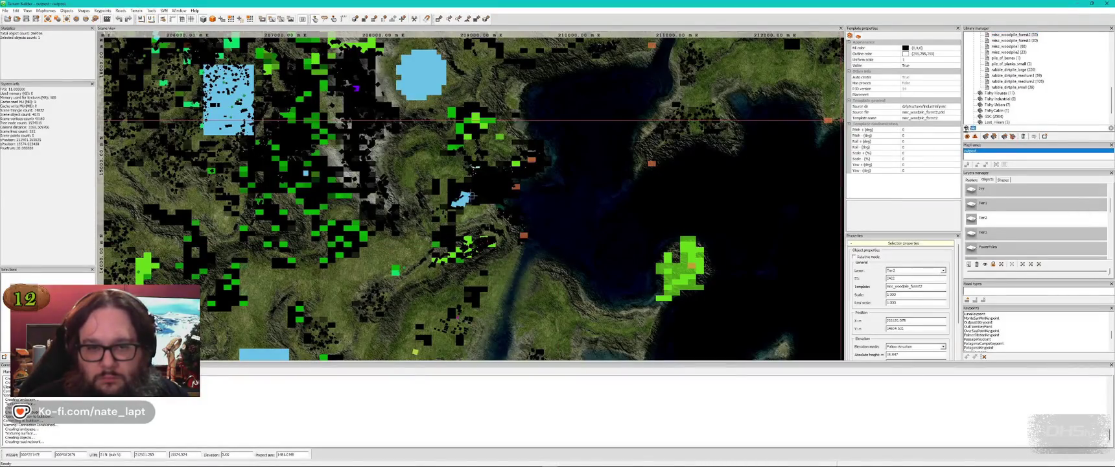
# Step: Search the library for 'timber' and place misc_timbers_log1 and misc_timbers4 objects
pyautogui.write('timber')
pyautogui.click(1010, 87)
pyautogui.hotkey('alt', 'Tab')
pyautogui.press('Insert')
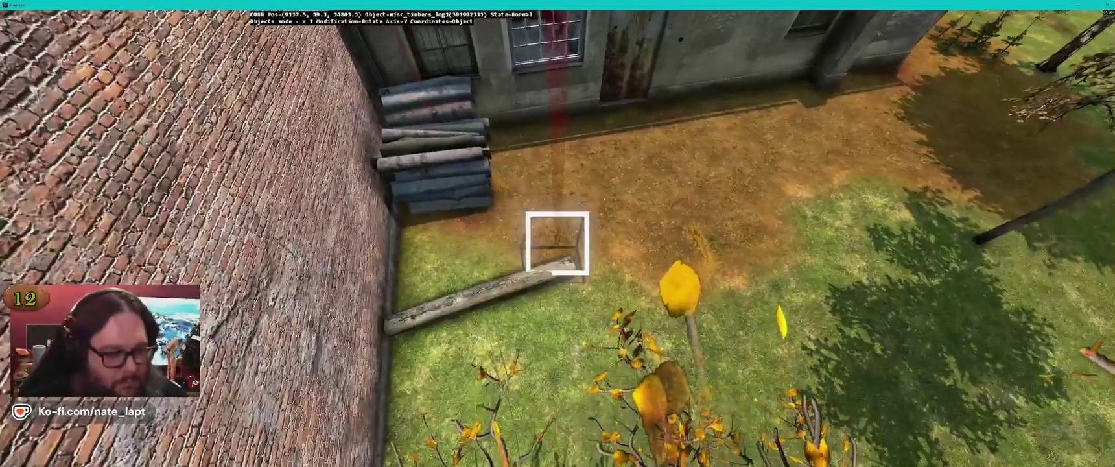
pyautogui.hotkey('alt', 'Tab')
pyautogui.click(1007, 81)
pyautogui.hotkey('alt', 'Tab')
pyautogui.press('Insert')
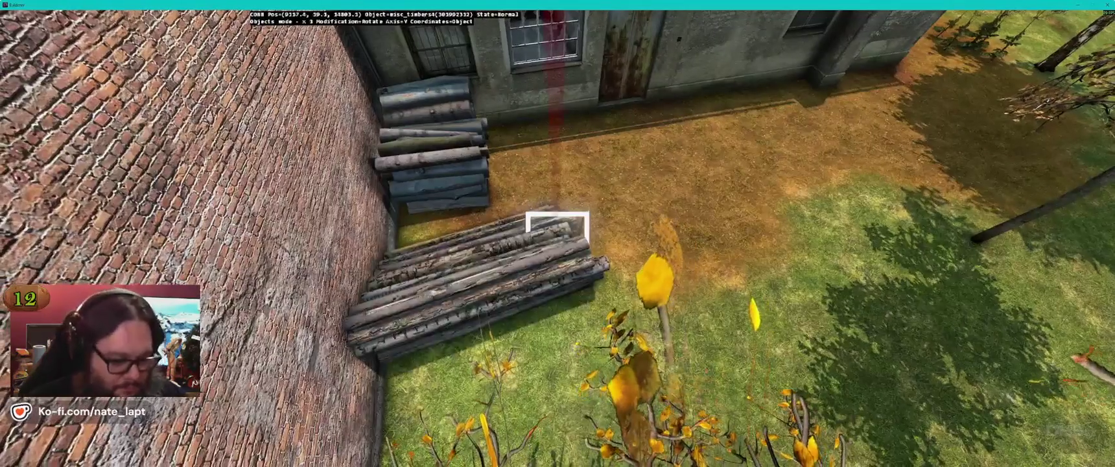
pyautogui.hotkey('alt', 'Tab')
# Step: Place misc_timbers_log3 logs beside the woodpile against the brick wall
pyautogui.click(1011, 46)
pyautogui.hotkey('alt', 'Tab')
pyautogui.press('m')
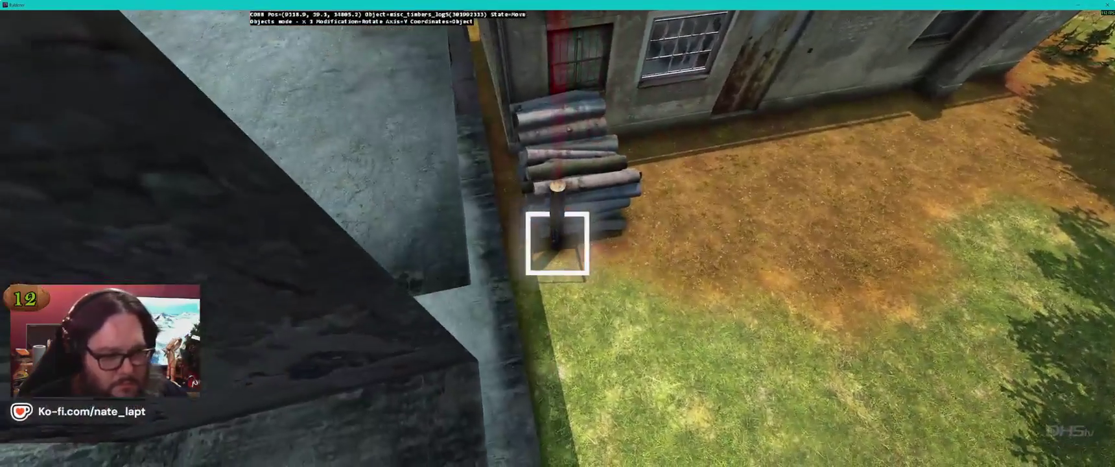
pyautogui.click(557, 243)
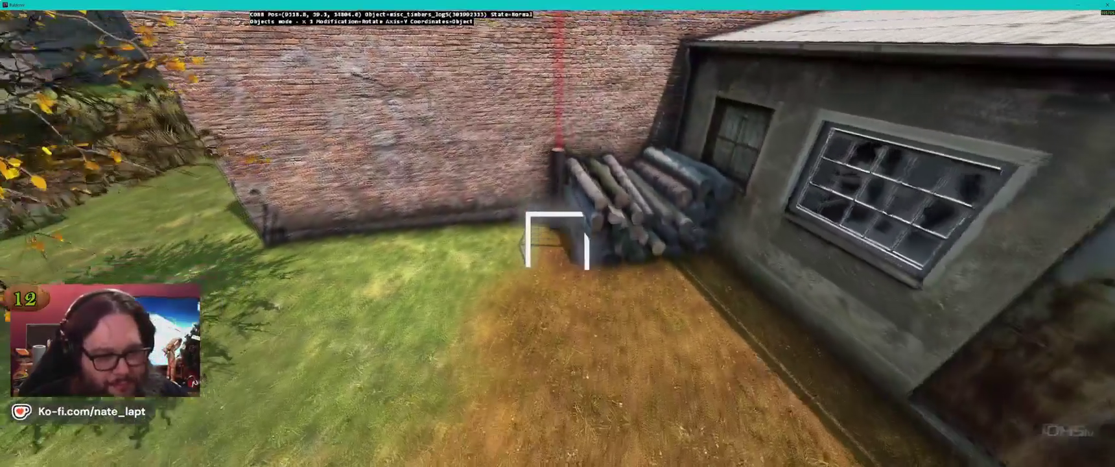
pyautogui.click(558, 244)
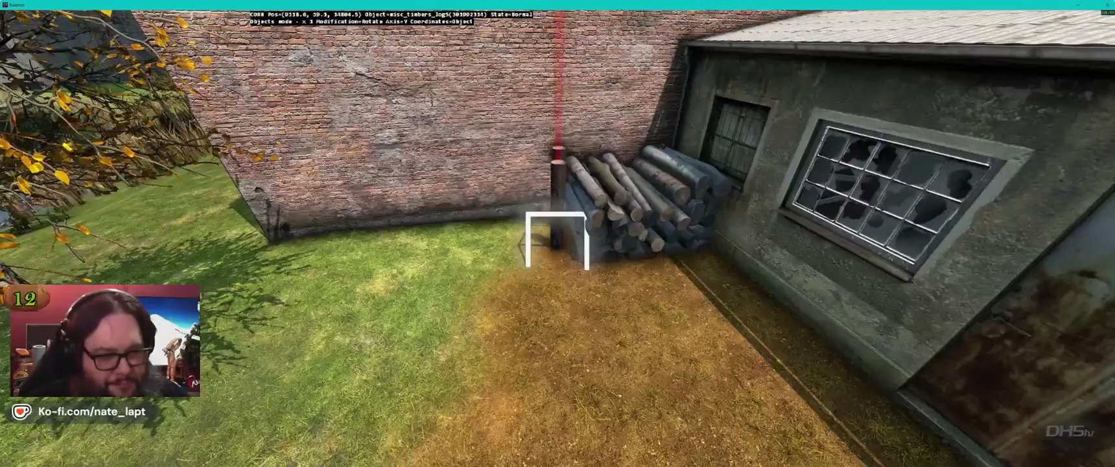
pyautogui.press('s')
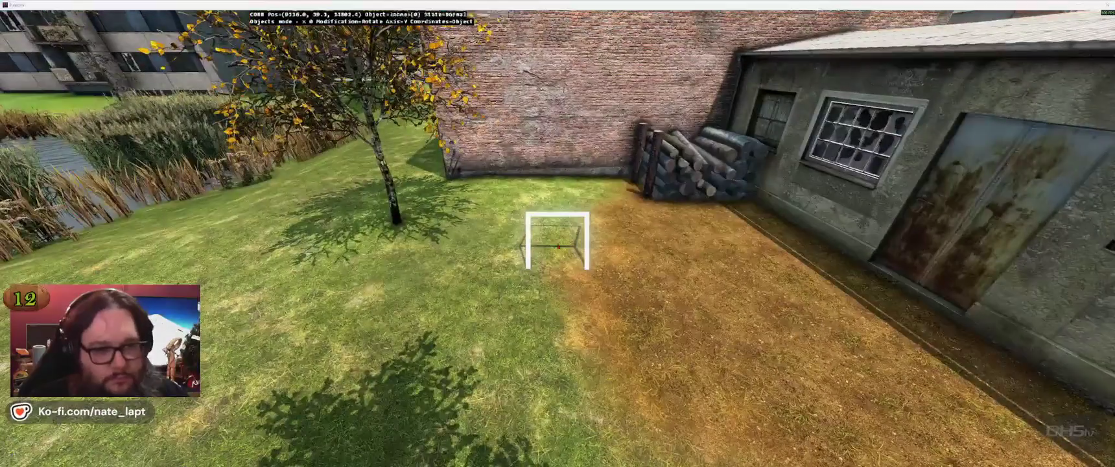
pyautogui.hotkey('alt', 'Tab')
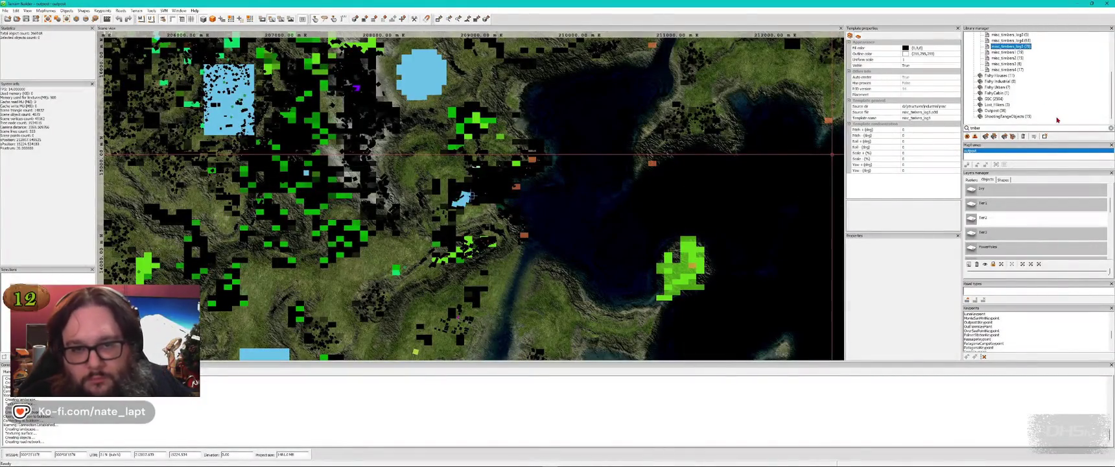
# Step: Place a lamp_halogen lamp on the grass by the buildings
pyautogui.doubleClick(997, 129)
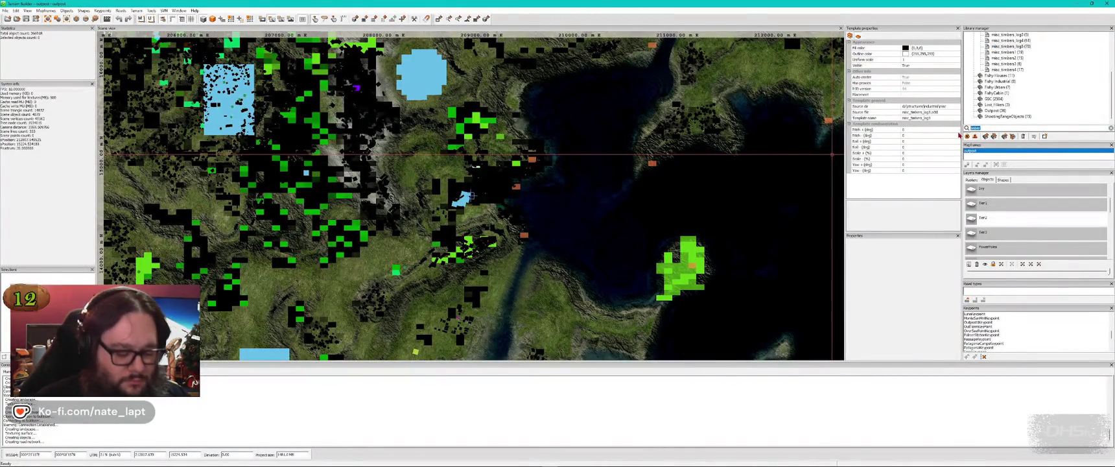
pyautogui.write('sol')
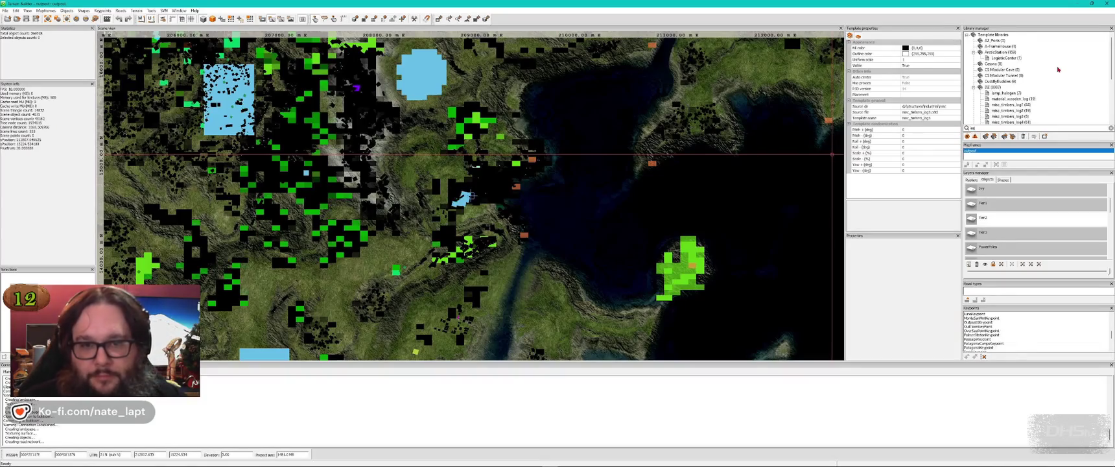
pyautogui.scroll(-4, 1059, 69)
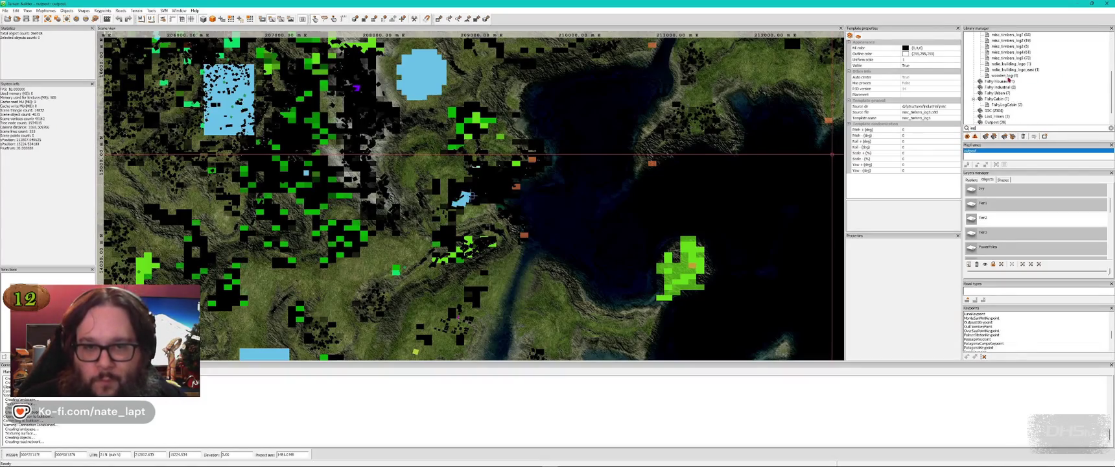
pyautogui.scroll(1, 1031, 82)
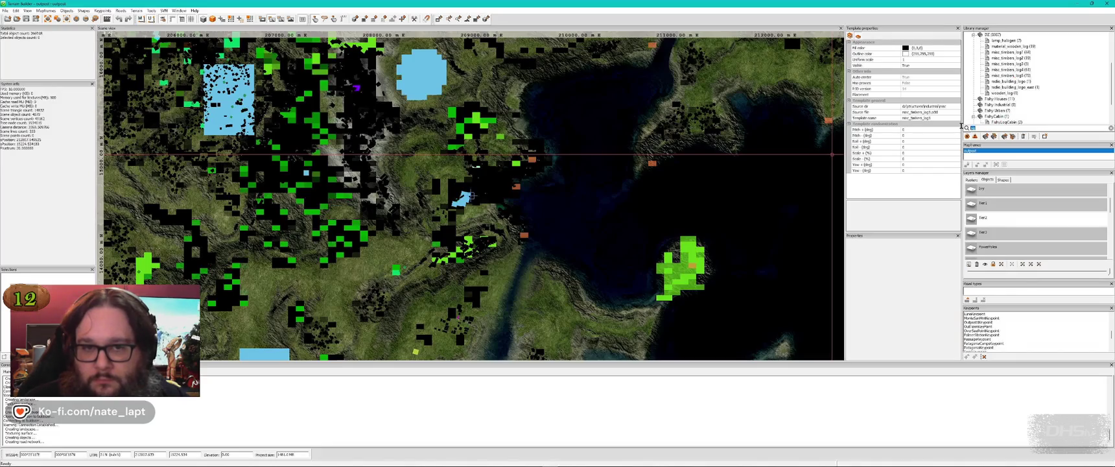
pyautogui.click(1005, 40)
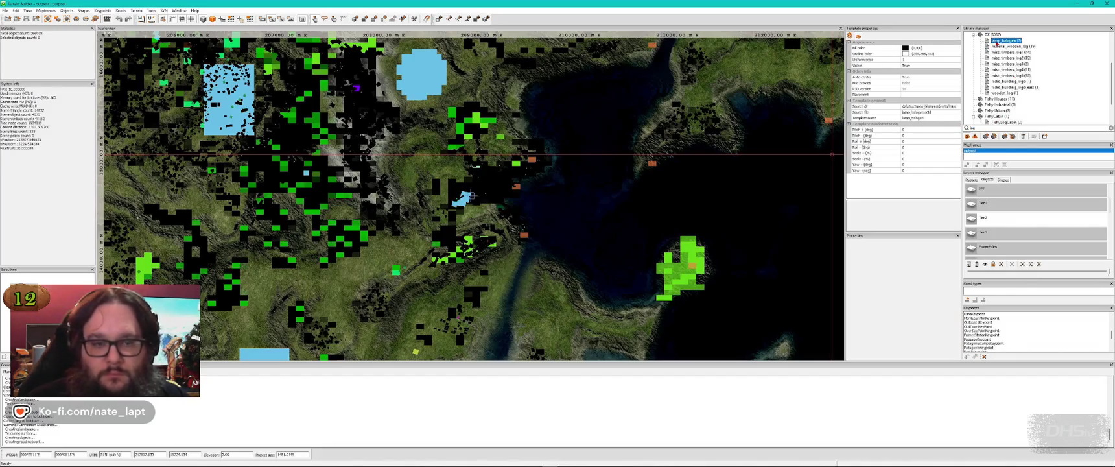
pyautogui.hotkey('alt', 'Tab')
pyautogui.press('s')
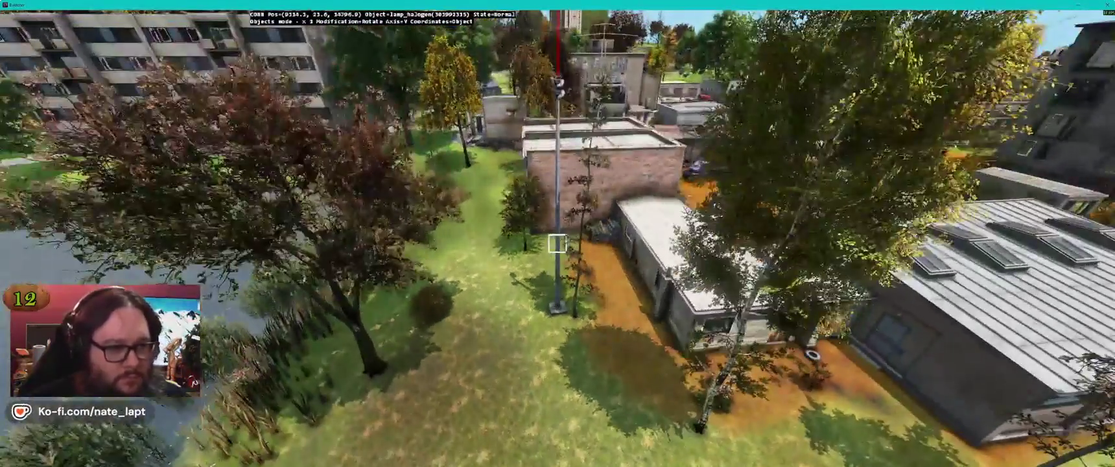
pyautogui.moveTo(557, 243); pyautogui.dragTo(557, 243)
pyautogui.hotkey('alt', 'Tab')
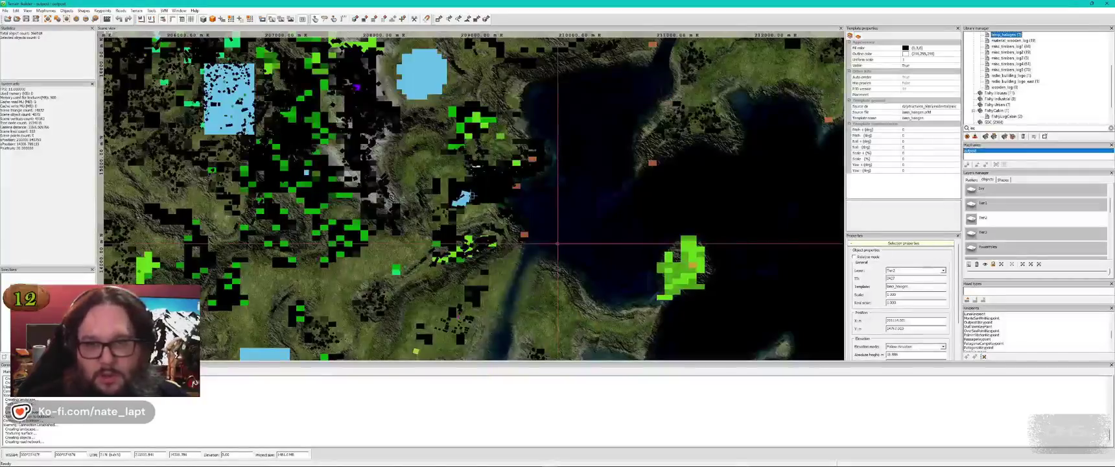
# Step: Search the library for 'lamp' and place a lamp_city1_amp streetlamp nearby
pyautogui.press('Tab')
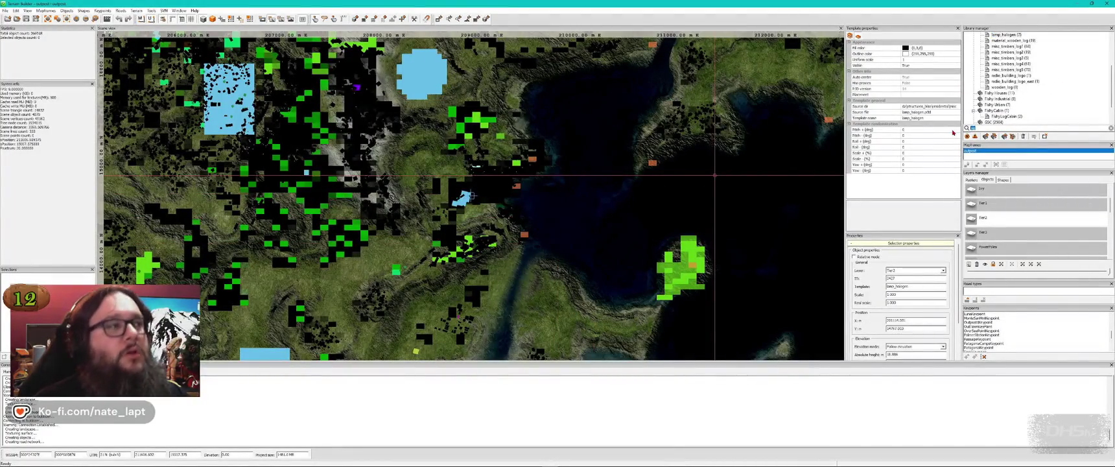
pyautogui.write('lamp')
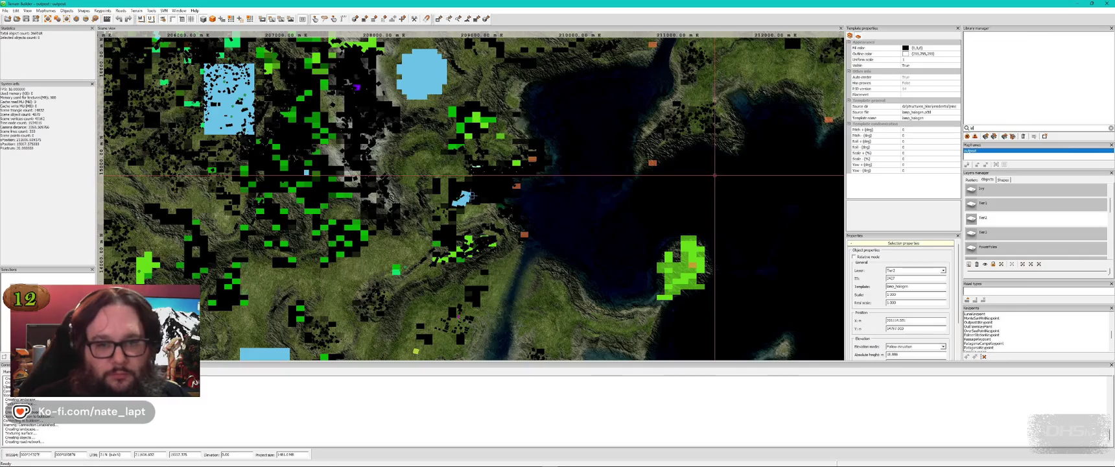
pyautogui.scroll(-1, 1059, 94)
pyautogui.click(1004, 93)
pyautogui.hotkey('alt', 'Tab')
pyautogui.press('Insert')
pyautogui.hotkey('alt', 'Tab')
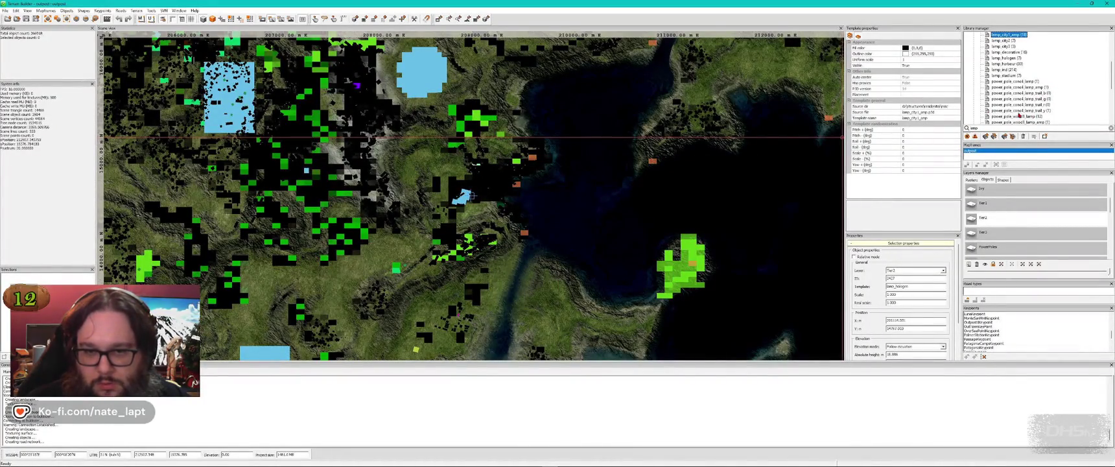
# Step: Place a power_pole_wood1_lamp_amp wooden pole lamp in the scene
pyautogui.click(1033, 121)
pyautogui.hotkey('alt', 'Tab')
pyautogui.press('Insert')
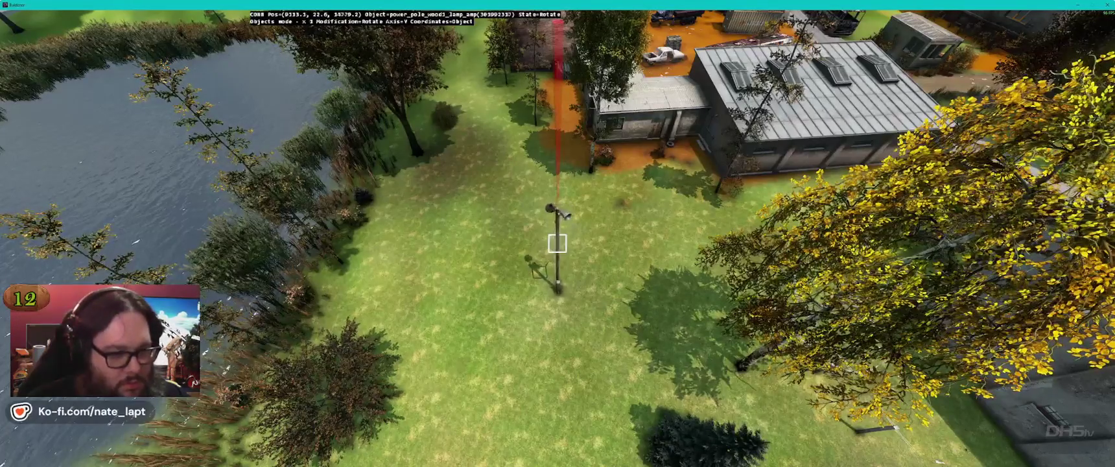
pyautogui.press('w')
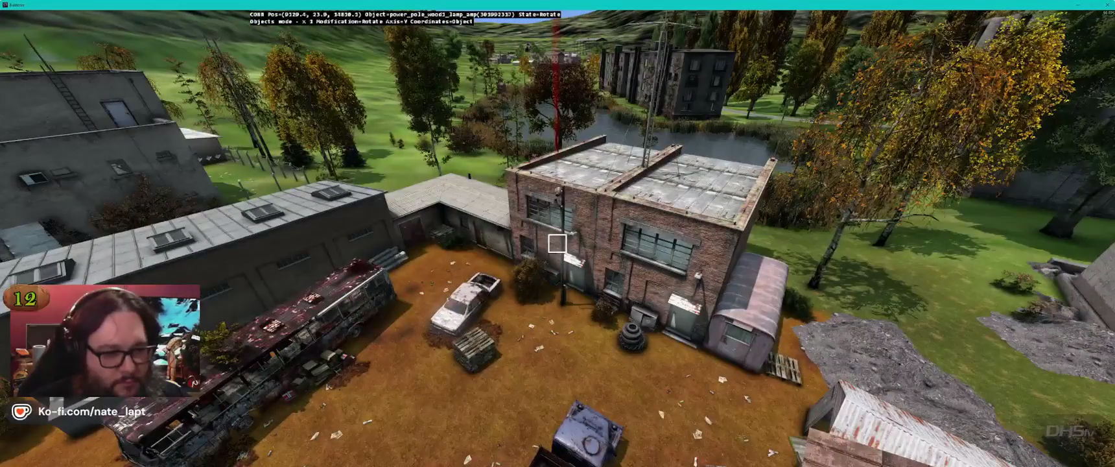
pyautogui.press('w')
pyautogui.press('a')
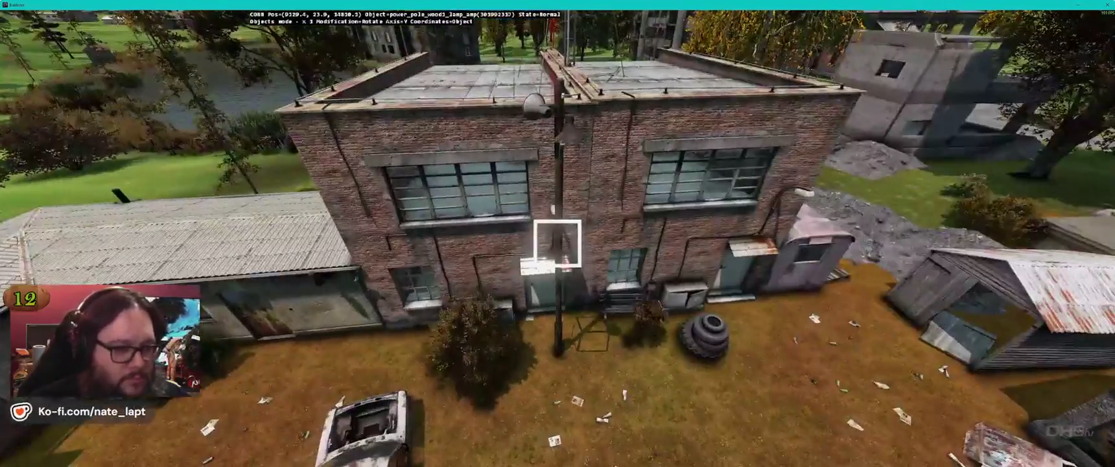
# Step: Move the wooden pole lamp beside the concrete apartment block near the dirt road
pyautogui.press('d')
pyautogui.moveTo(557, 243); pyautogui.dragTo(557, 243)
pyautogui.press('a')
pyautogui.press('s')
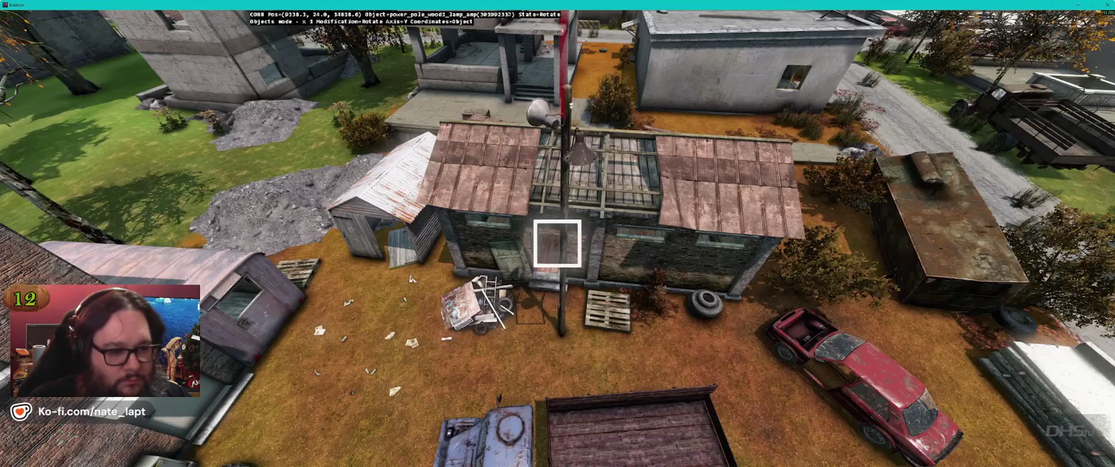
pyautogui.moveTo(557, 243); pyautogui.dragTo(557, 243)
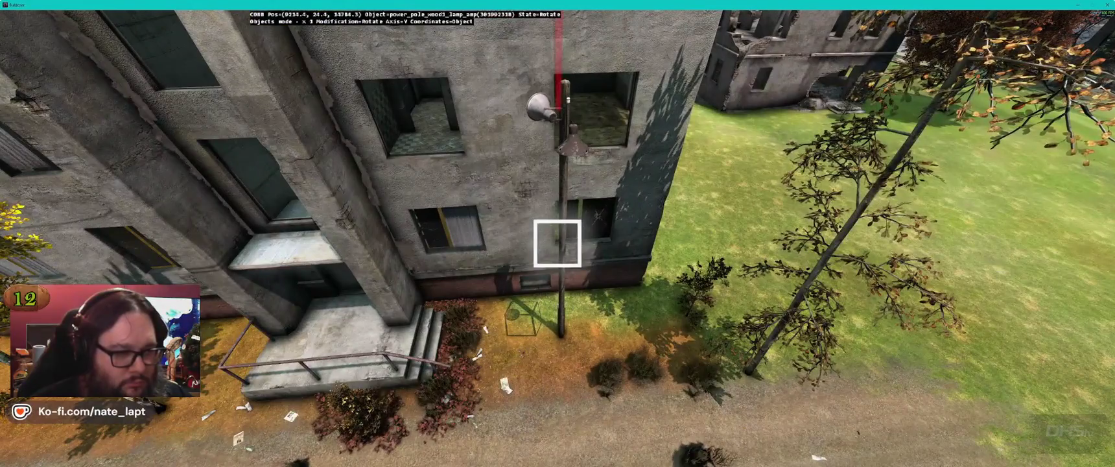
pyautogui.moveTo(557, 243); pyautogui.dragTo(557, 243)
pyautogui.hotkey('alt', 'Tab')
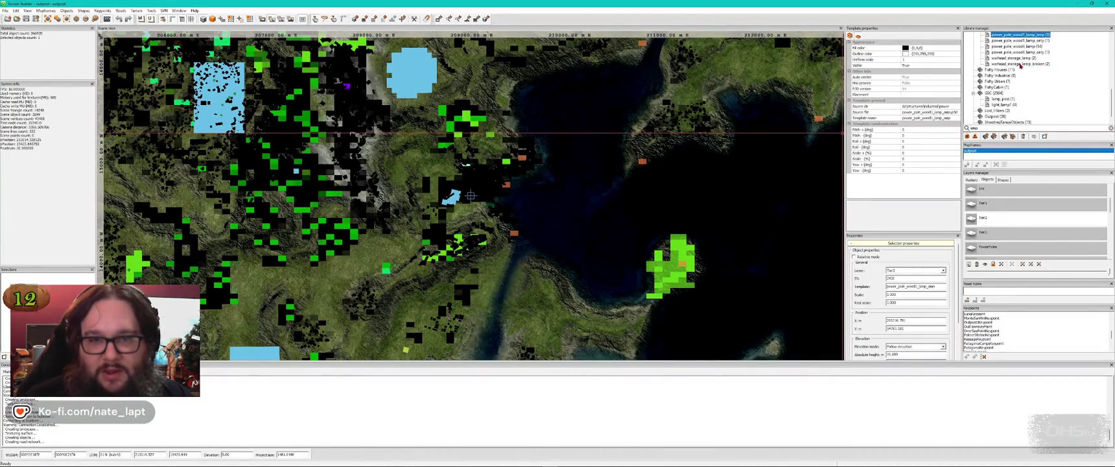
pyautogui.click(1018, 64)
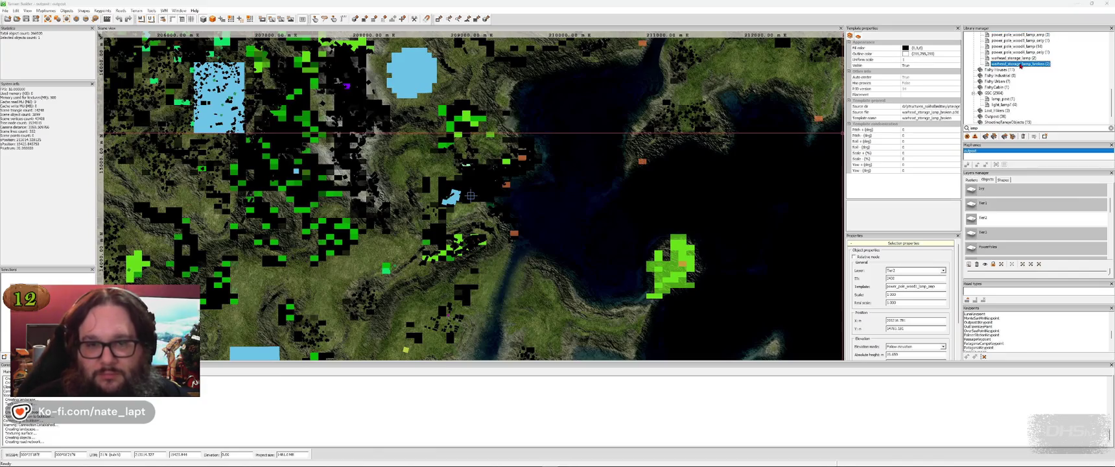
# Step: Preview warhead_storage_lamp_broken between the buildings, then scroll through the library's lamp entries
pyautogui.hotkey('alt', 'Tab')
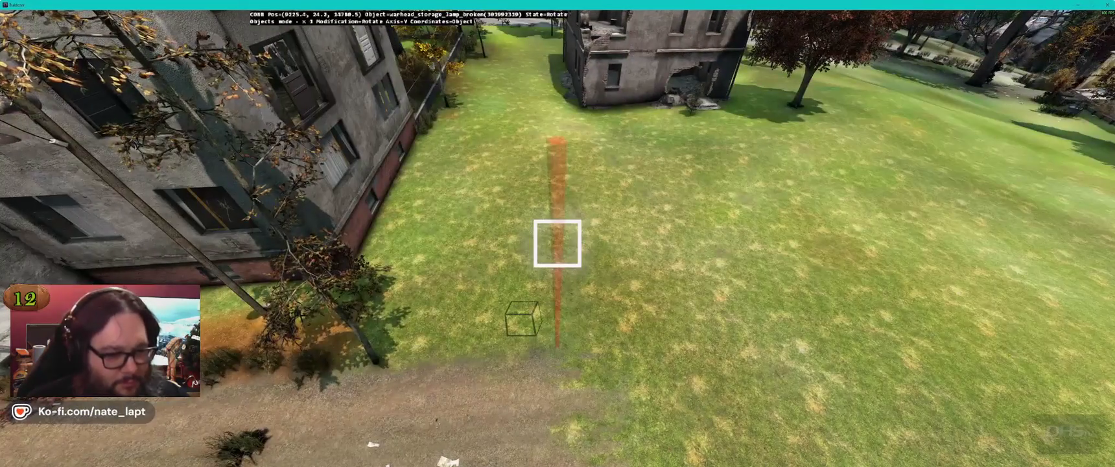
pyautogui.hotkey('alt', 'Tab')
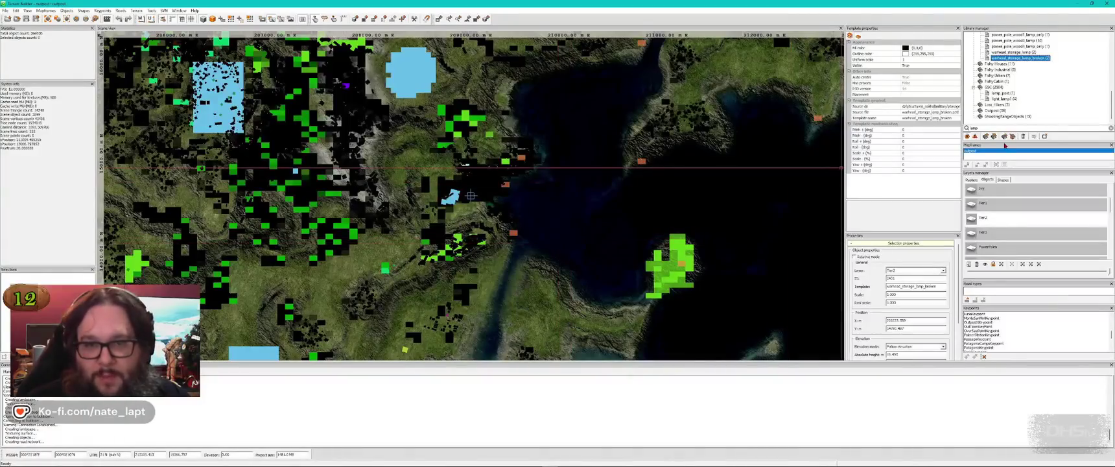
pyautogui.scroll(3, 1037, 81)
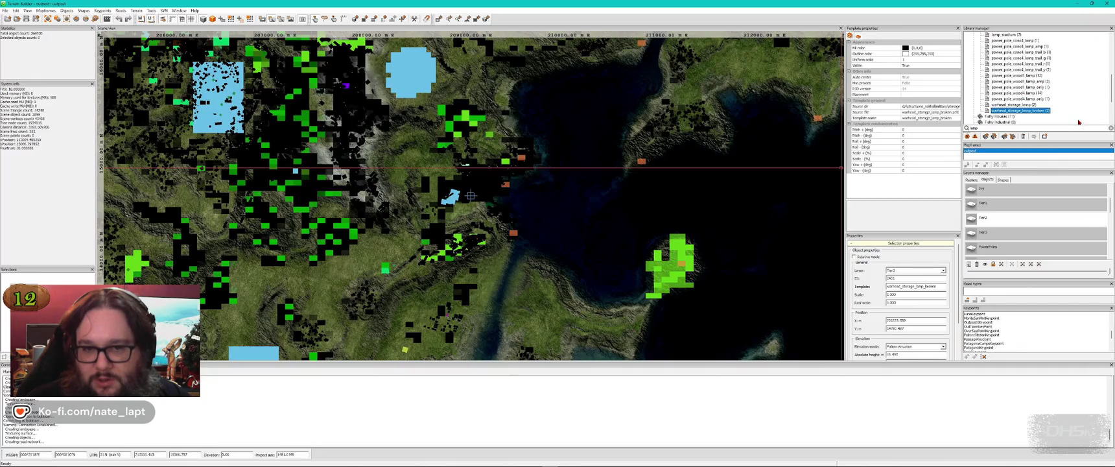
pyautogui.scroll(3, 1077, 115)
pyautogui.scroll(3, 1075, 109)
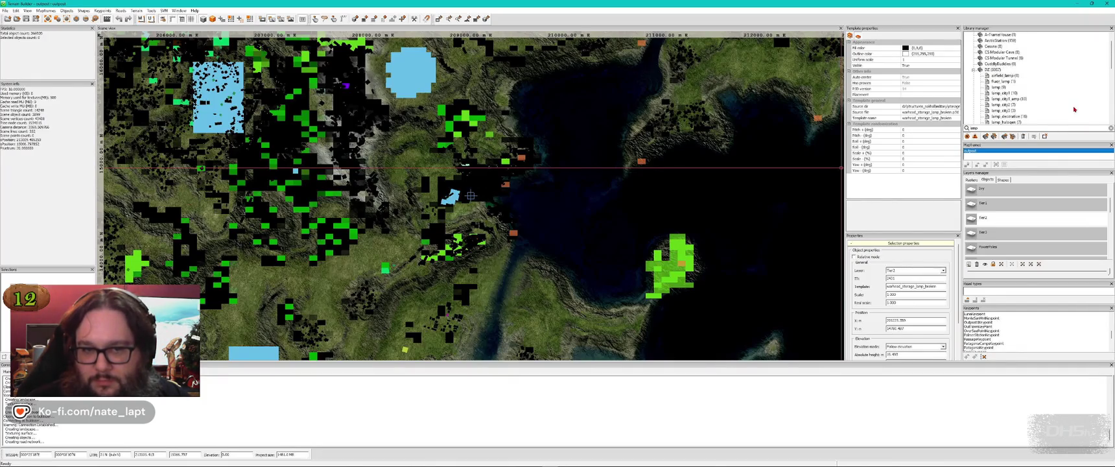
pyautogui.scroll(-2, 1050, 97)
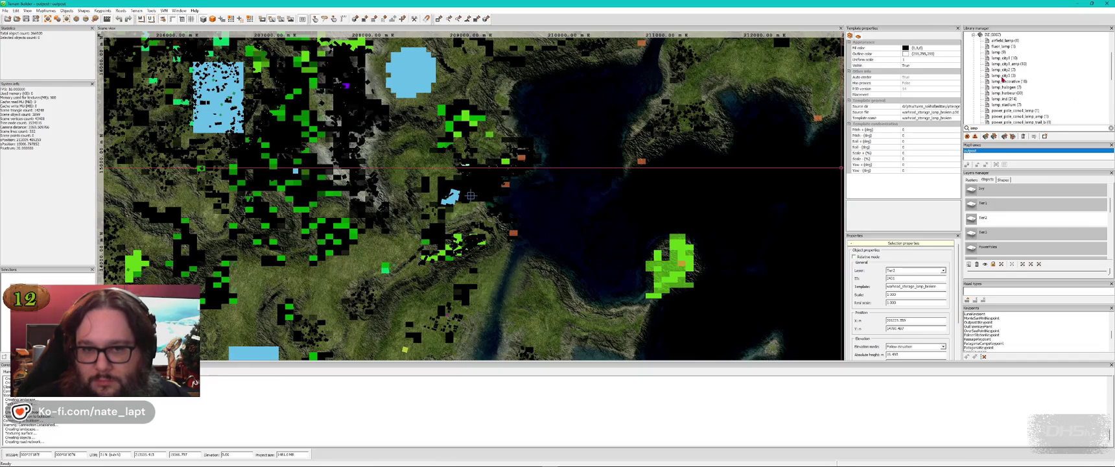
pyautogui.scroll(-5, 1036, 88)
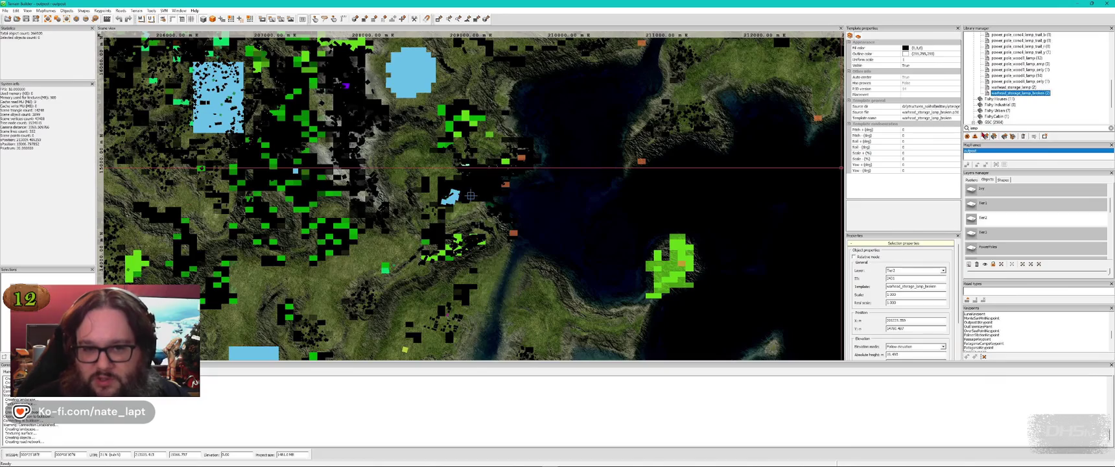
pyautogui.click(975, 129)
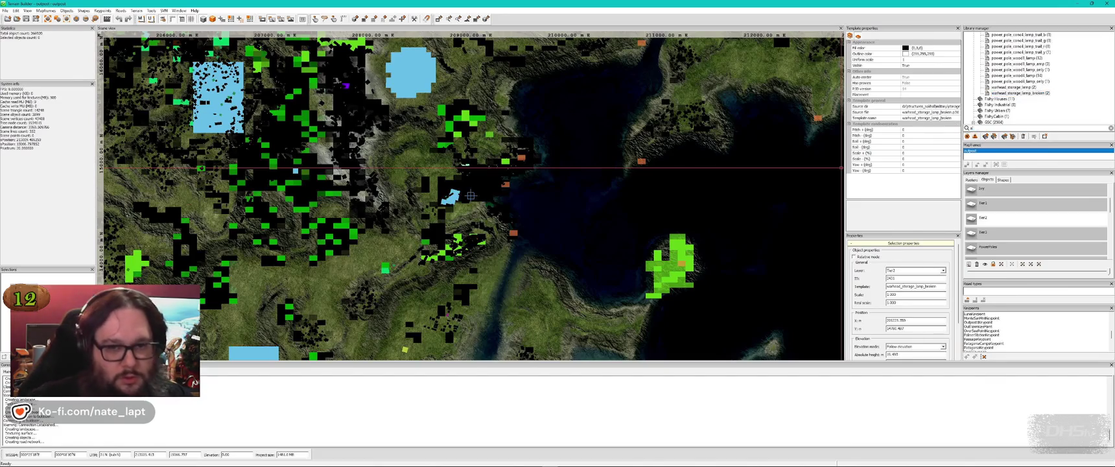
# Step: Filter the library search with 'mp' and save the Terrain Builder project
pyautogui.write('mp')
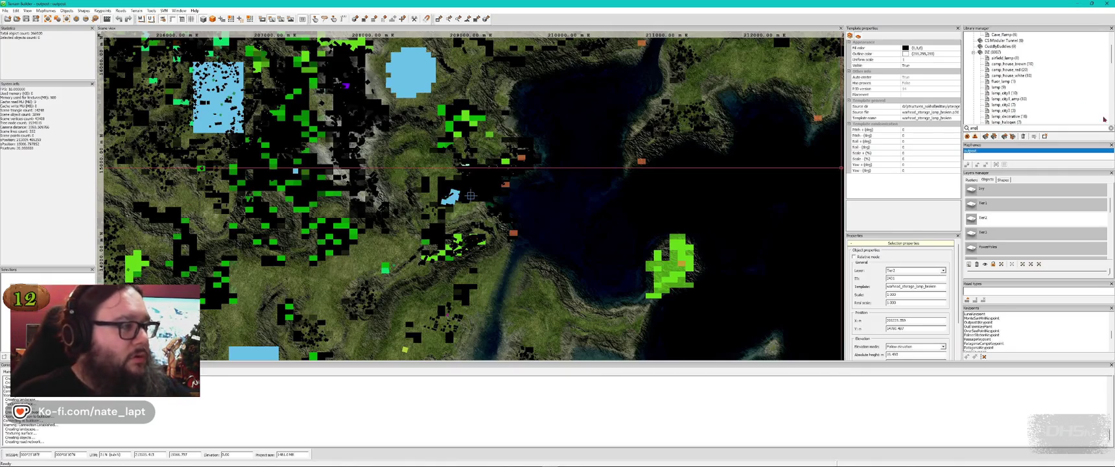
pyautogui.click(26, 19)
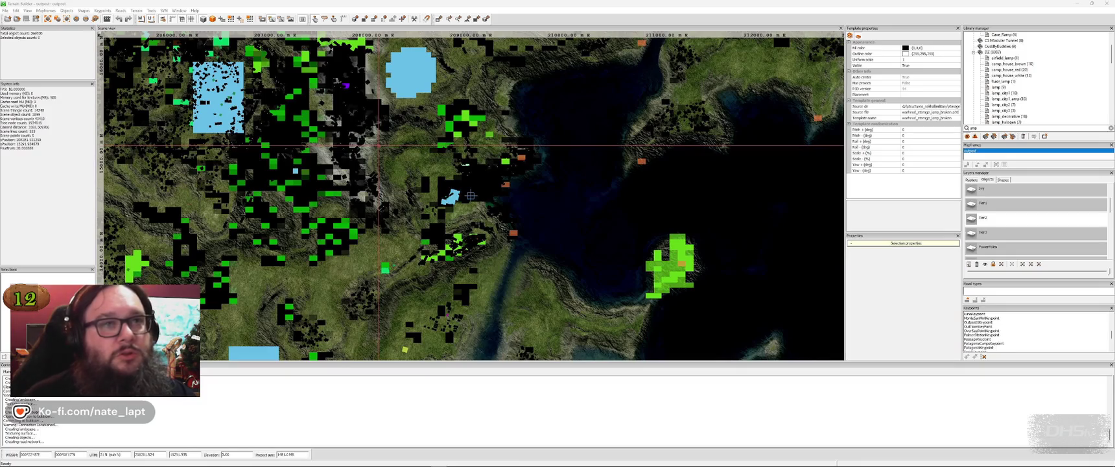
pyautogui.hotkey('alt', 'Tab')
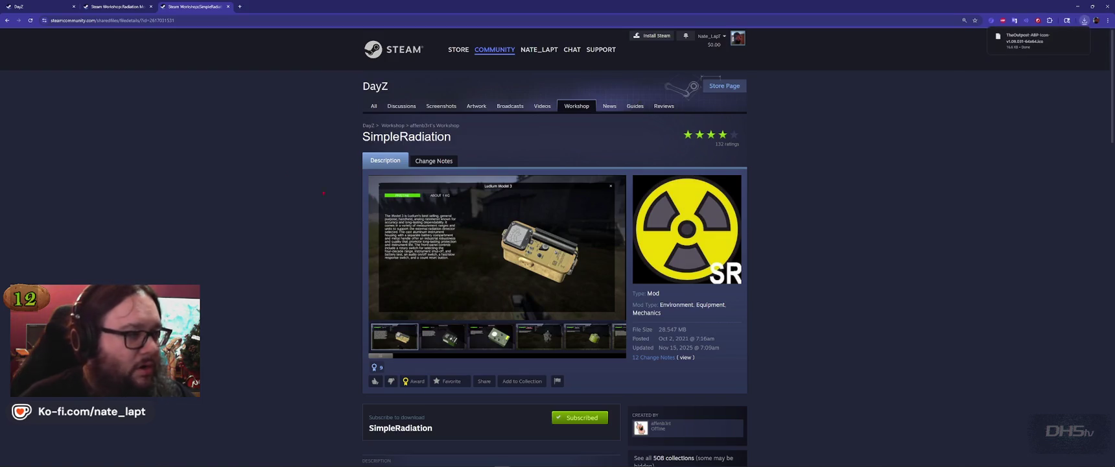
# Step: View the downloaded .ico icon once in Photos, close it, and minimize Chrome
pyautogui.click(1030, 38)
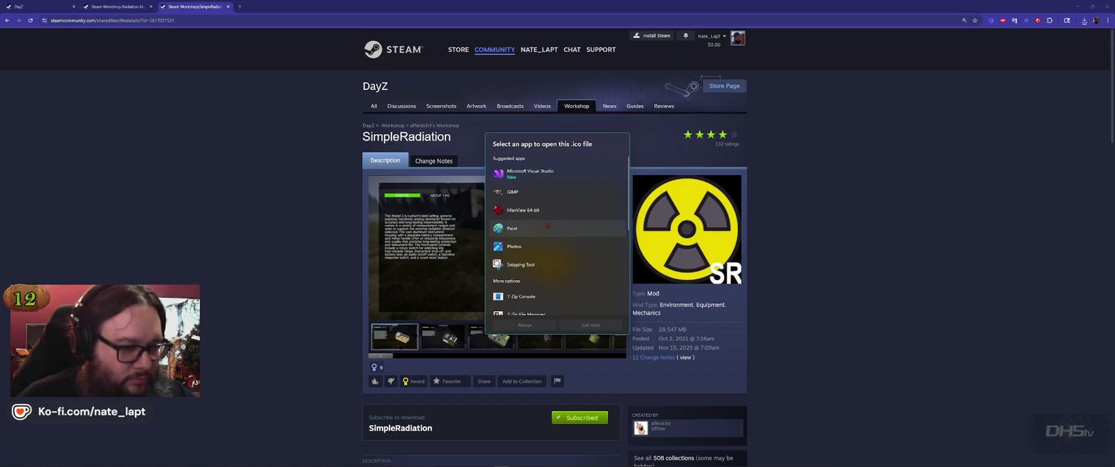
pyautogui.click(594, 325)
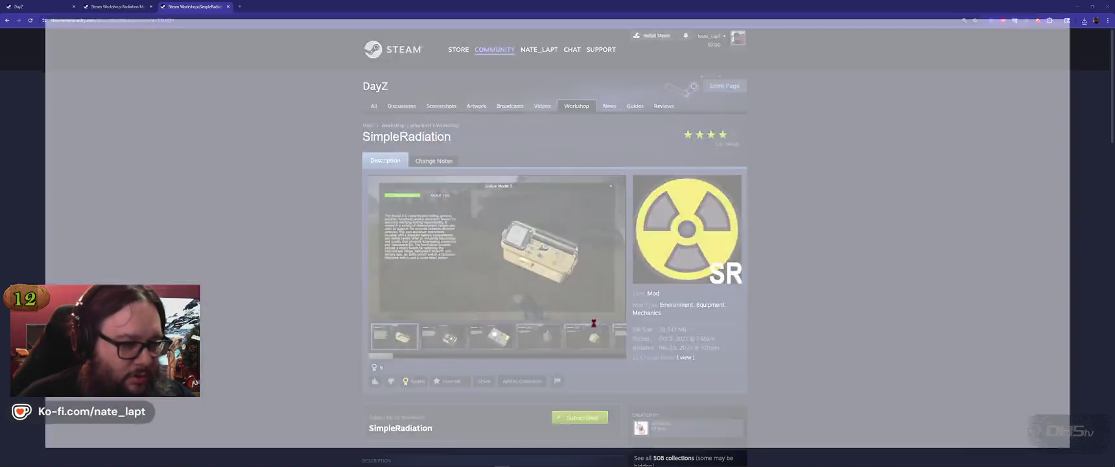
pyautogui.scroll(3, 557, 234)
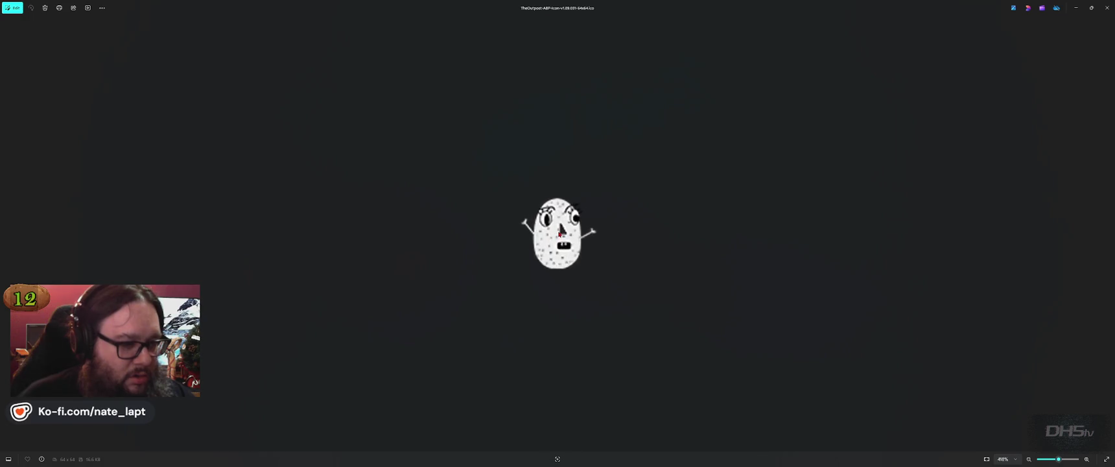
pyautogui.click(1107, 7)
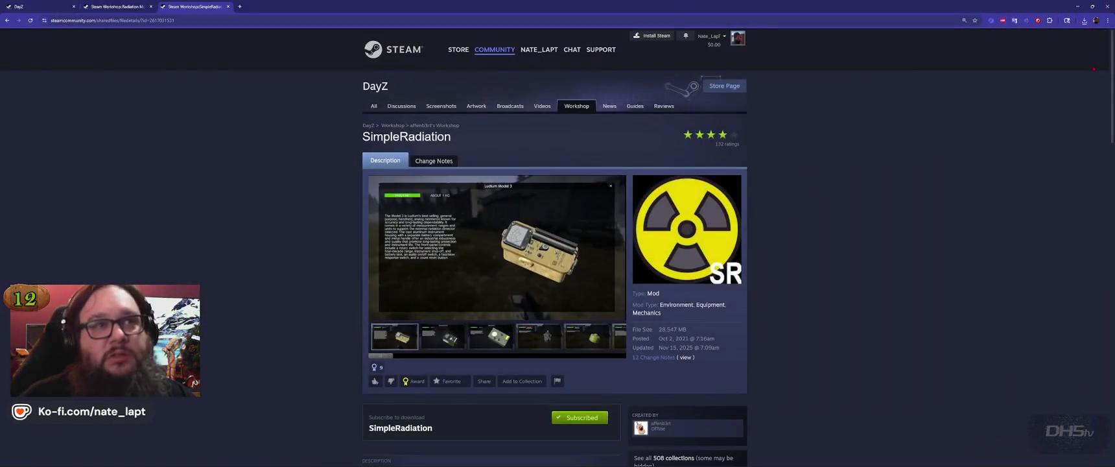
pyautogui.click(1078, 6)
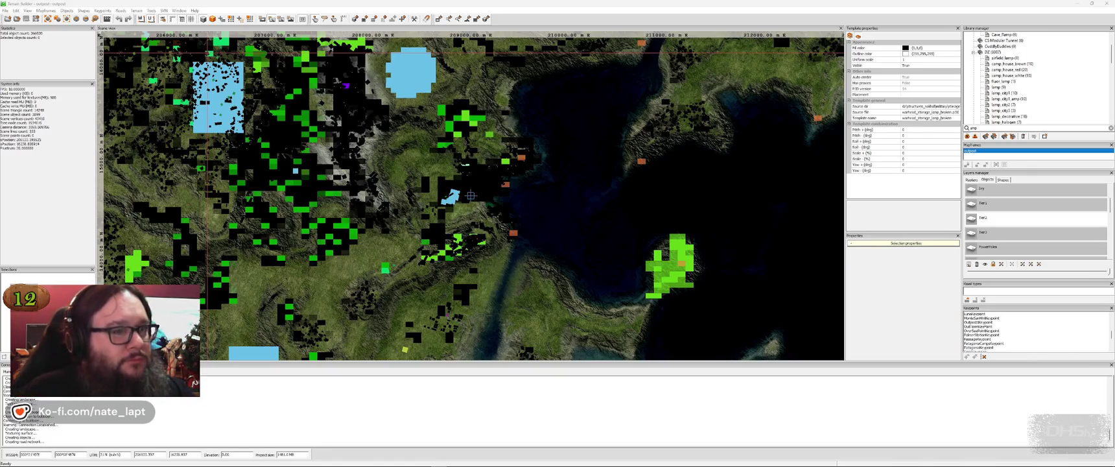
# Step: Bring Terrain Builder forward and show the window switcher
pyautogui.hotkey('alt', 'Tab')
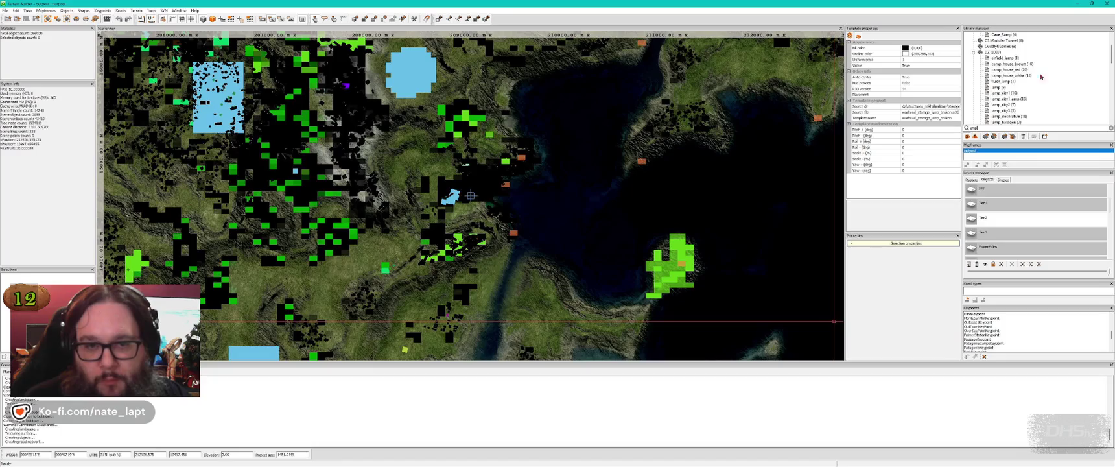
pyautogui.hotkey('alt', 'Tab')
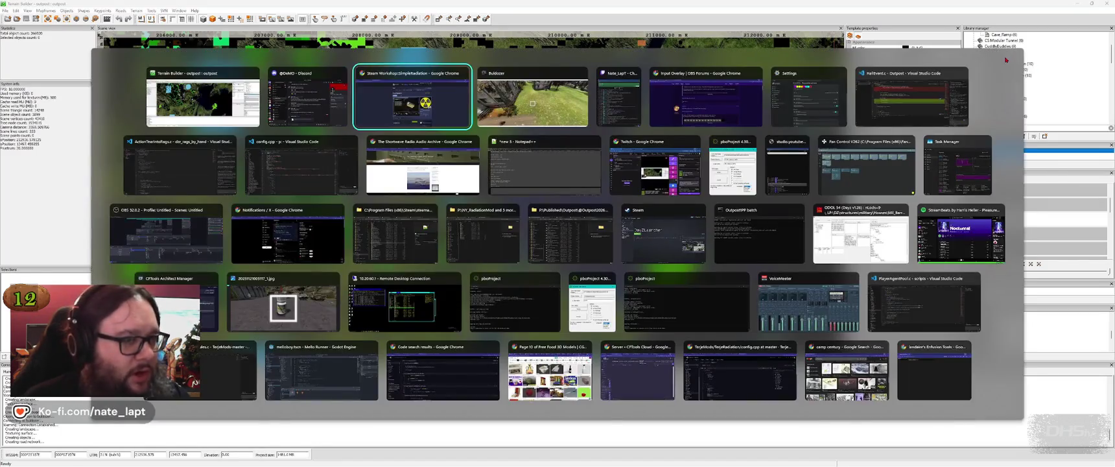
# Step: Delete the airfield lamp pole and place a lamp_city1_amp city lamp in its spot
pyautogui.hotkey('alt', 'Tab')
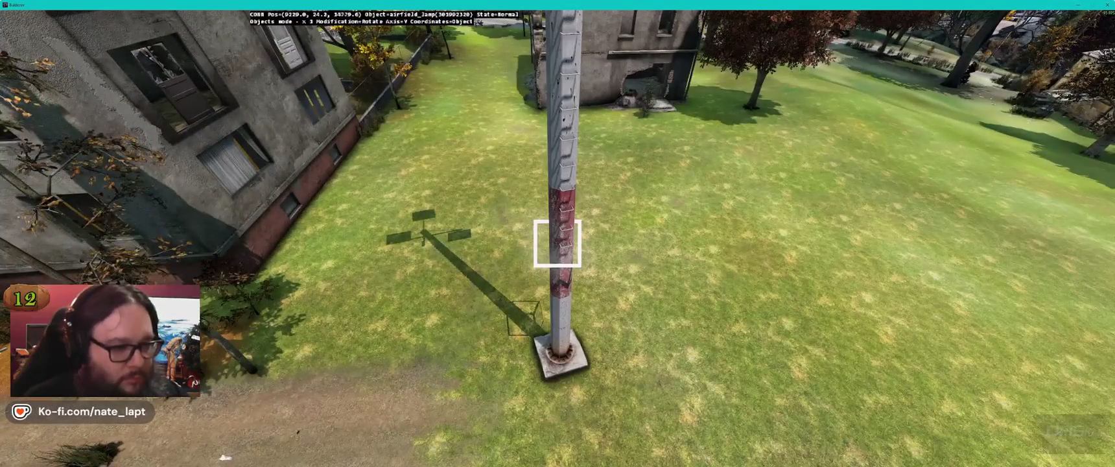
pyautogui.press('s')
pyautogui.press('s')
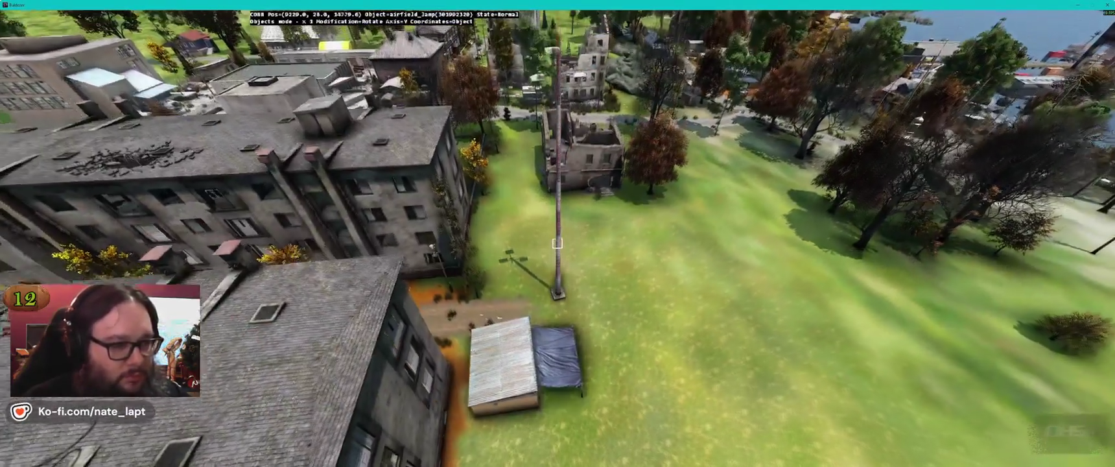
pyautogui.press('Delete')
pyautogui.hotkey('alt', 'Tab')
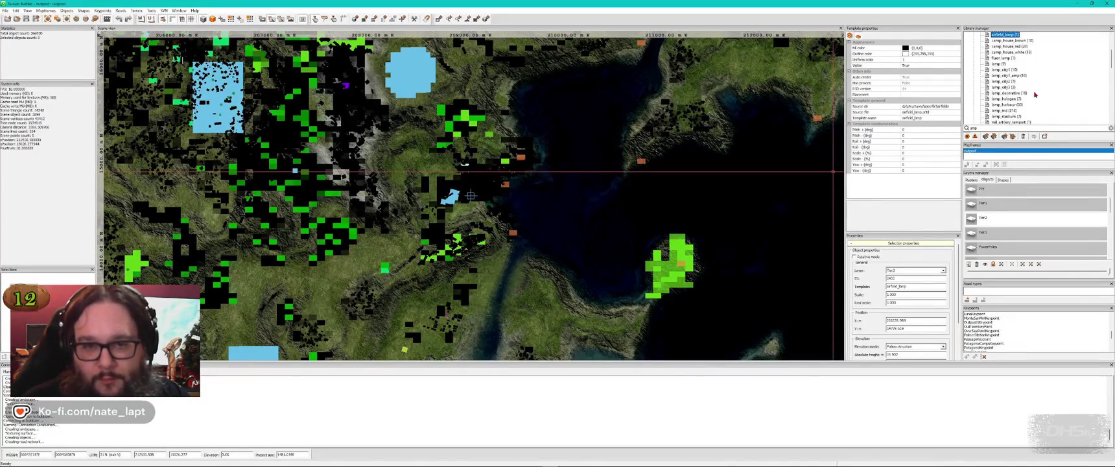
pyautogui.click(1007, 76)
pyautogui.hotkey('alt', 'Tab')
pyautogui.press('Insert')
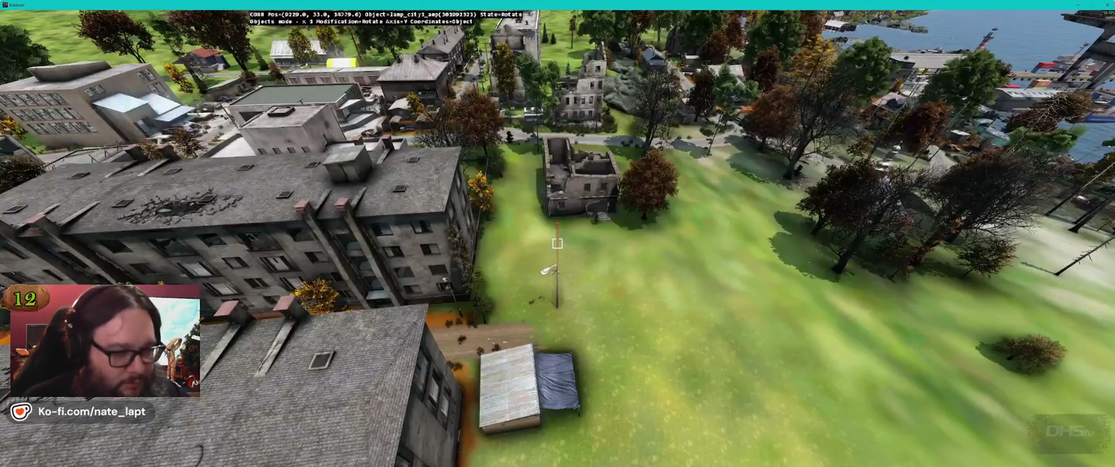
pyautogui.hotkey('alt', 'Tab')
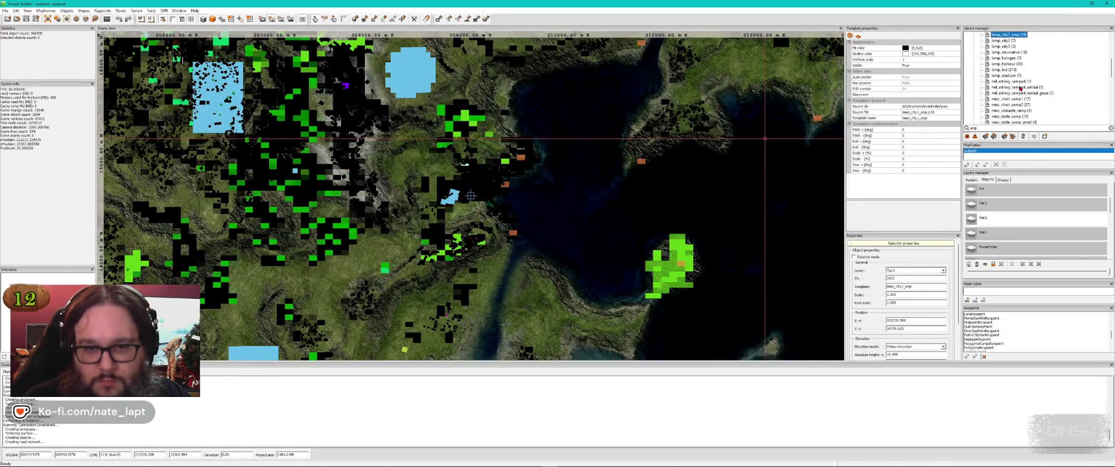
# Step: Turn the plain concrete power-pole lamp on the lawn beside the apartment block
pyautogui.scroll(-3, 1022, 89)
pyautogui.click(1023, 105)
pyautogui.click(1015, 93)
pyautogui.hotkey('alt', 'Tab')
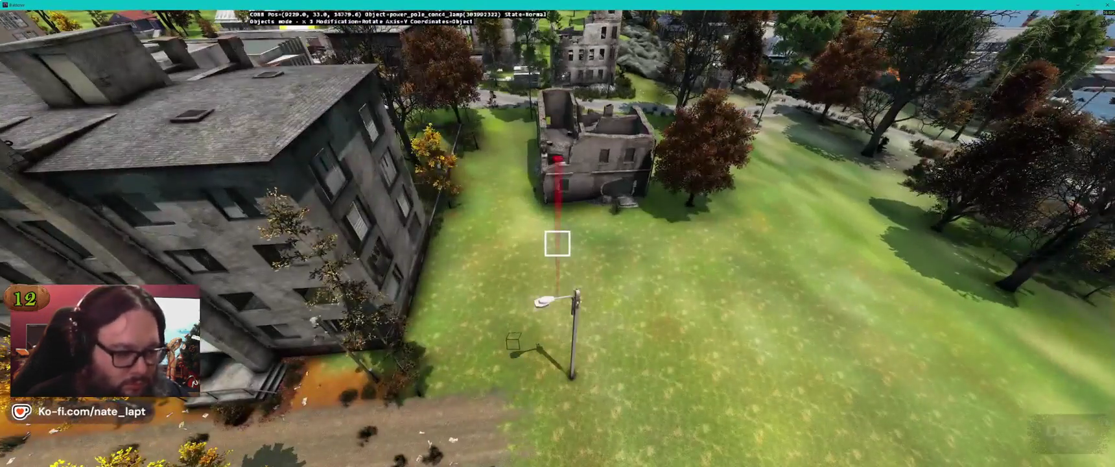
pyautogui.moveTo(557, 243); pyautogui.dragTo(557, 243)
pyautogui.hotkey('alt', 'Tab')
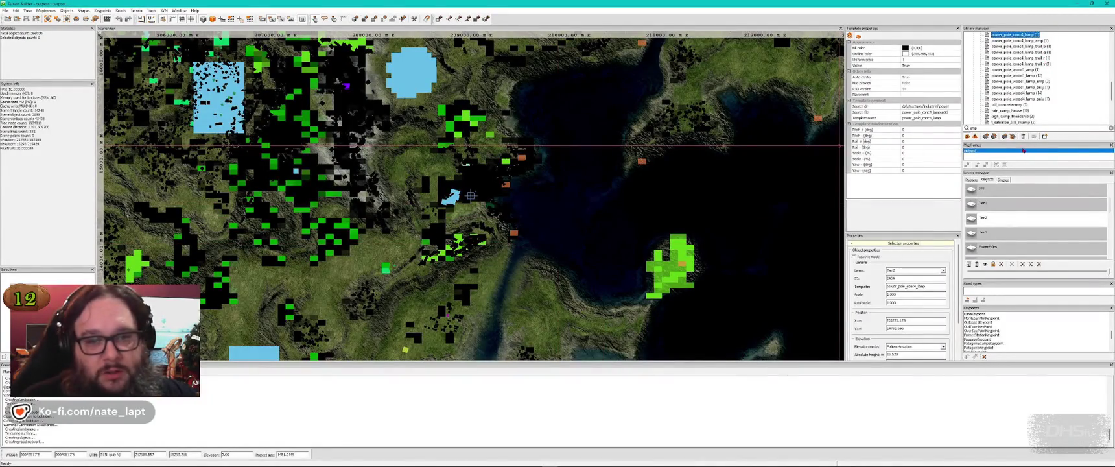
# Step: Filter the library by 'amp' and place power_pole_wood1_amp beside the apartment block, facing the alley
pyautogui.click(989, 127)
pyautogui.press('Return')
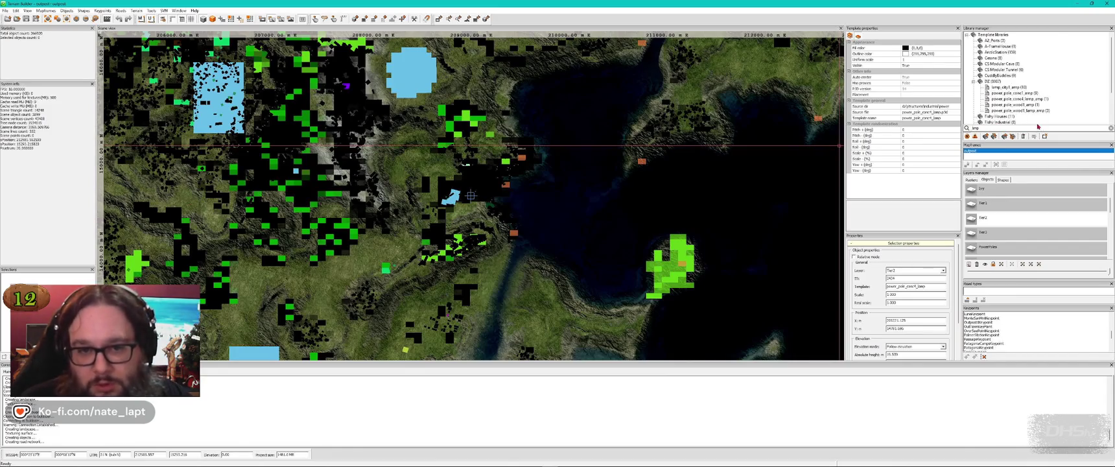
pyautogui.click(1015, 105)
pyautogui.hotkey('alt', 'Tab')
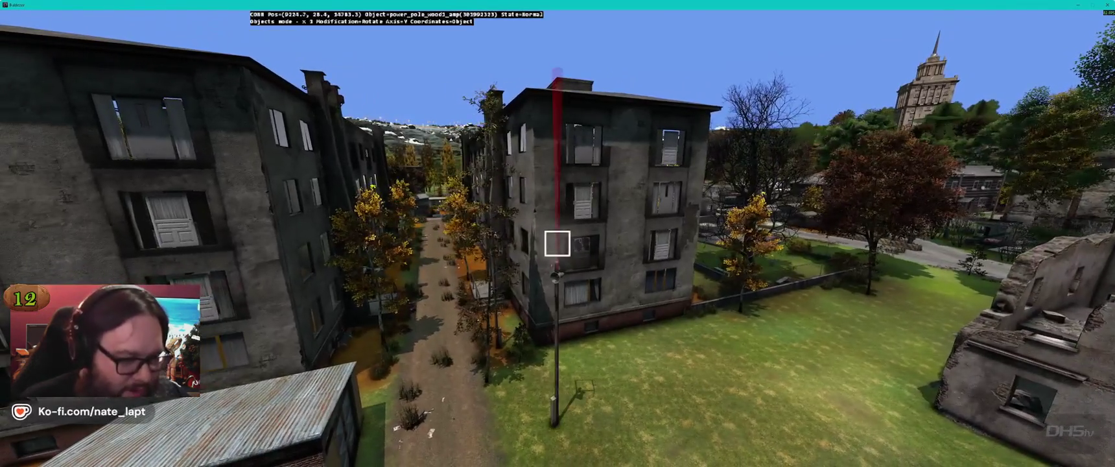
pyautogui.moveTo(558, 244); pyautogui.dragTo(557, 243)
pyautogui.press('w')
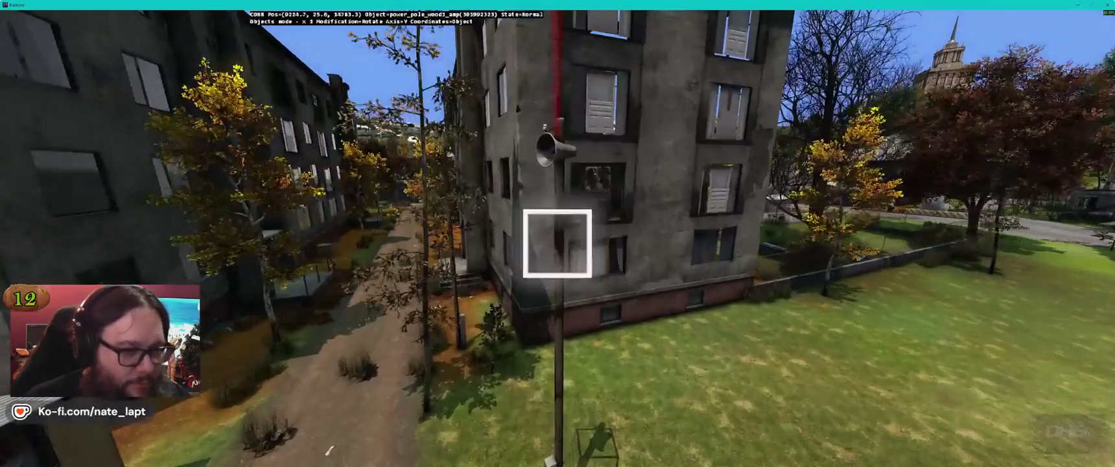
pyautogui.press('a')
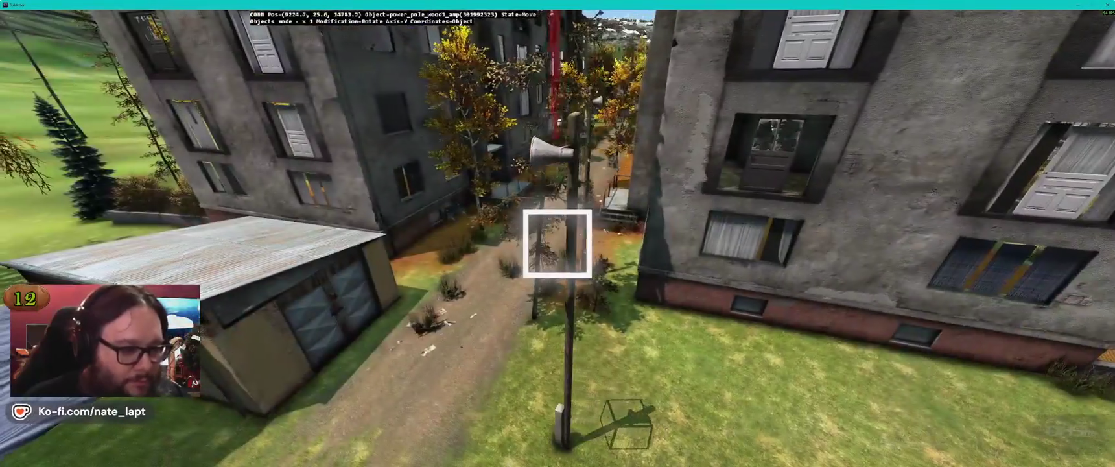
pyautogui.moveTo(557, 244); pyautogui.dragTo(558, 244)
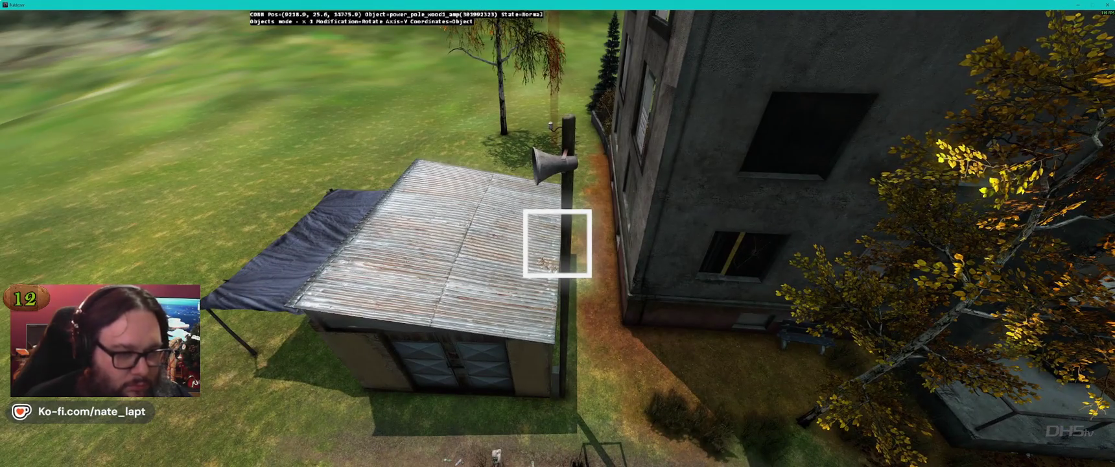
# Step: Place a concrete loudspeaker power pole along the alley and return to Terrain Builder
pyautogui.hotkey('alt', 'Tab')
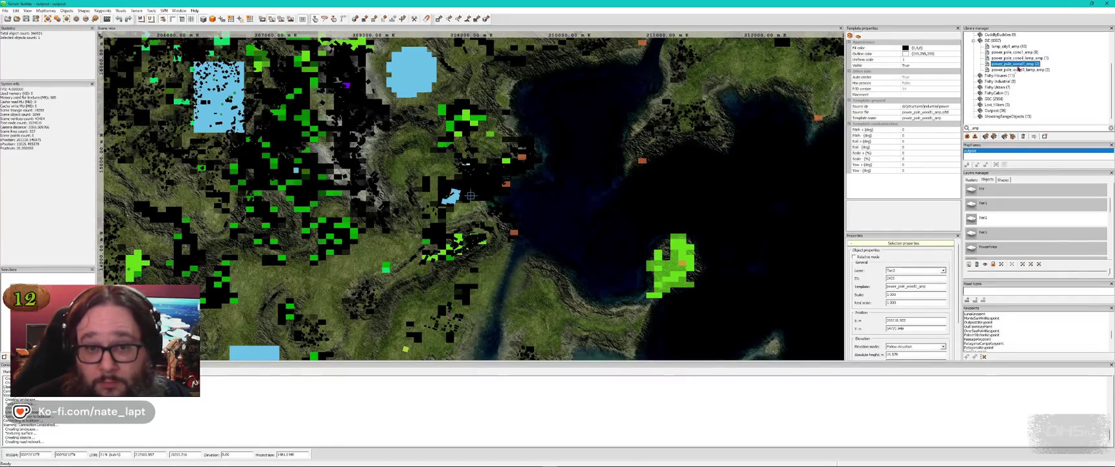
pyautogui.hotkey('alt', 'Tab')
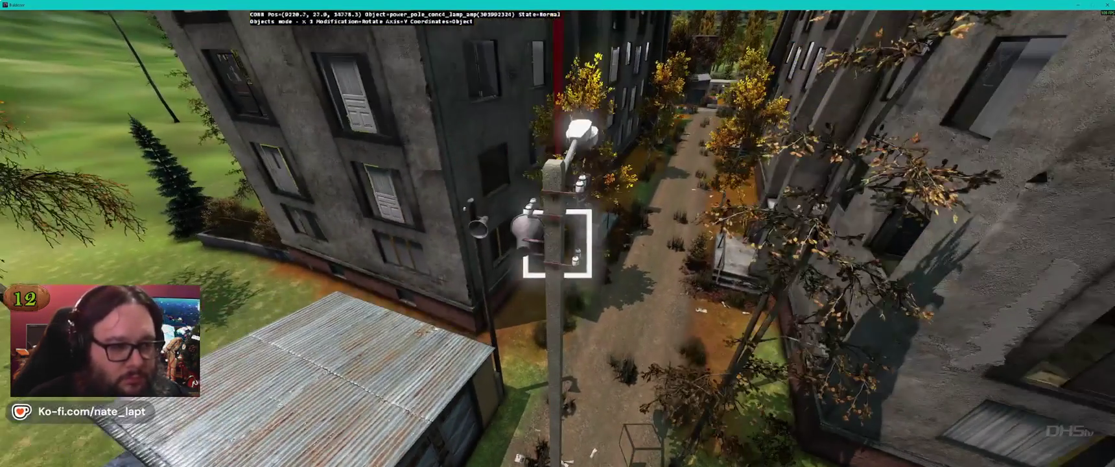
pyautogui.hotkey('alt', 'Tab')
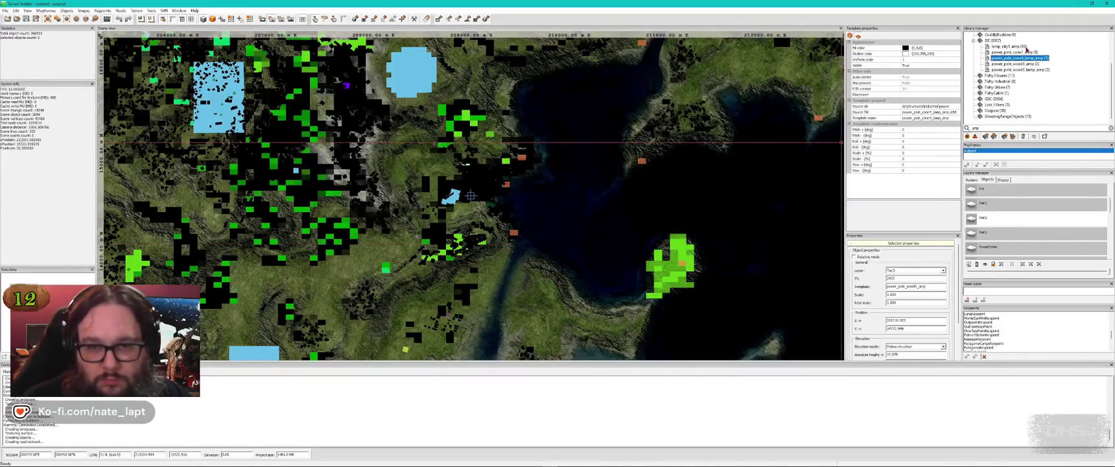
pyautogui.hotkey('alt', 'Tab')
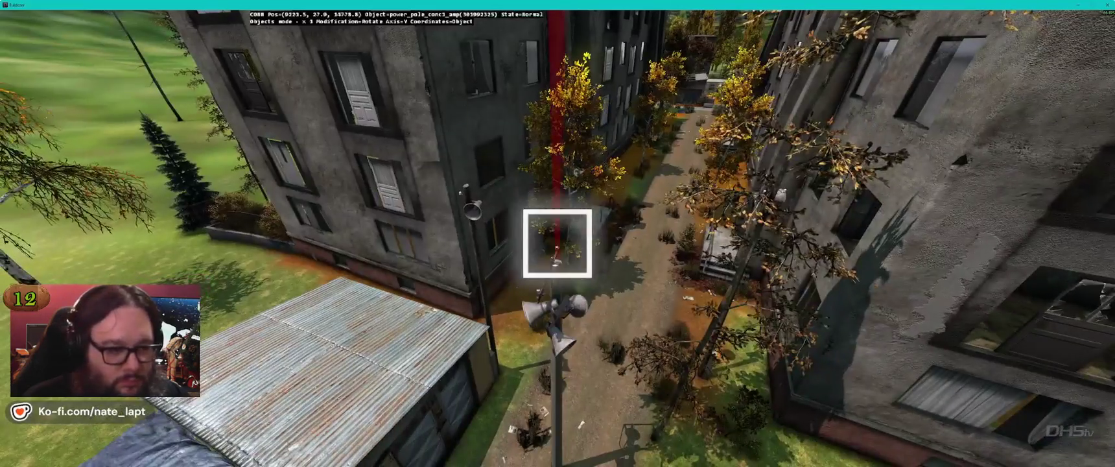
pyautogui.moveTo(557, 243); pyautogui.dragTo(557, 242)
pyautogui.hotkey('alt', 'Tab')
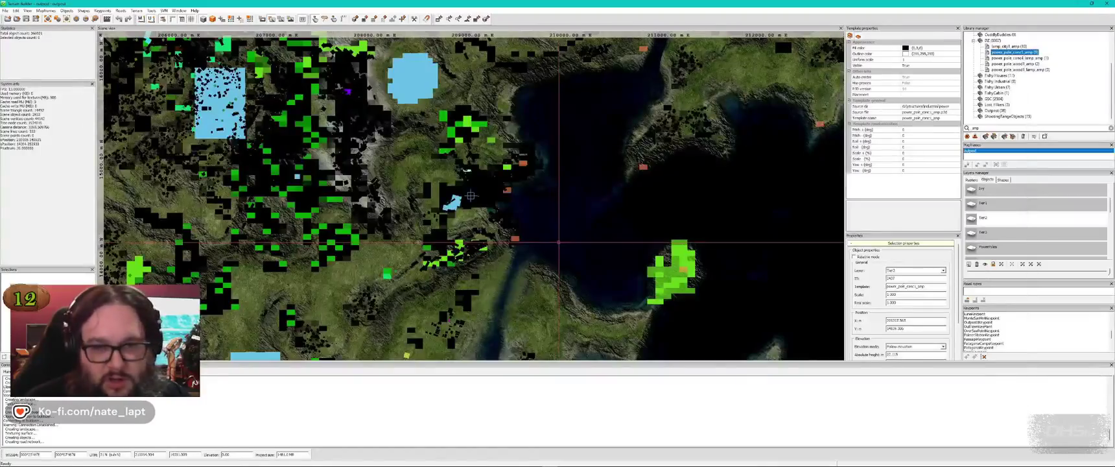
# Step: Nudge the lamp_city1_amp city lamp along the street
pyautogui.hotkey('alt', 'Tab')
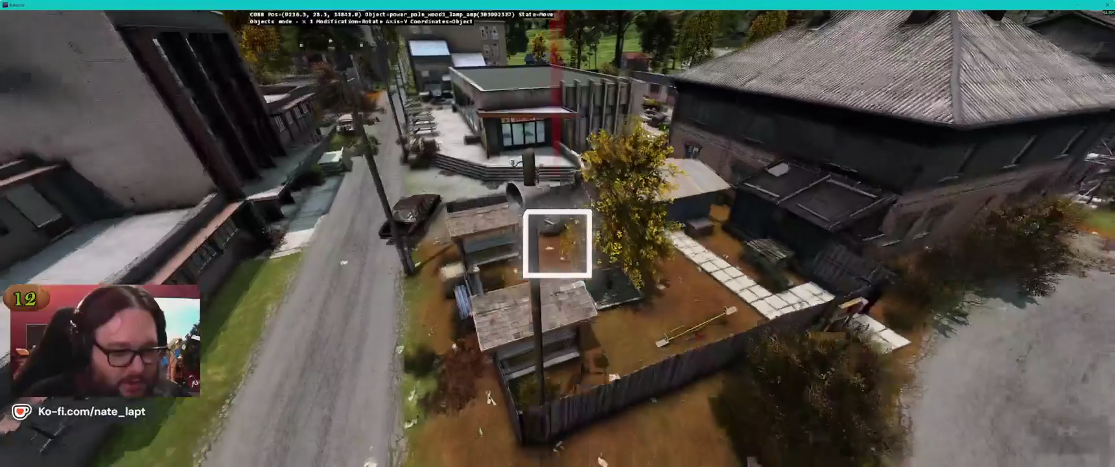
pyautogui.moveTo(557, 243); pyautogui.dragTo(557, 242)
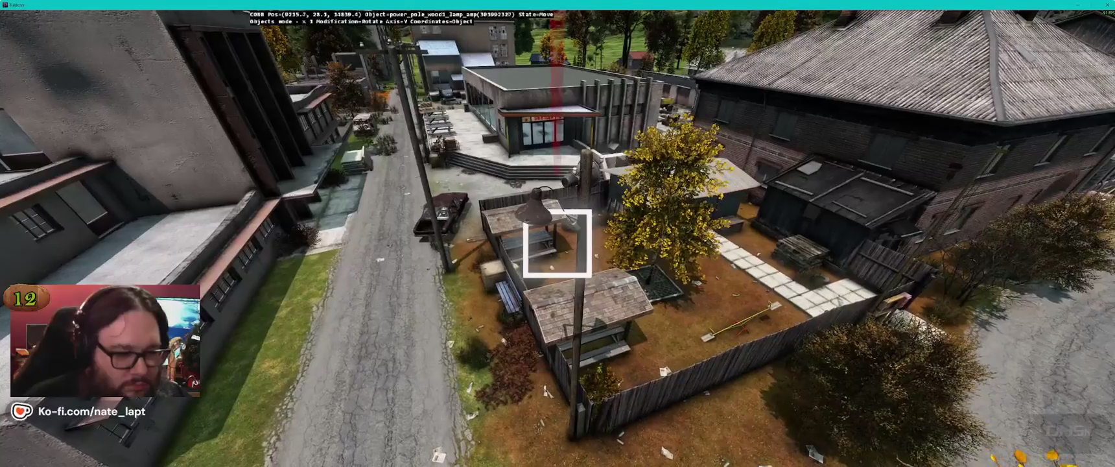
pyautogui.hotkey('alt', 'Tab')
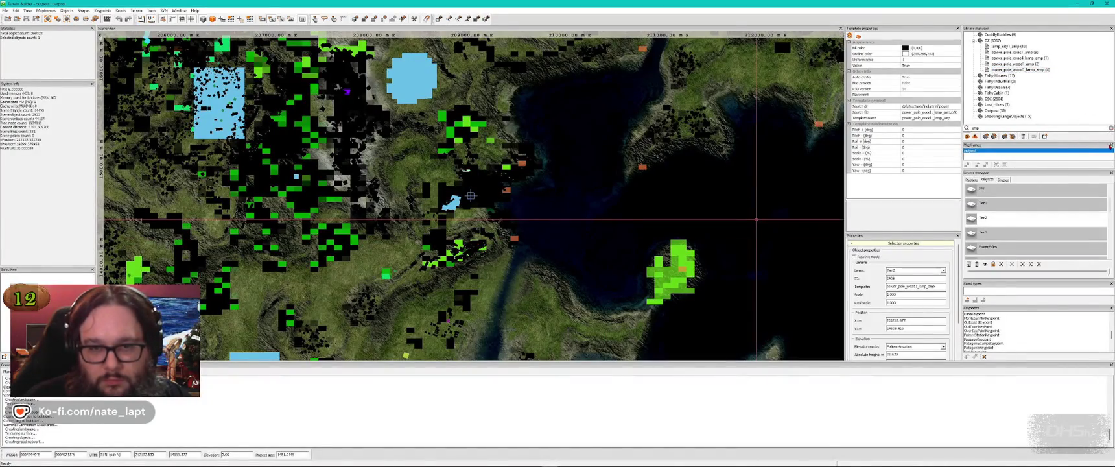
# Step: Filter the library by 'wood1', place a wooden pole by the fenced yard, and pick power_pole_wood1_lamp_only
pyautogui.write('wood1')
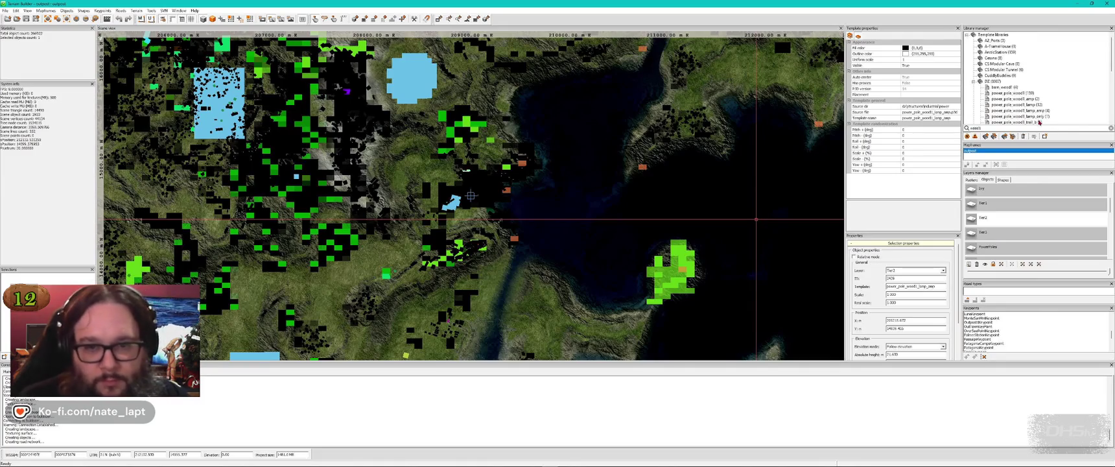
pyautogui.hotkey('alt', 'Tab')
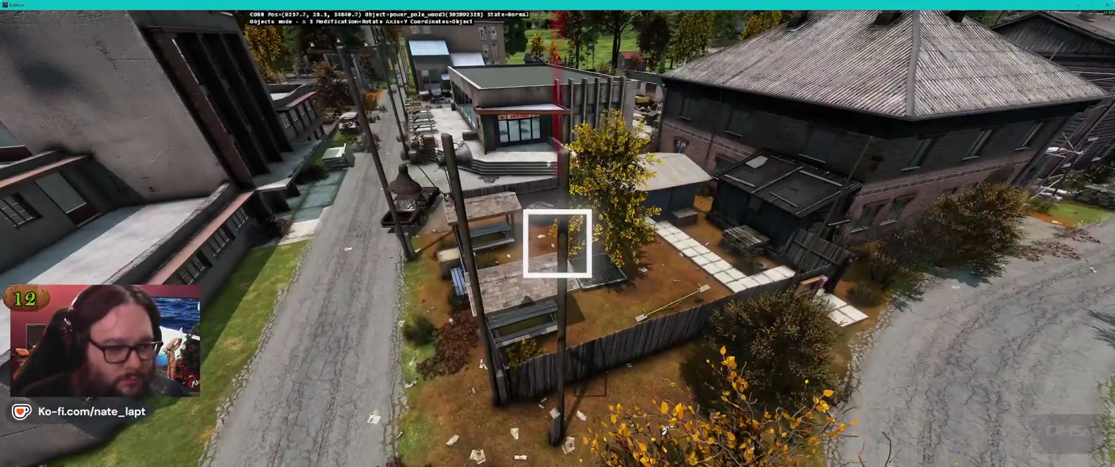
pyautogui.hotkey('alt', 'Tab')
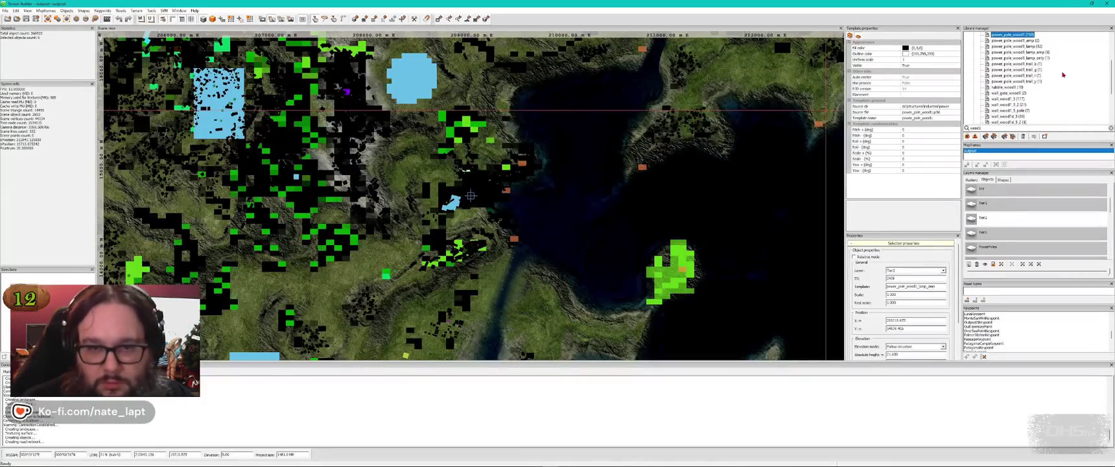
pyautogui.click(1024, 58)
# Step: Insert the lamp-only pole at the roadside and delete the rubble pile
pyautogui.hotkey('alt', 'Tab')
pyautogui.press('Insert')
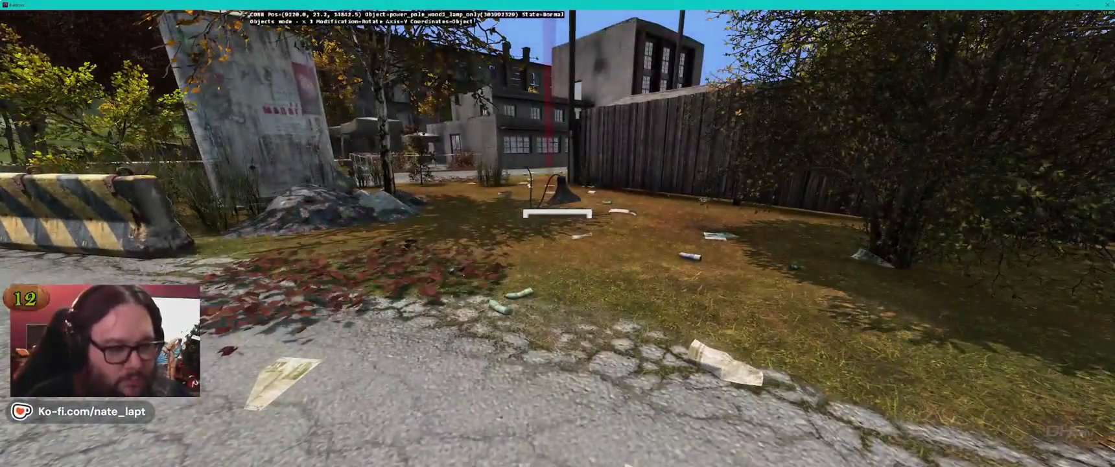
pyautogui.hotkey('alt', 'Tab')
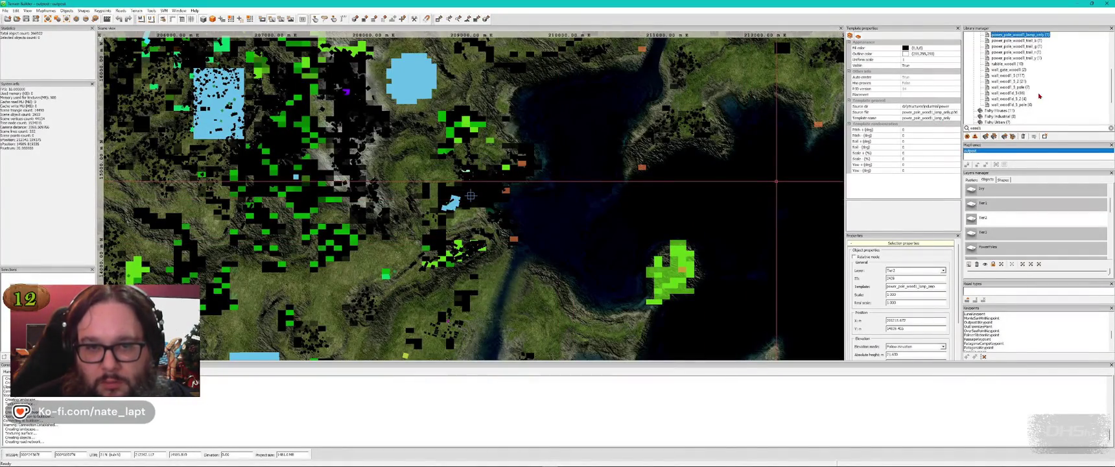
pyautogui.hotkey('alt', 'Tab')
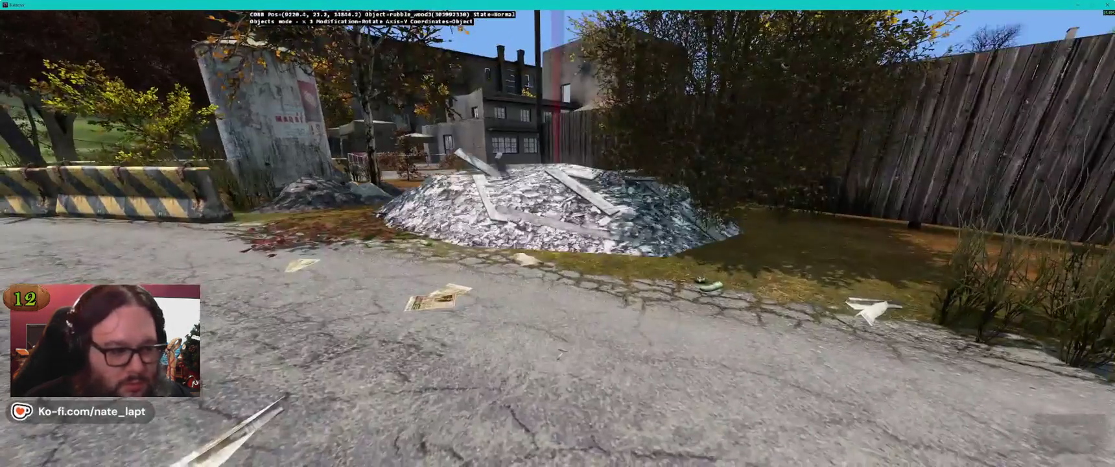
pyautogui.press('Delete')
pyautogui.hotkey('alt', 'Tab')
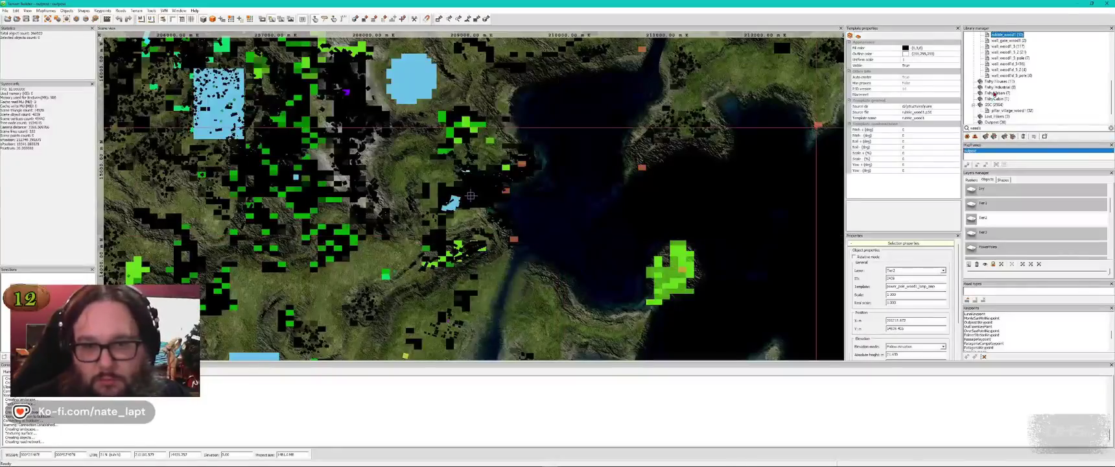
# Step: Insert a wall_wood1d_5_pole wooden wall pole on the grass
pyautogui.click(1009, 76)
pyautogui.hotkey('alt', 'Tab')
pyautogui.press('Insert')
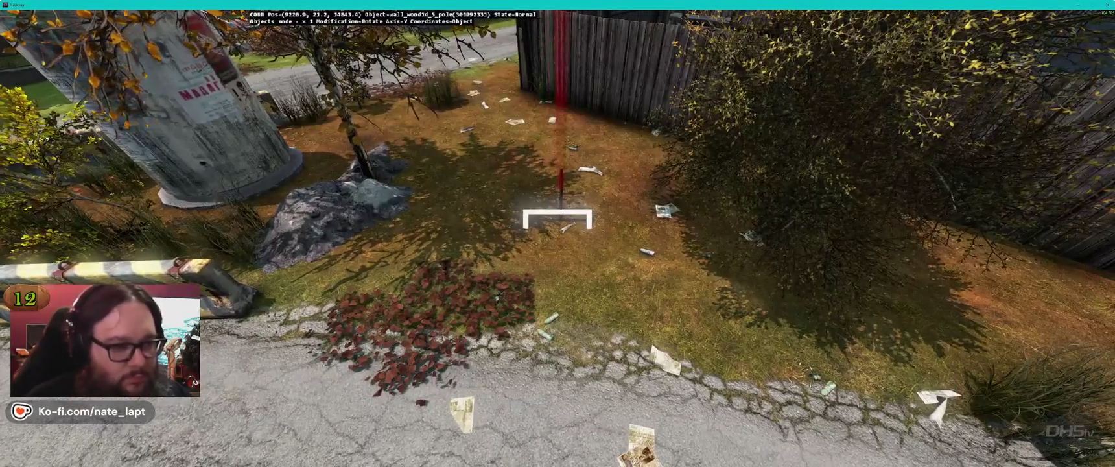
pyautogui.hotkey('alt', 'Tab')
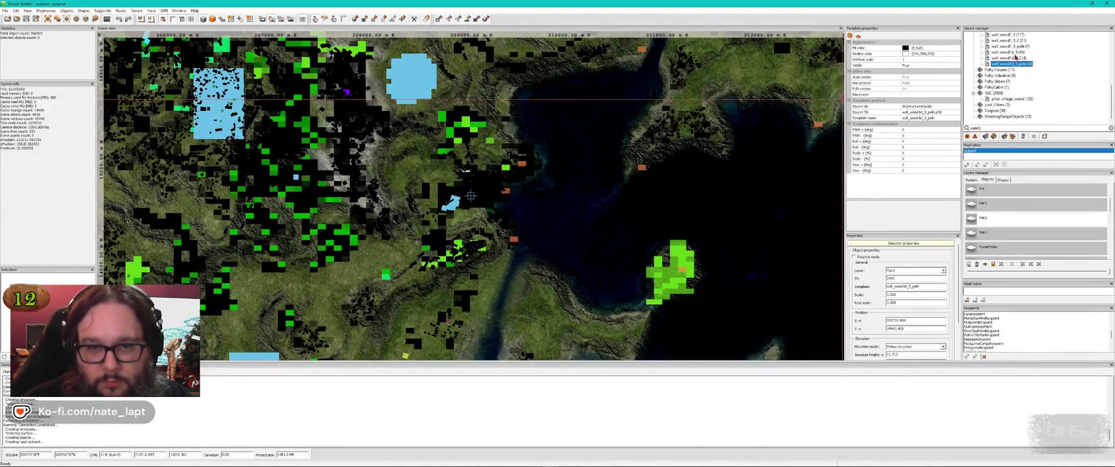
# Step: Insert a wall_wood1_5_pole in the fenced yard and rotate it slightly
pyautogui.click(1011, 47)
pyautogui.scroll(4, 1042, 68)
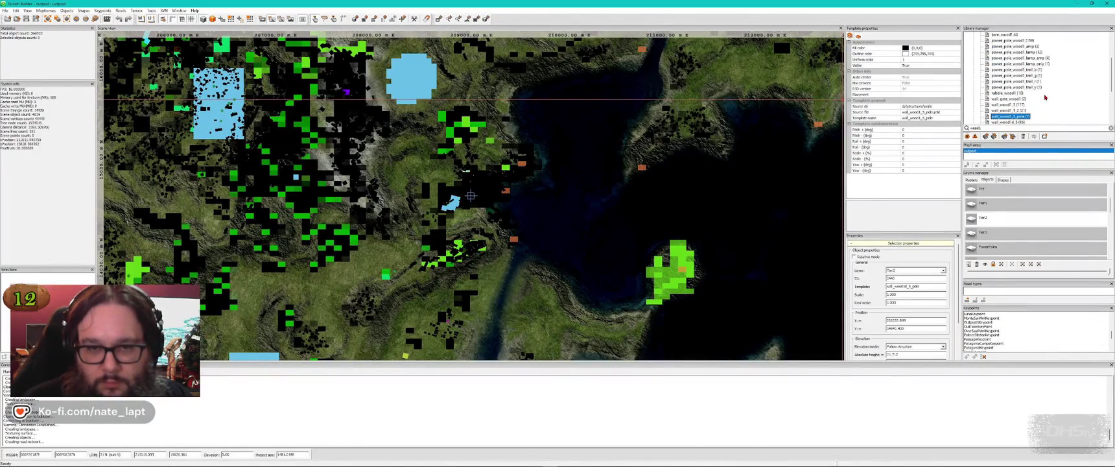
pyautogui.hotkey('alt', 'Tab')
pyautogui.press('Insert')
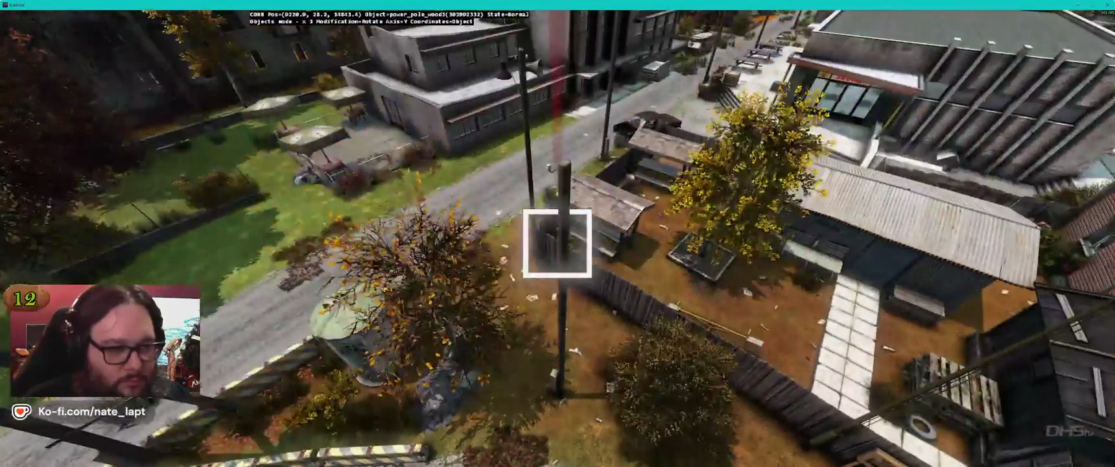
pyautogui.moveTo(558, 243); pyautogui.dragTo(558, 243)
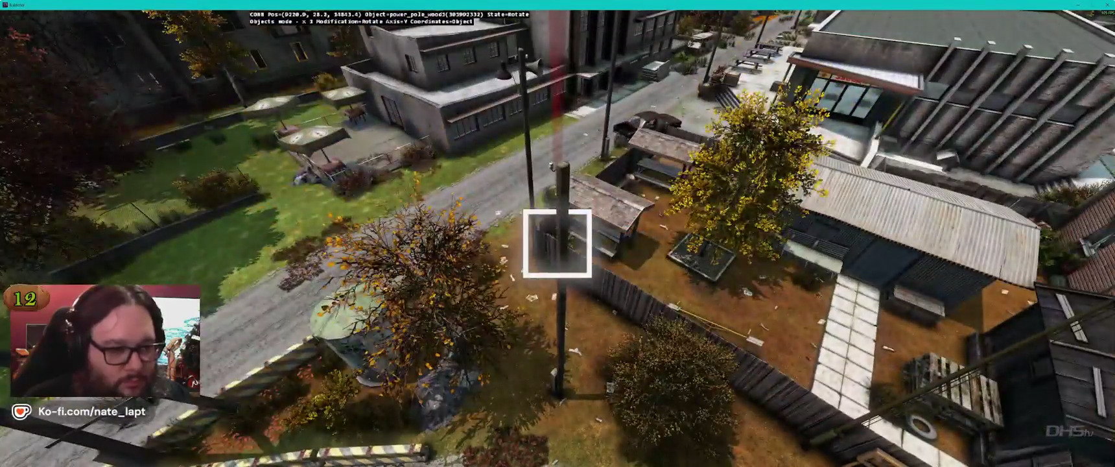
# Step: Start moving the wooden lamp pole toward another street
pyautogui.hotkey('alt', 'Tab')
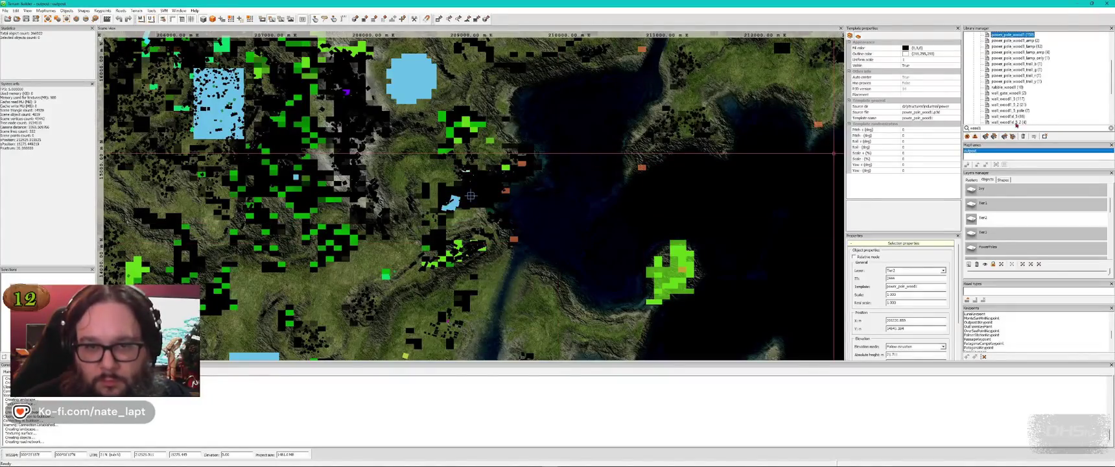
pyautogui.hotkey('alt', 'Tab')
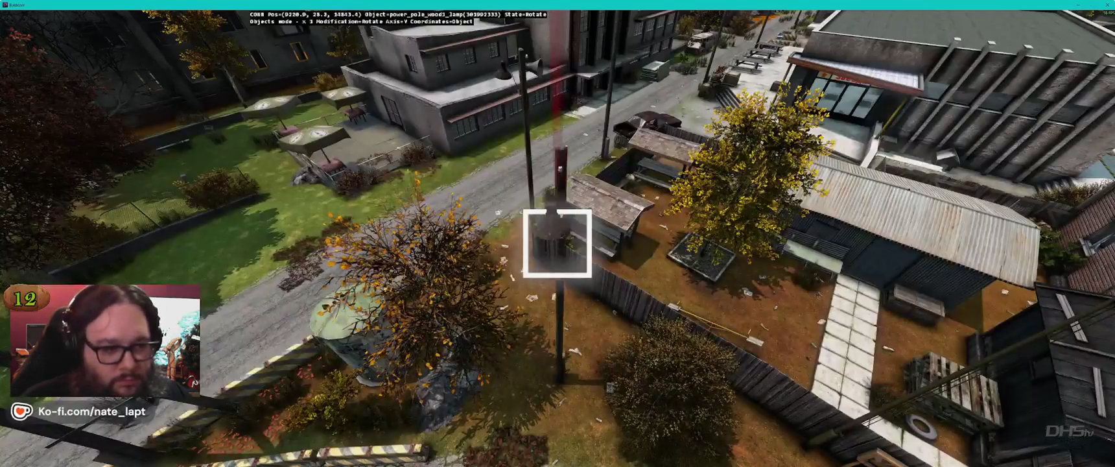
pyautogui.moveTo(558, 243); pyautogui.dragTo(558, 243)
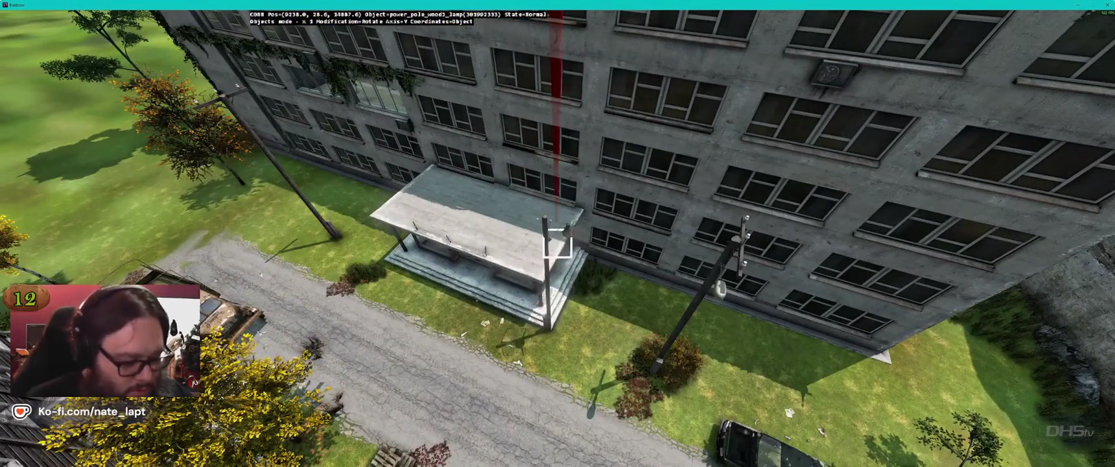
# Step: Fly the camera toward the wooden building while carrying the lamp pole to the apartment block front
pyautogui.moveTo(558, 243)
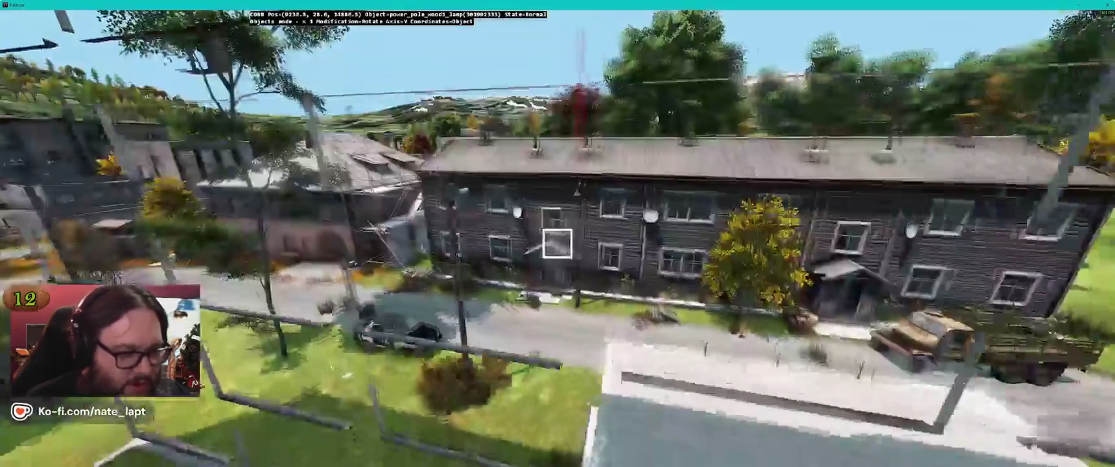
pyautogui.press('w')
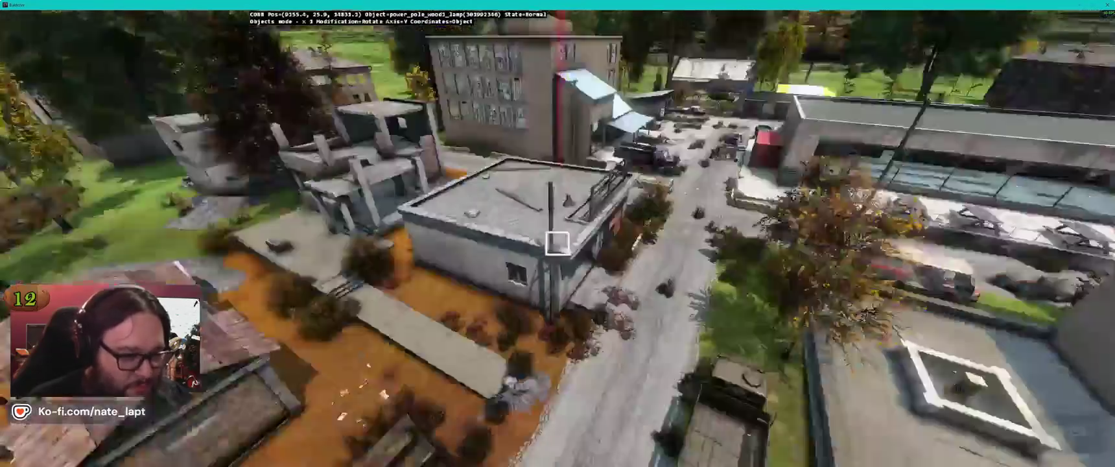
# Step: Set the lamp pole down by the flat-roofed building, fly over the harbour pier, then return to Terrain Builder
pyautogui.click(558, 243)
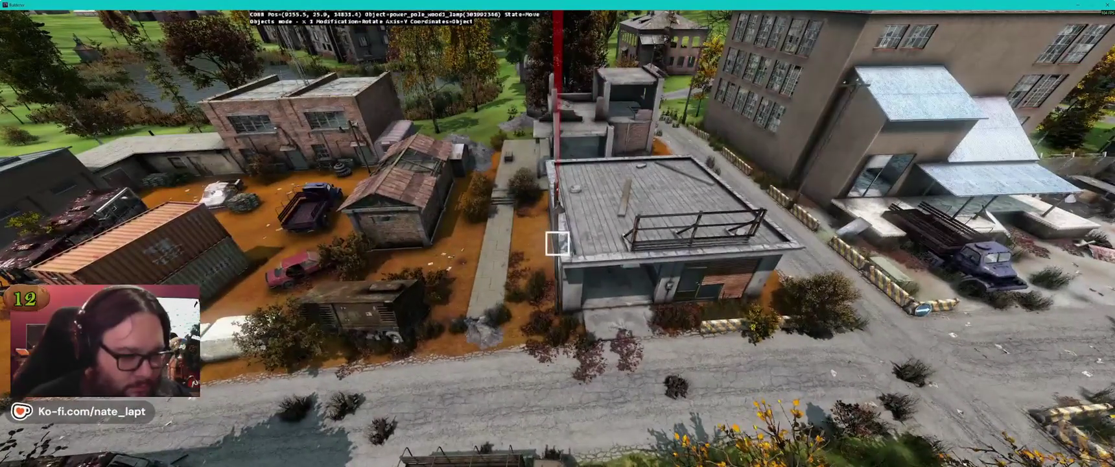
pyautogui.press('w')
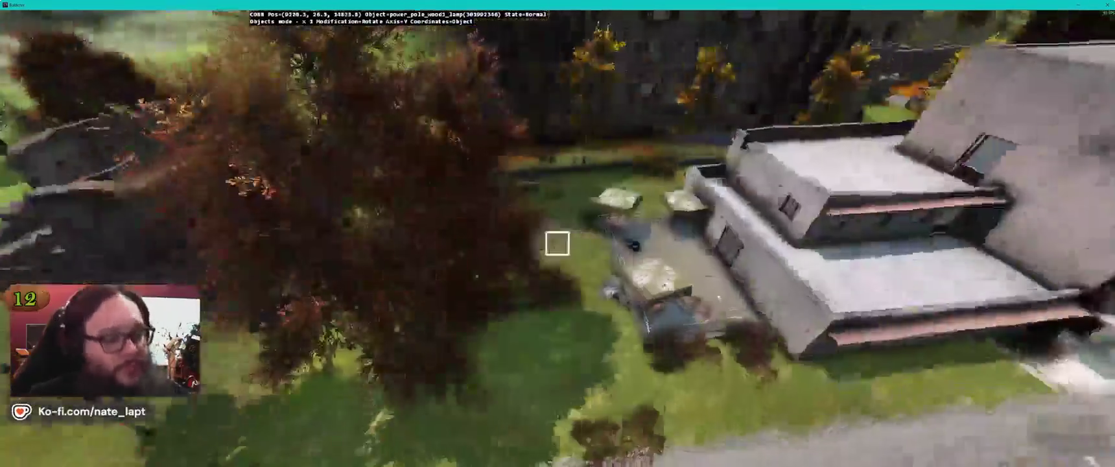
pyautogui.press('w')
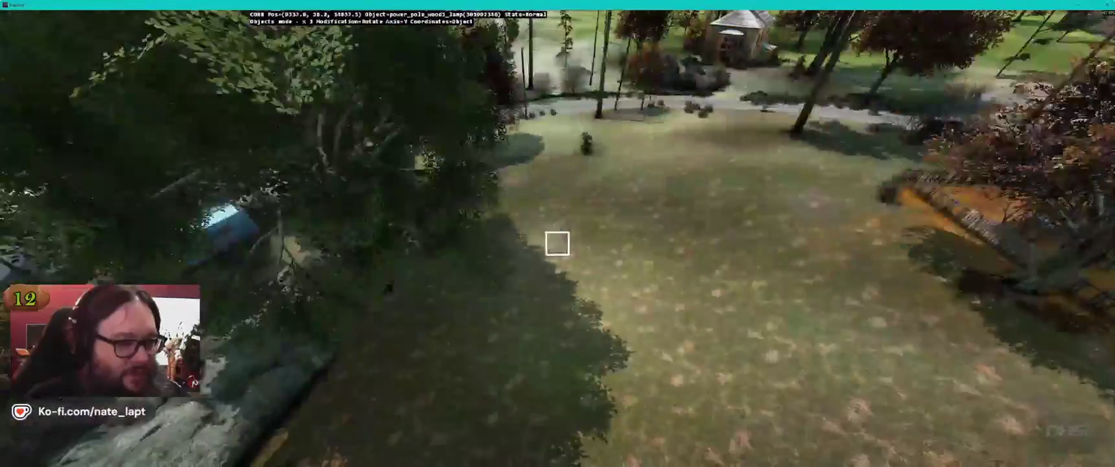
pyautogui.press('w')
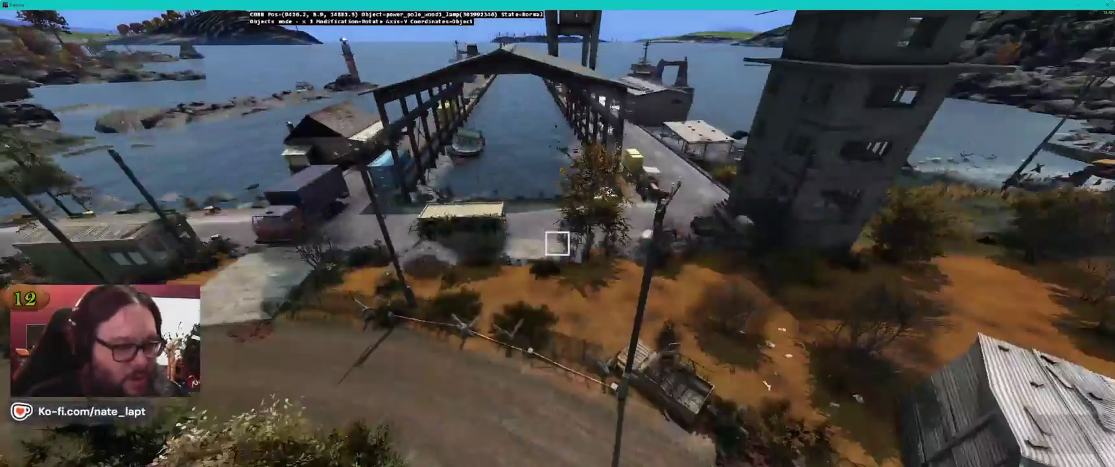
pyautogui.press('w')
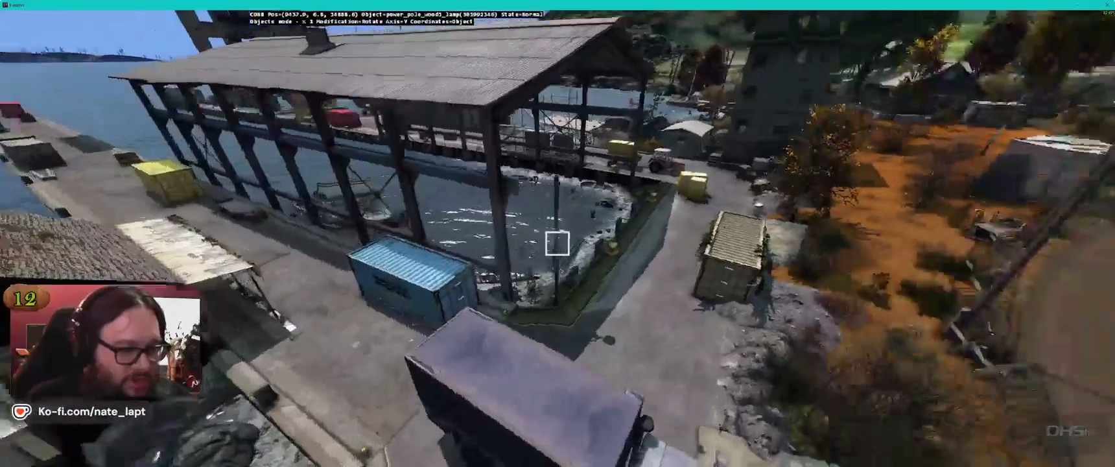
pyautogui.press('w')
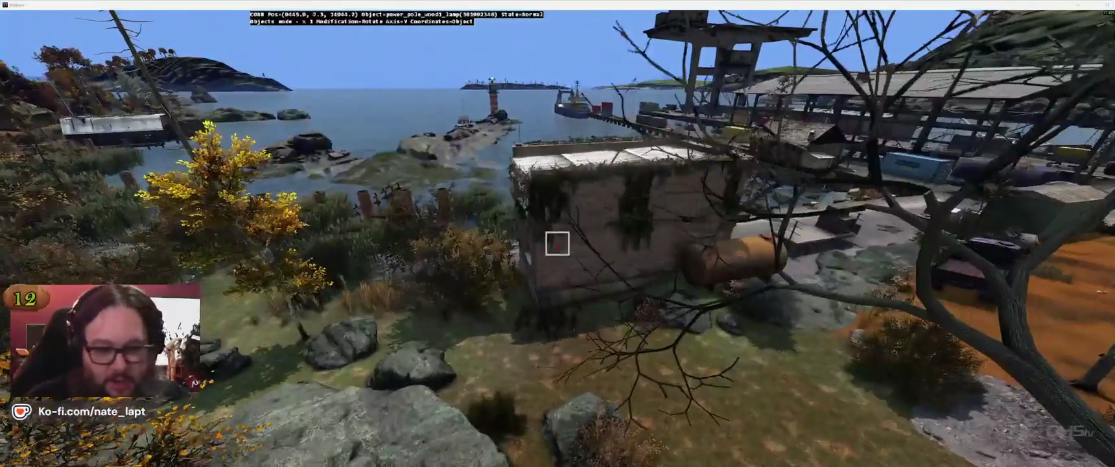
pyautogui.hotkey('alt', 'Tab')
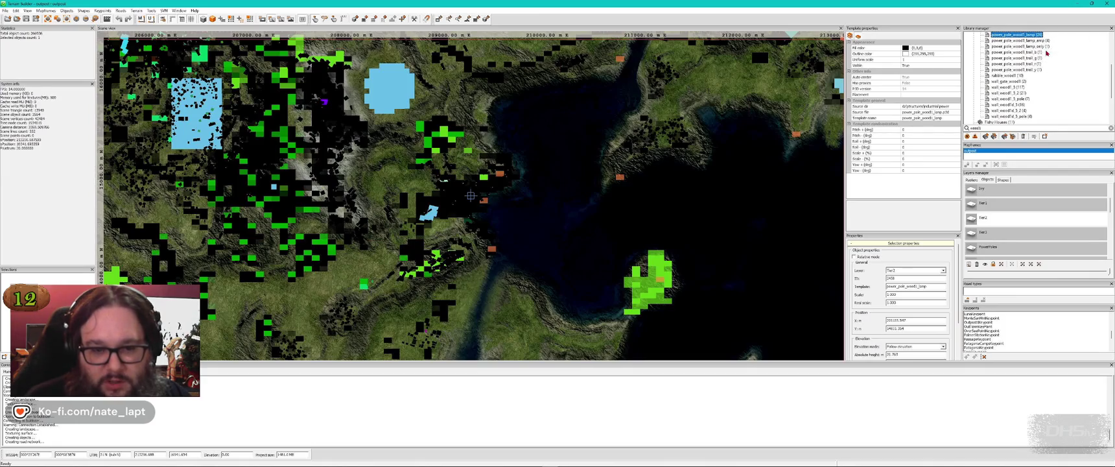
# Step: Move the selected pole to the Signs layer, then move all three placed objects of its template too
pyautogui.click(914, 270)
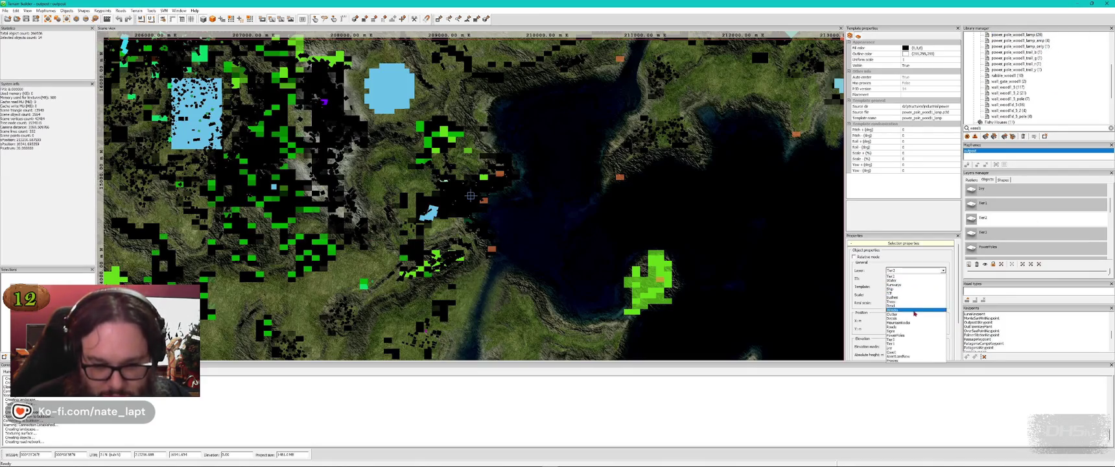
pyautogui.click(907, 332)
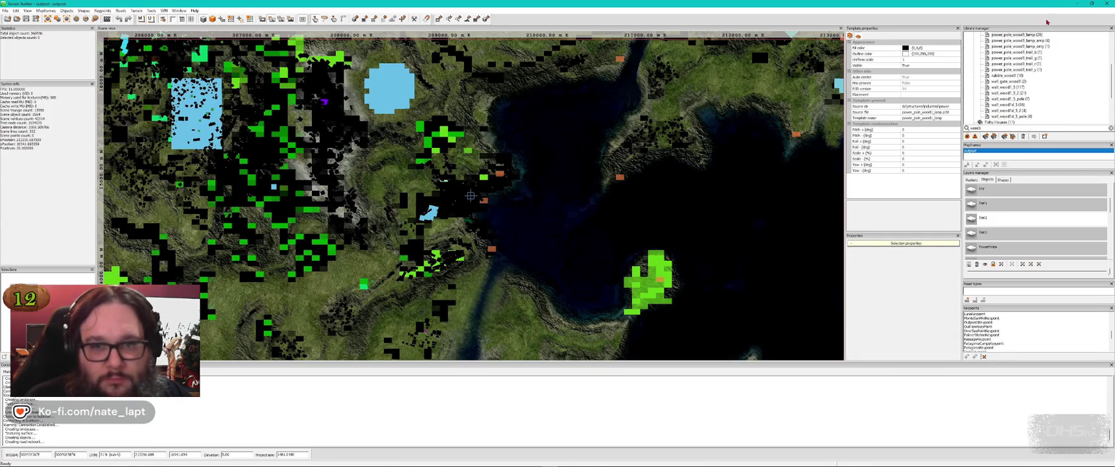
pyautogui.rightClick(1032, 52)
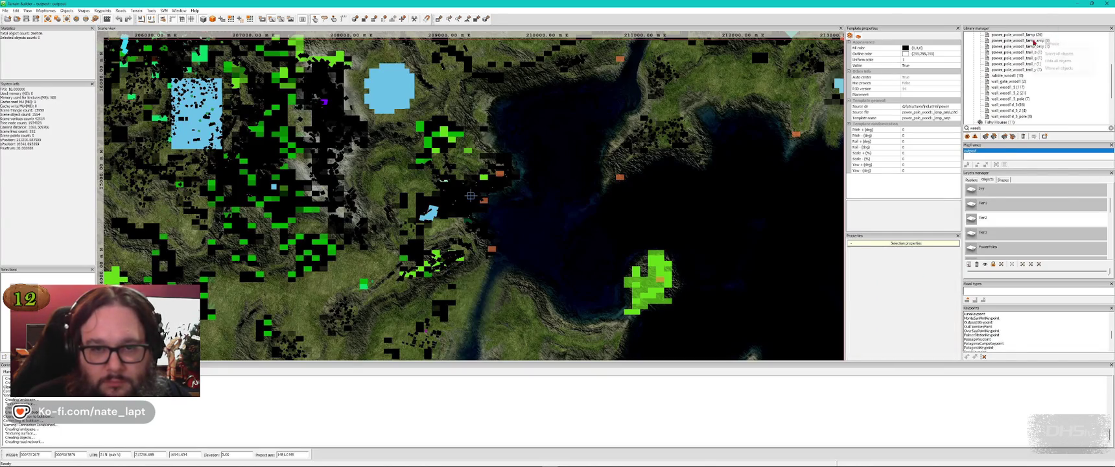
pyautogui.click(1044, 55)
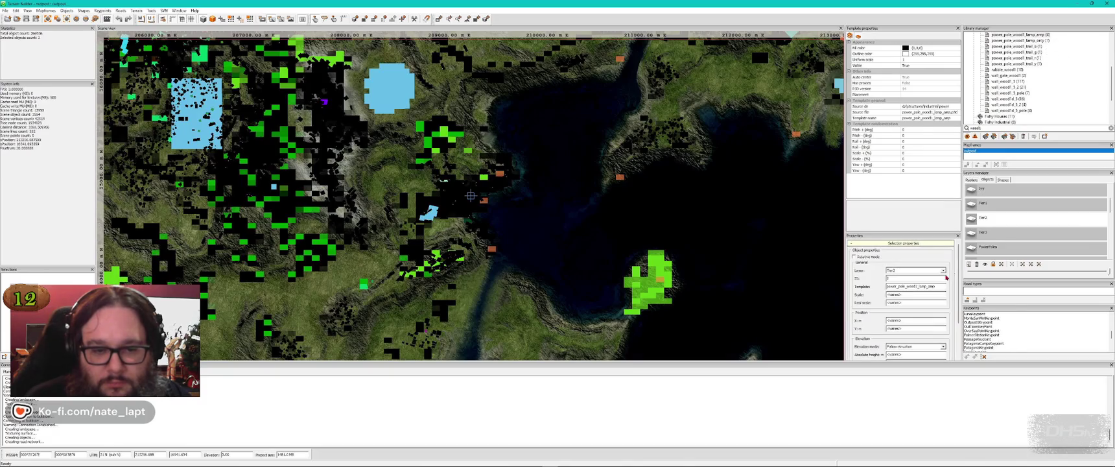
pyautogui.click(906, 273)
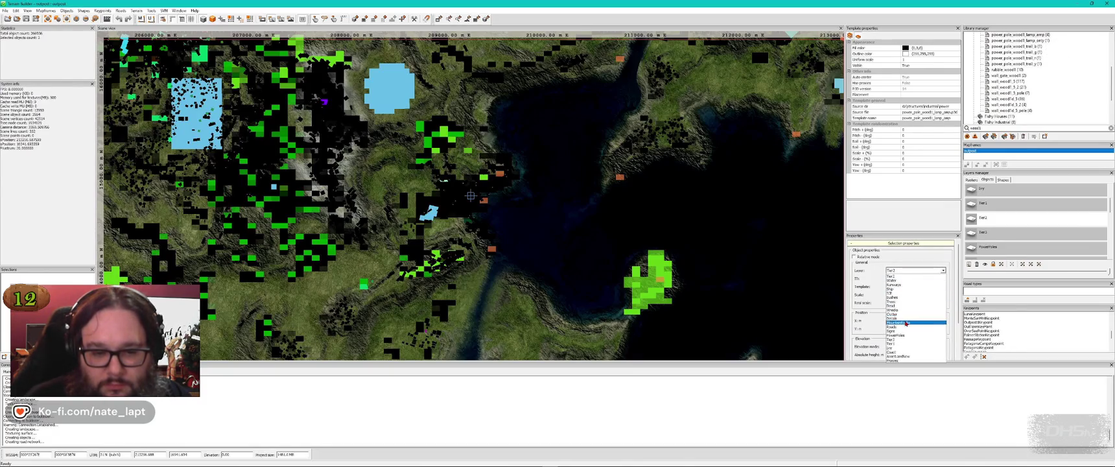
pyautogui.click(906, 322)
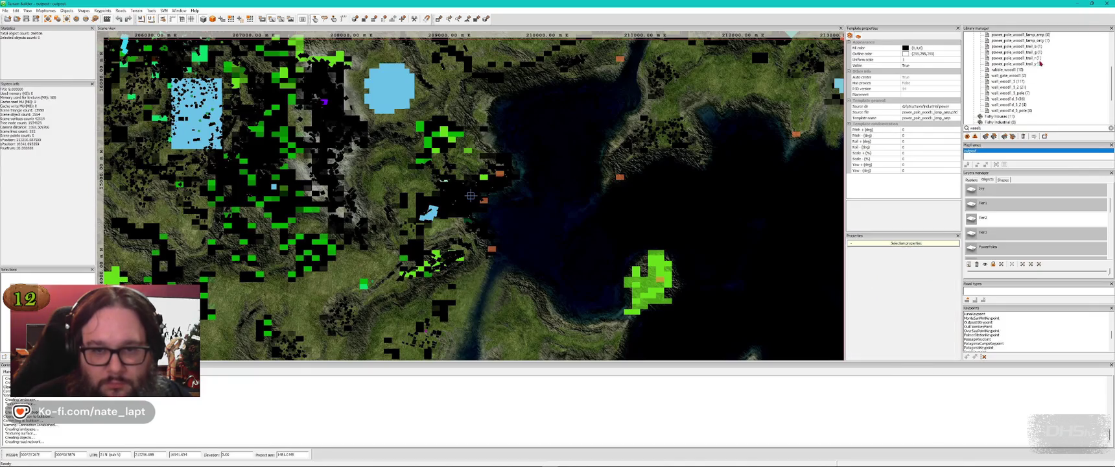
# Step: Select all placed objects of another power-pole template and move them to another layer
pyautogui.click(1029, 41)
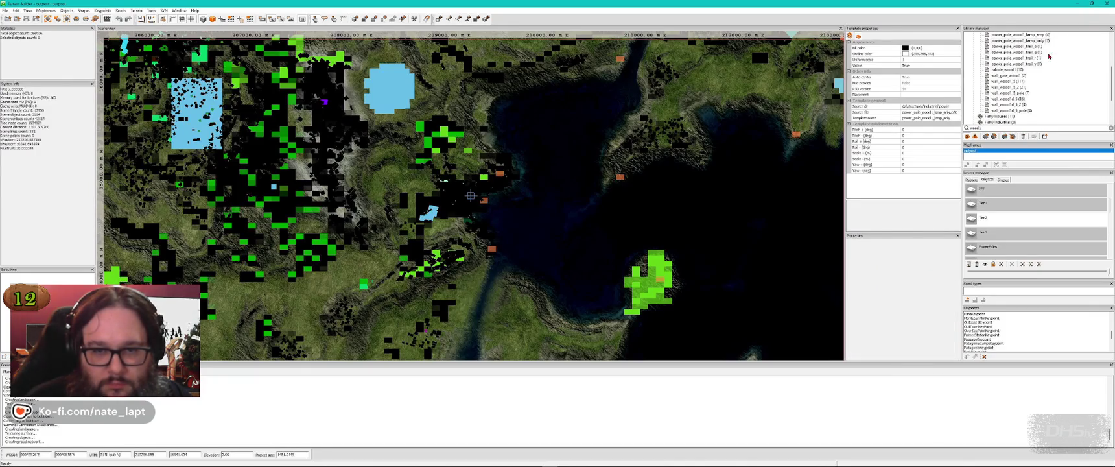
pyautogui.scroll(2, 1024, 68)
pyautogui.rightClick(1017, 59)
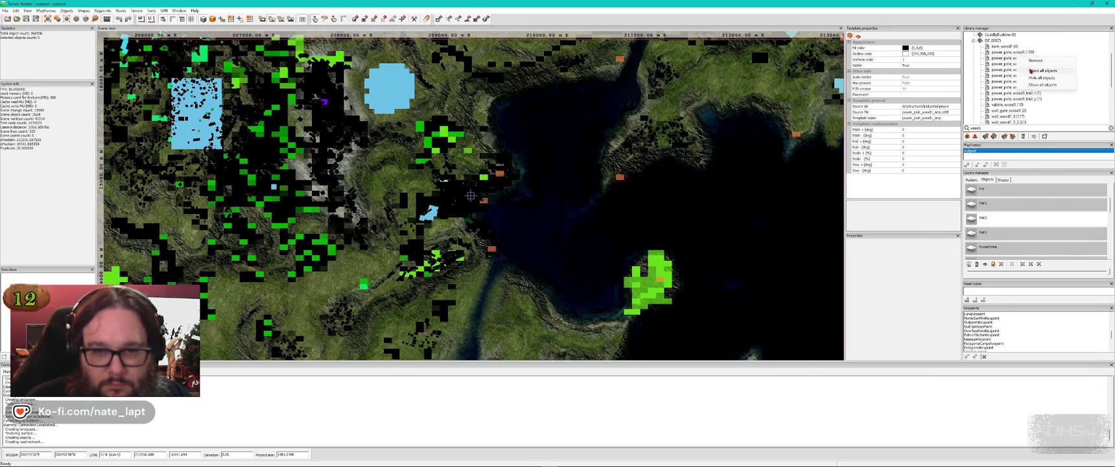
pyautogui.click(1040, 70)
pyautogui.click(915, 272)
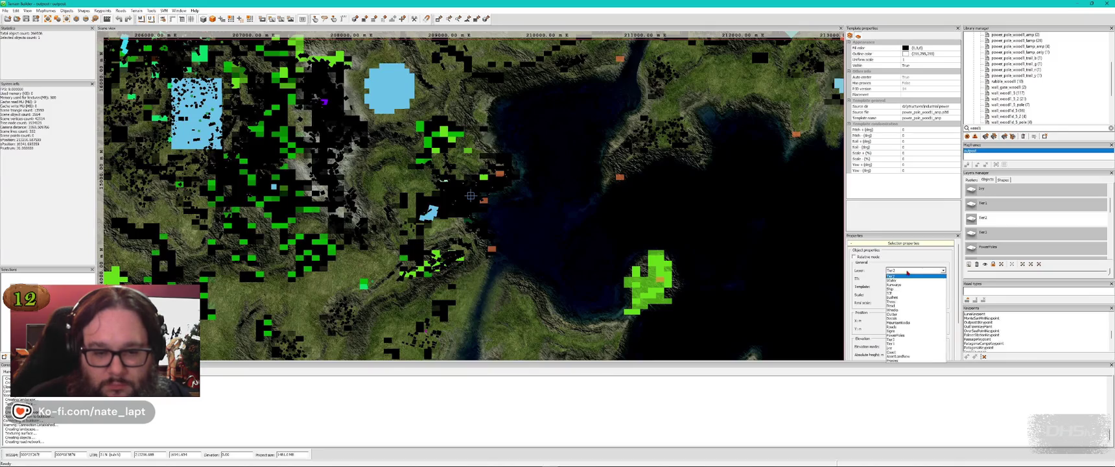
pyautogui.click(914, 328)
# Step: Make power_pole_wood1 the active template and switch to Buldozer
pyautogui.scroll(2, 1010, 78)
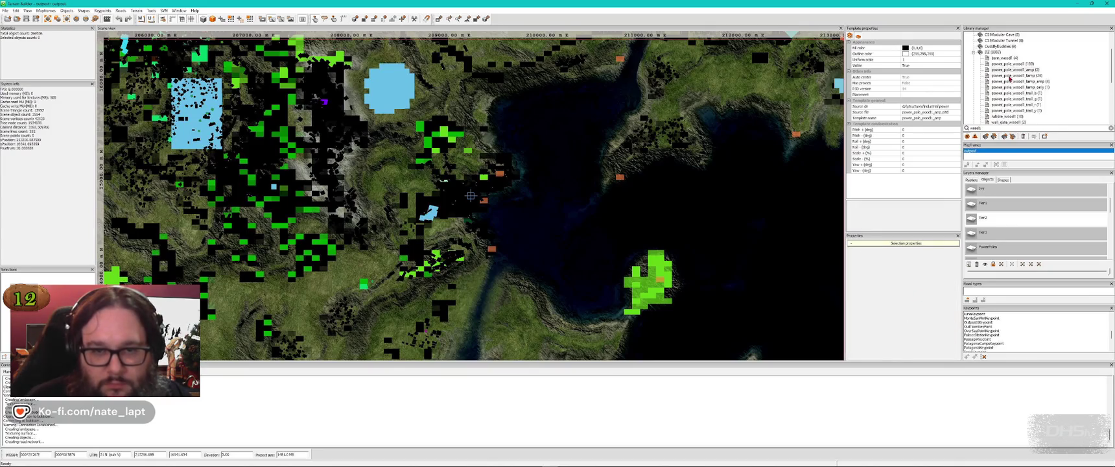
pyautogui.click(1008, 63)
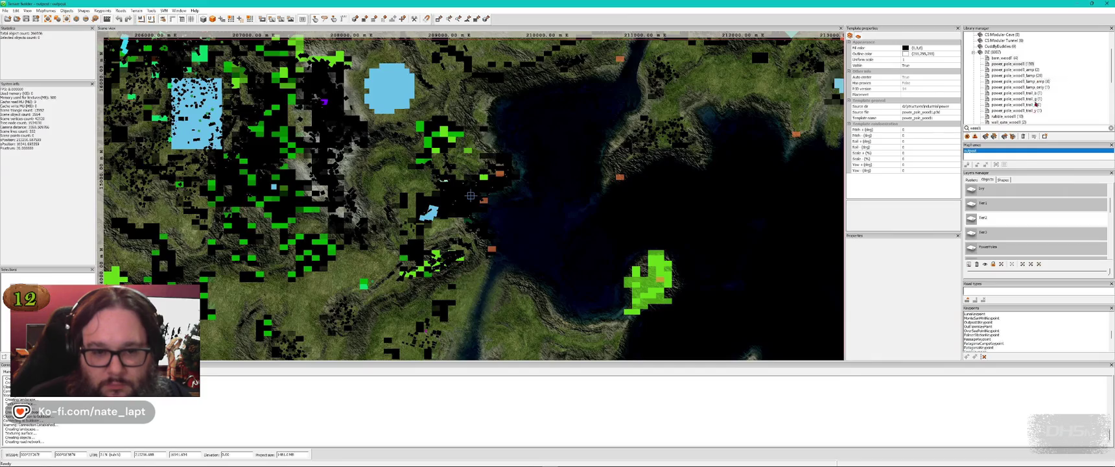
pyautogui.scroll(-1, 1002, 246)
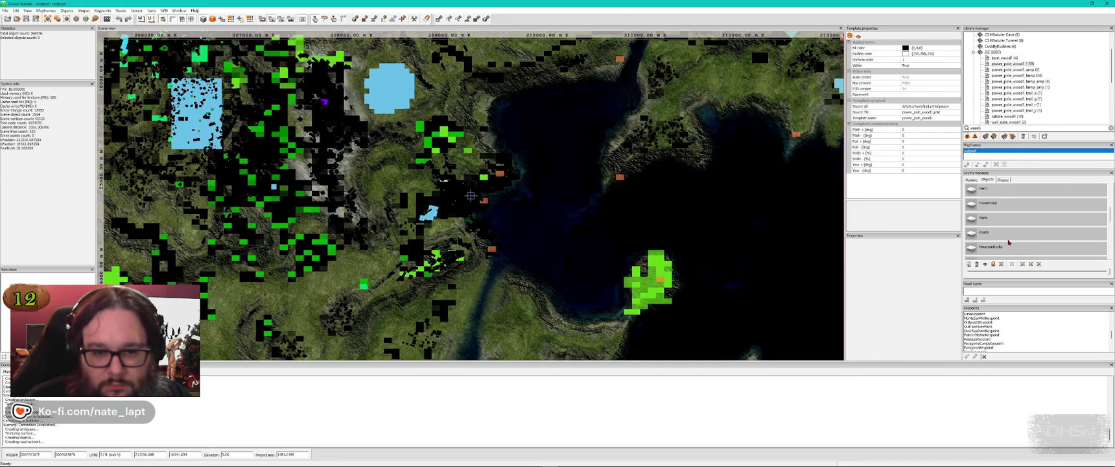
pyautogui.scroll(-1, 1003, 253)
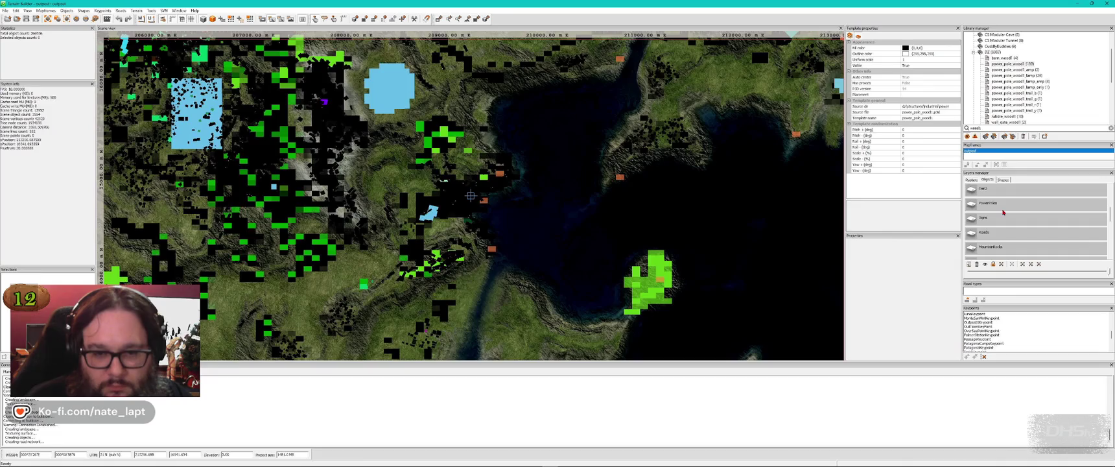
pyautogui.scroll(1, 1003, 210)
pyautogui.hotkey('alt', 'Tab')
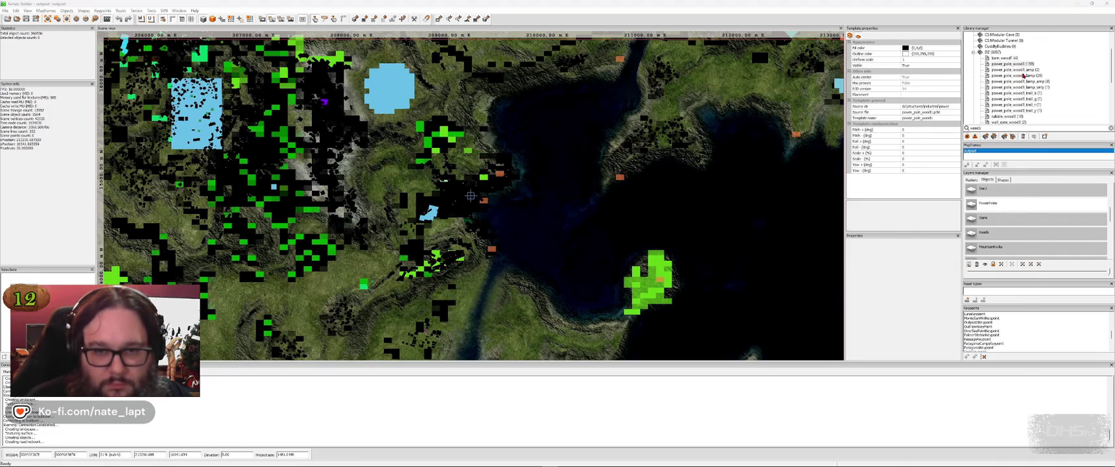
pyautogui.hotkey('alt', 'Tab')
pyautogui.hotkey('alt', 'Tab')
# Step: Insert a test power_pole_wood1 pole, delete it, then return to Terrain Builder
pyautogui.press('Insert')
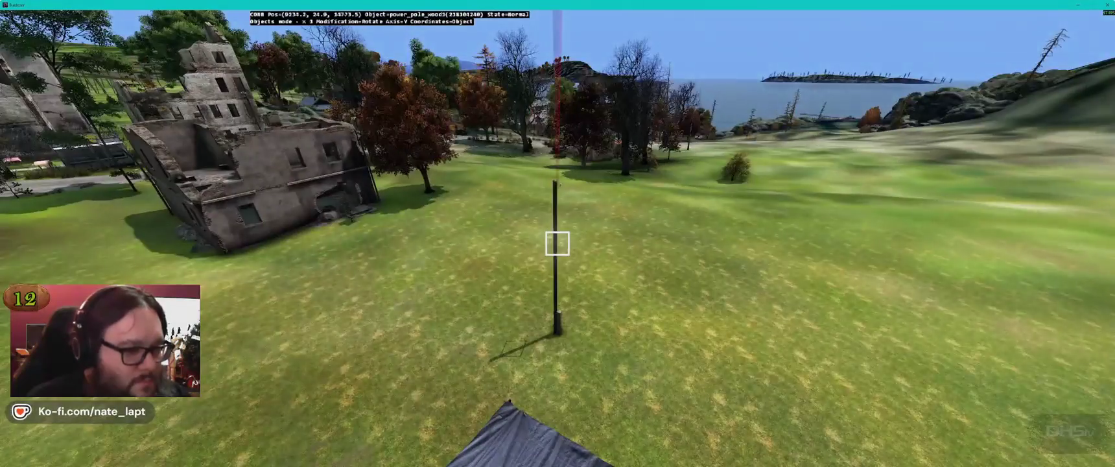
pyautogui.press('Delete')
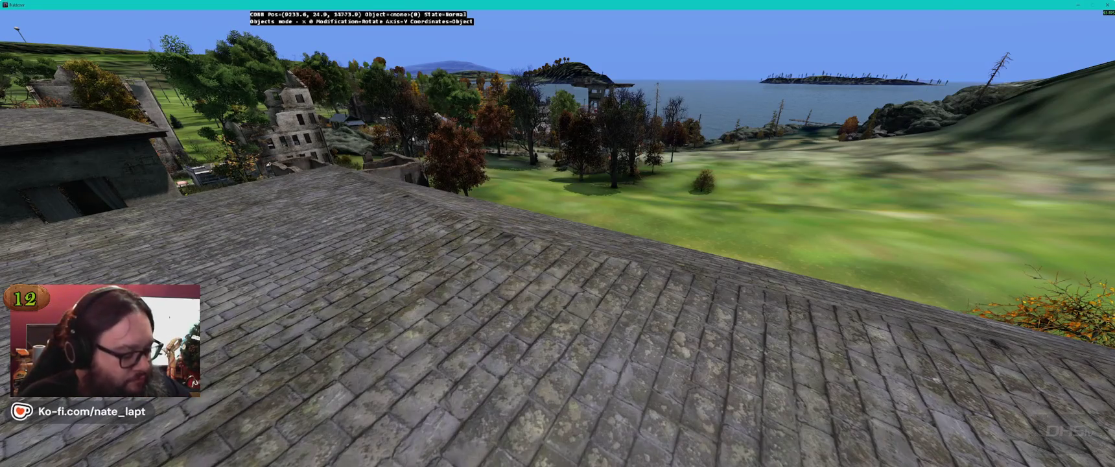
pyautogui.press('w')
pyautogui.hotkey('alt', 'Tab')
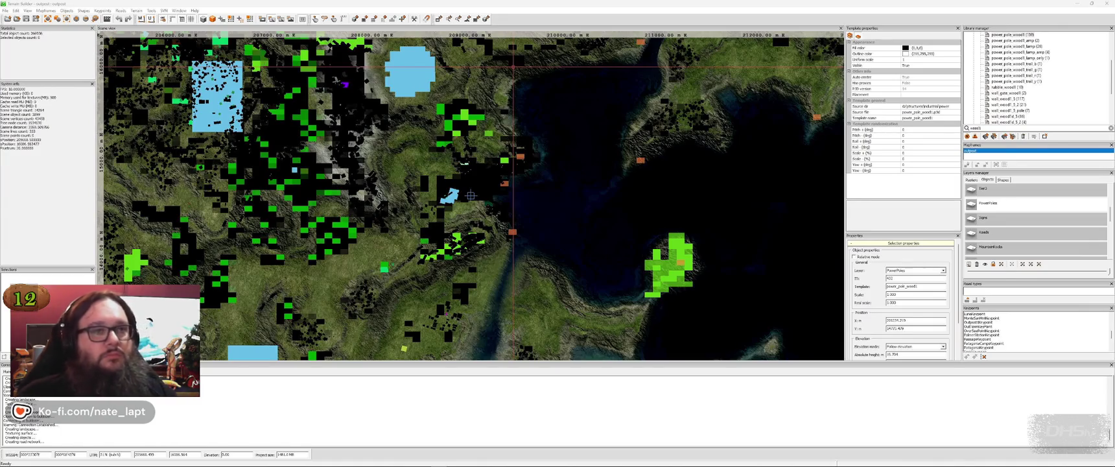
# Step: Return to Buldozer, back the camera off the roof, and bring up the window switcher again
pyautogui.hotkey('alt', 'Tab')
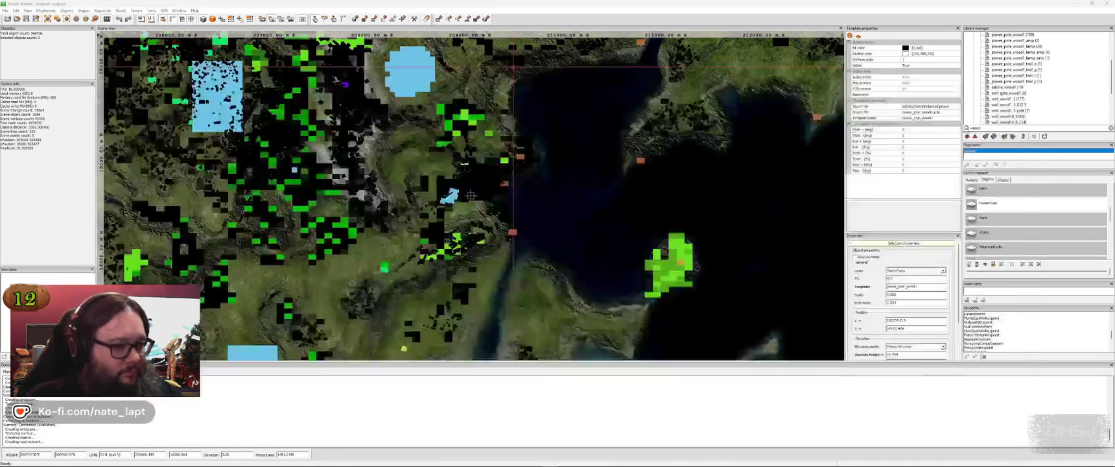
pyautogui.hotkey('alt', 'Tab')
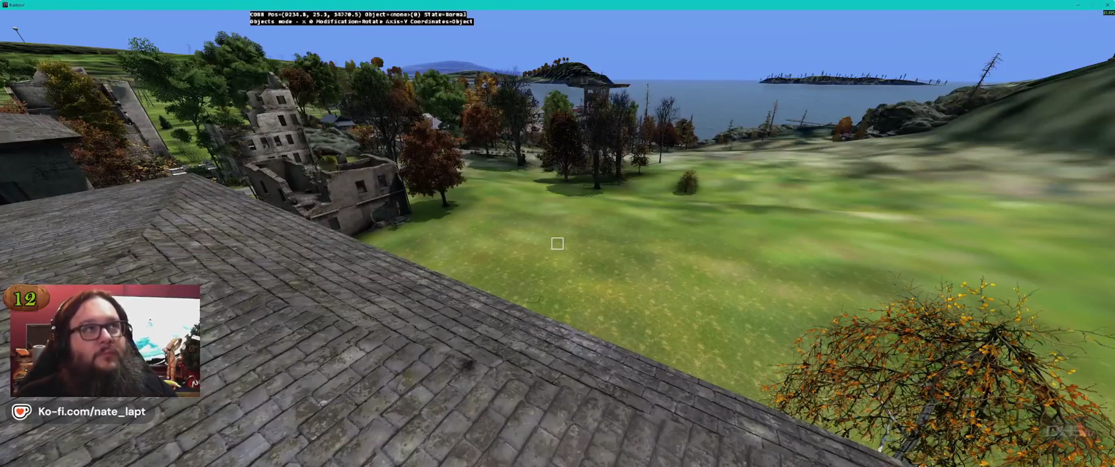
pyautogui.press('s')
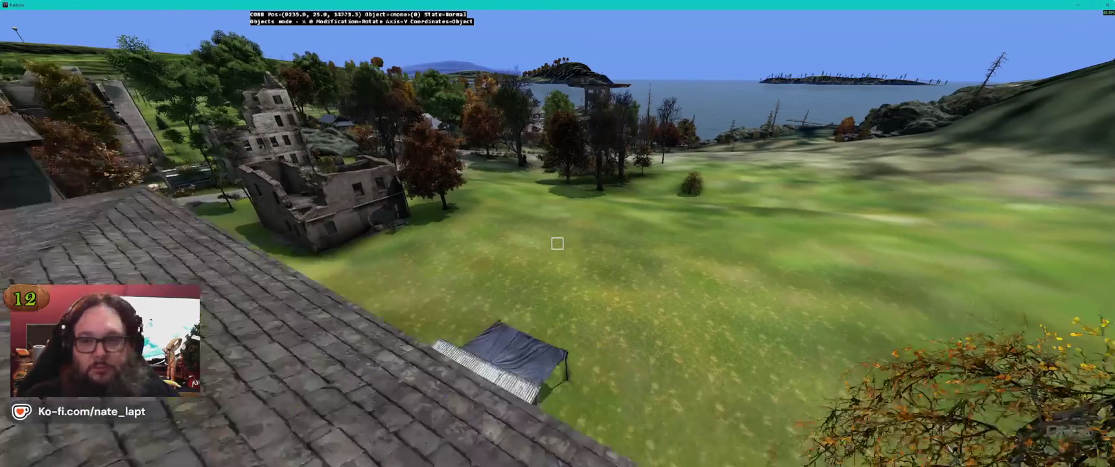
pyautogui.hotkey('alt', 'Tab')
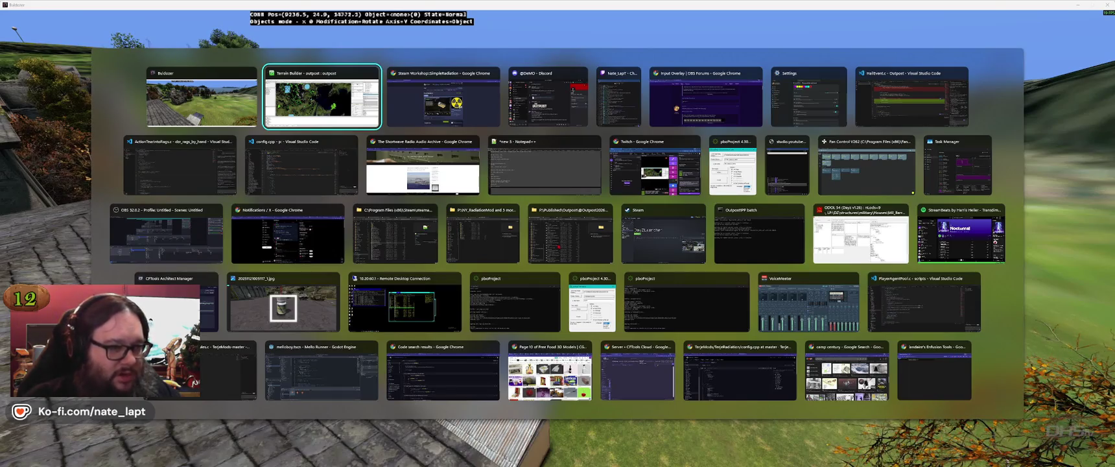
# Step: Bring the Spotify window to the front from the window switcher
pyautogui.press('Up')
pyautogui.press('Down')
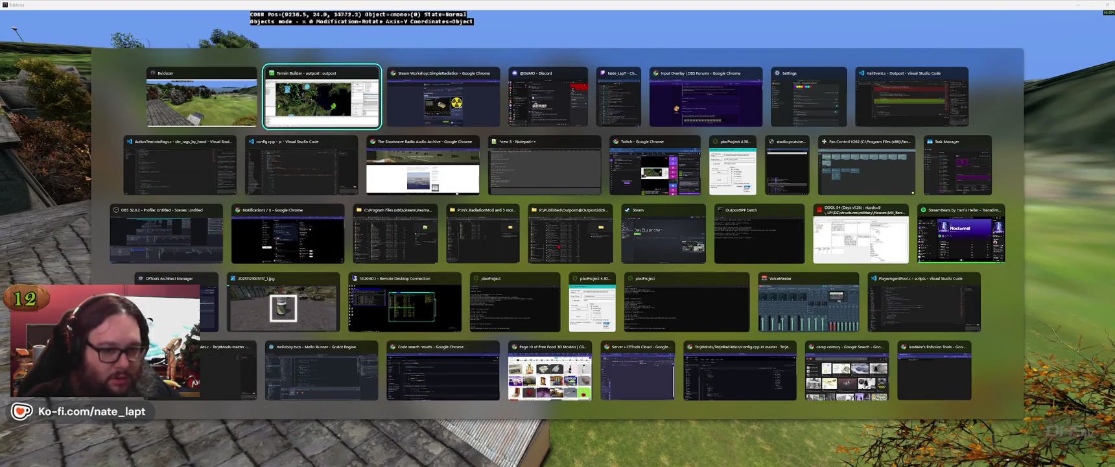
pyautogui.press('Left')
pyautogui.press('Up')
pyautogui.press('Up')
pyautogui.press('Left')
# Step: Play StreamBeats' Electric album and minimize Spotify
pyautogui.click(267, 316)
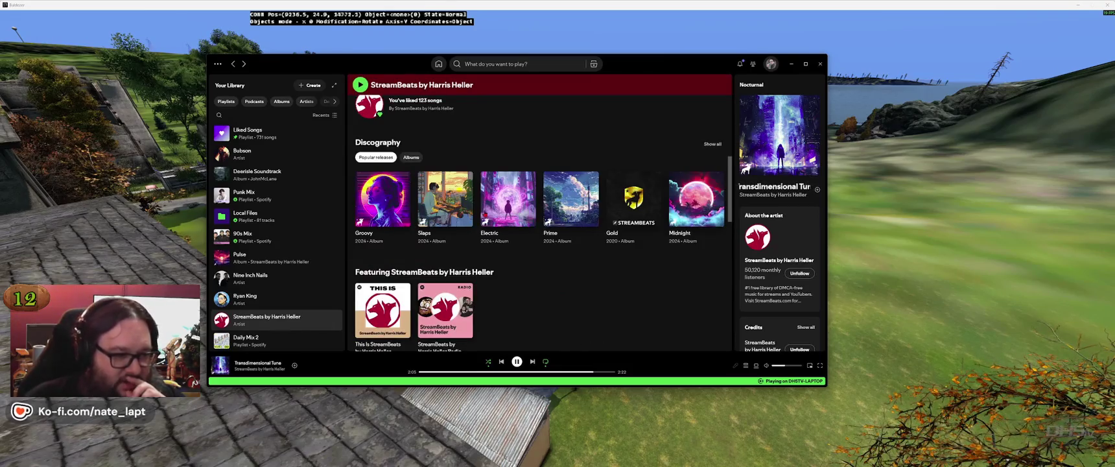
pyautogui.click(511, 194)
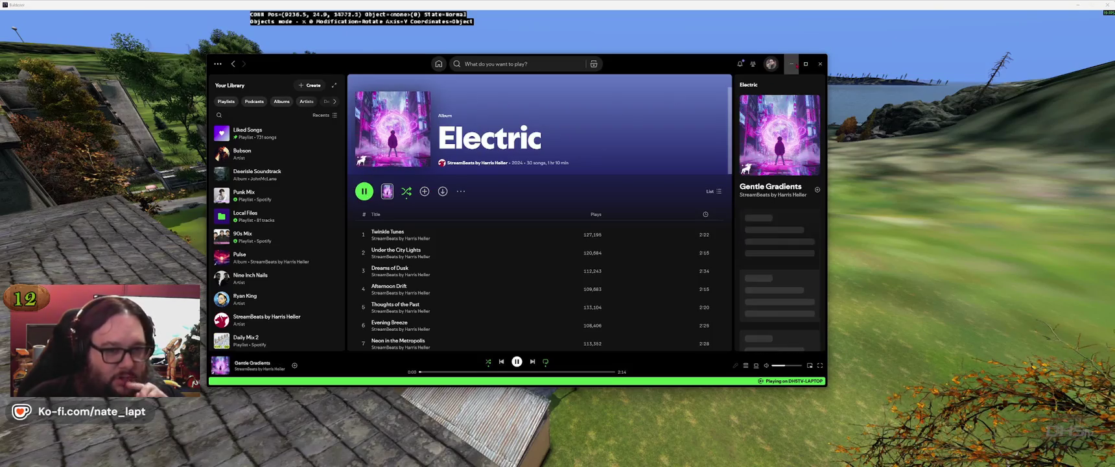
pyautogui.click(820, 64)
pyautogui.press('w')
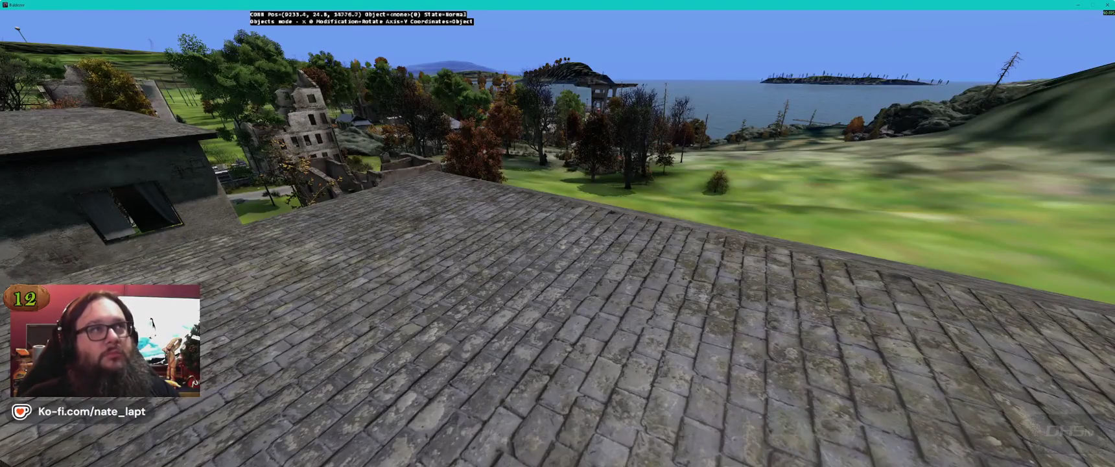
# Step: Fly the camera down and forward over the town, then switch windows
pyautogui.press('w')
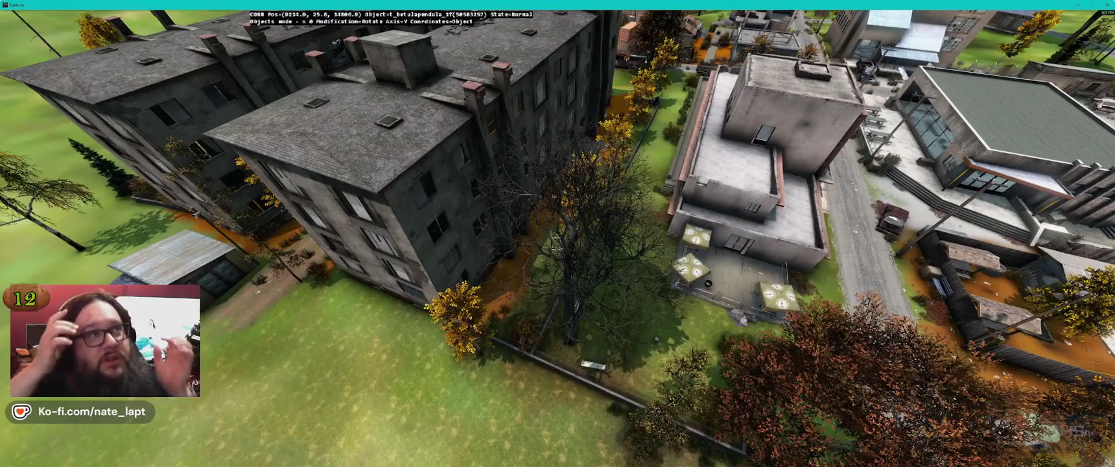
pyautogui.hotkey('alt', 'Tab')
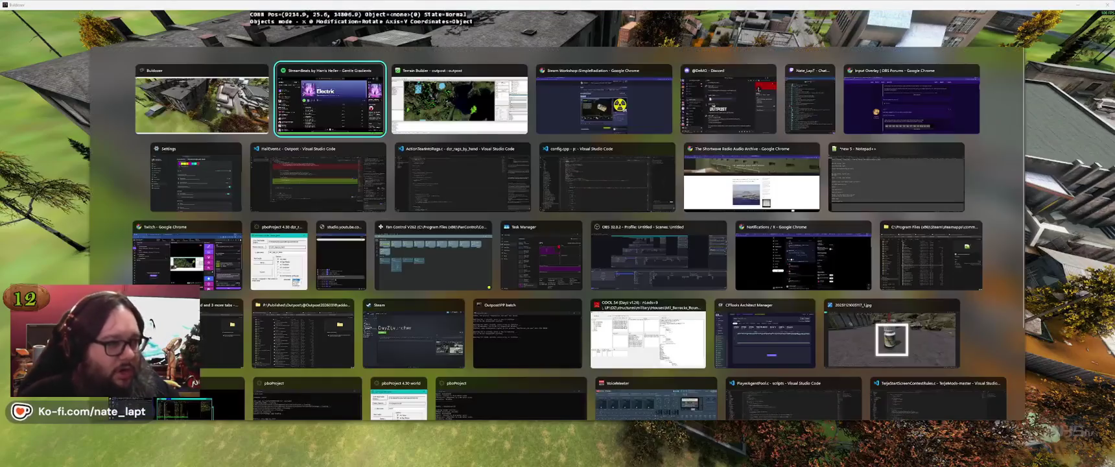
pyautogui.hotkey('alt', 'Tab')
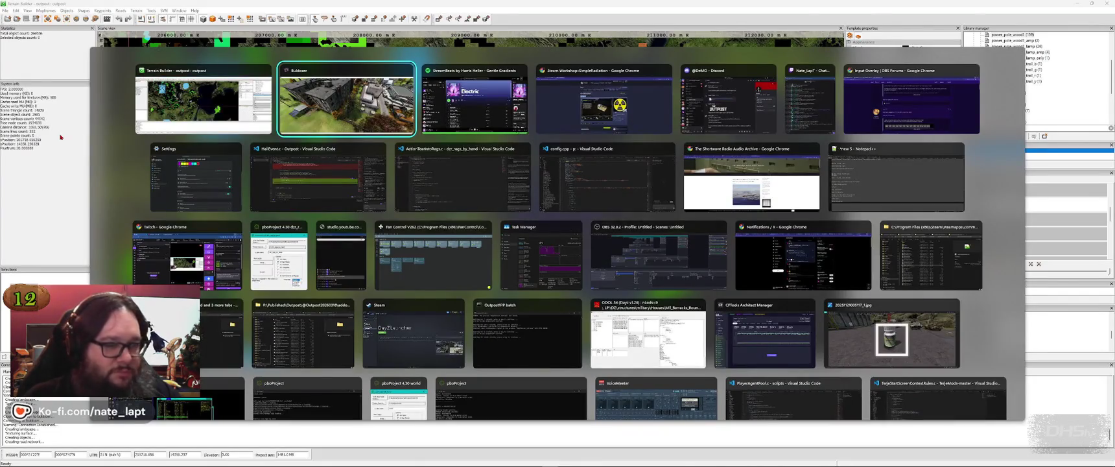
# Step: Bring Steam to the front through the app list
pyautogui.press('Escape')
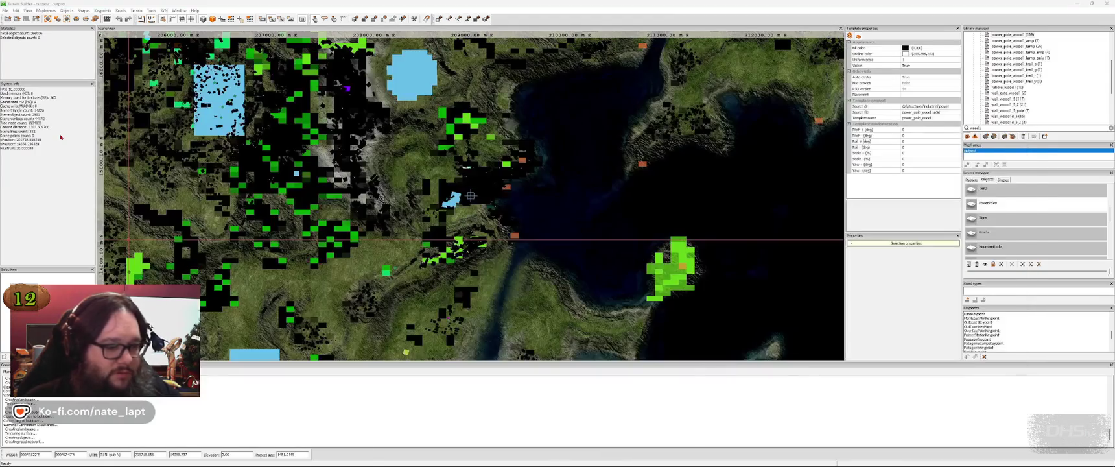
pyautogui.press('super')
pyautogui.click(423, 460)
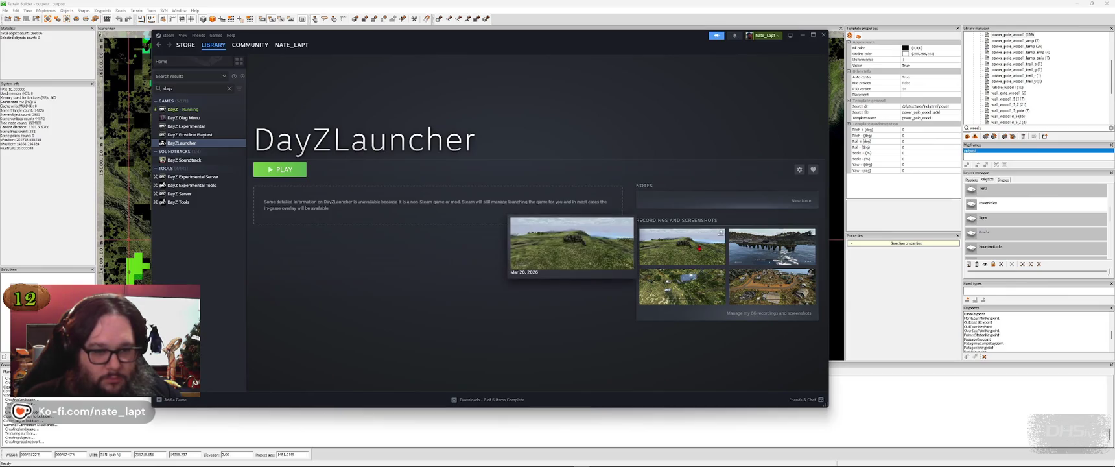
# Step: View the first DayZ terrain screenshot full-size in Steam's screenshot viewer
pyautogui.click(702, 247)
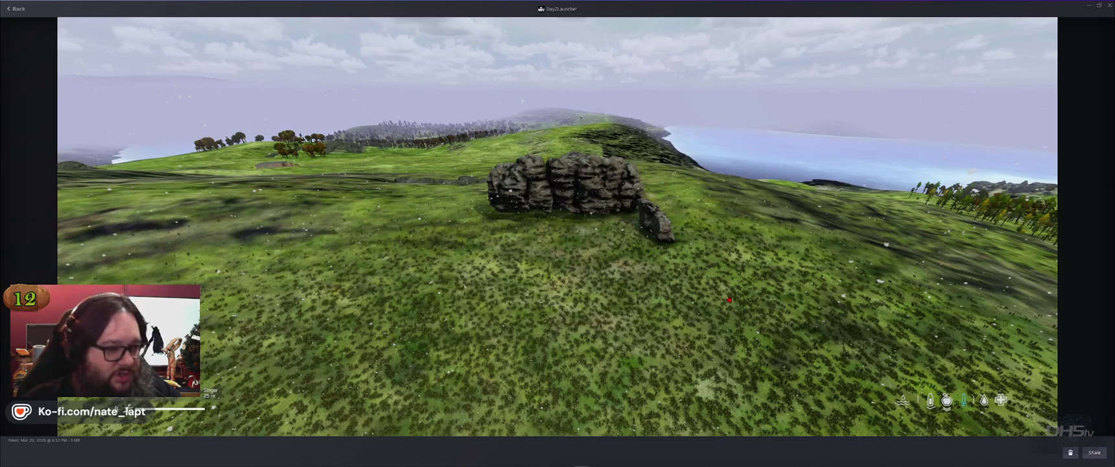
pyautogui.press('Right')
pyautogui.press('Left')
pyautogui.hotkey('alt', 'Tab')
pyautogui.press('Escape')
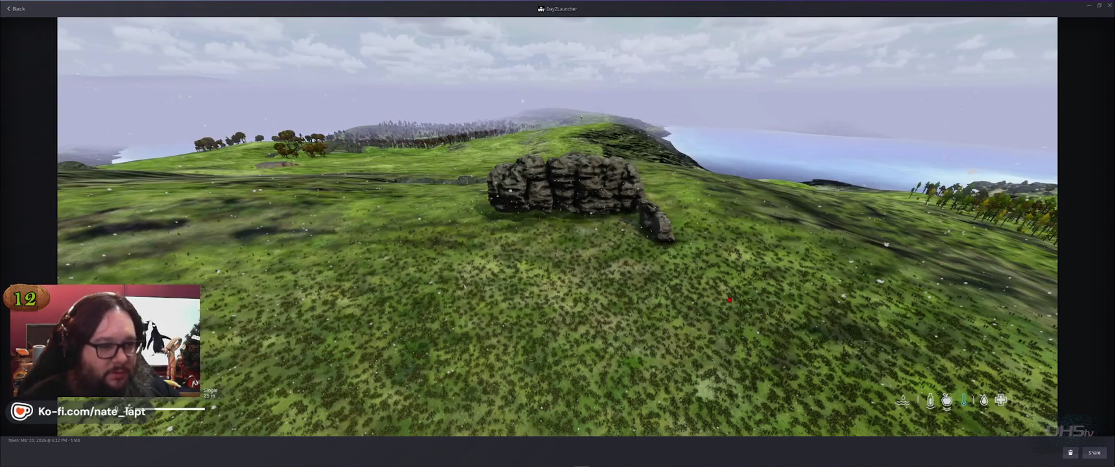
# Step: Browse the pier, house aerial and town overview screenshots, then return to Terrain Builder
pyautogui.press('Right')
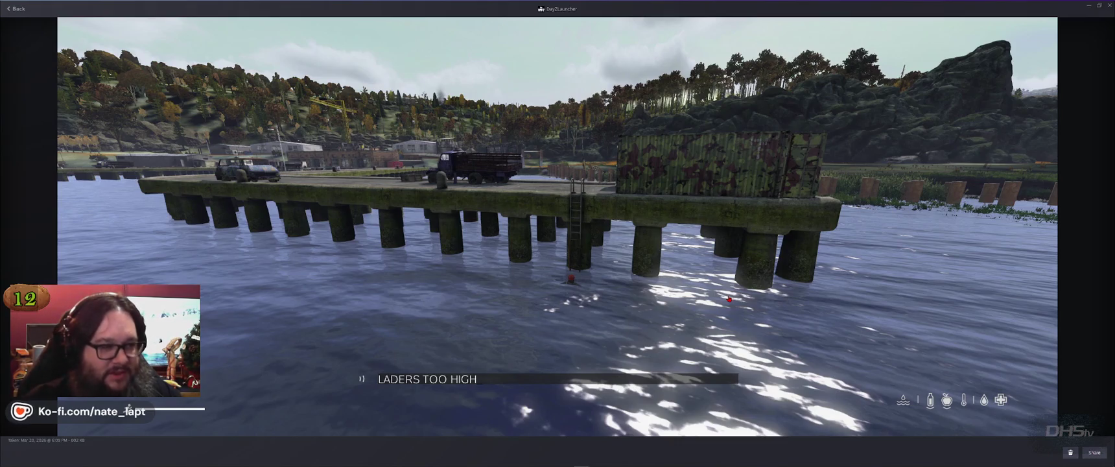
pyautogui.press('Right')
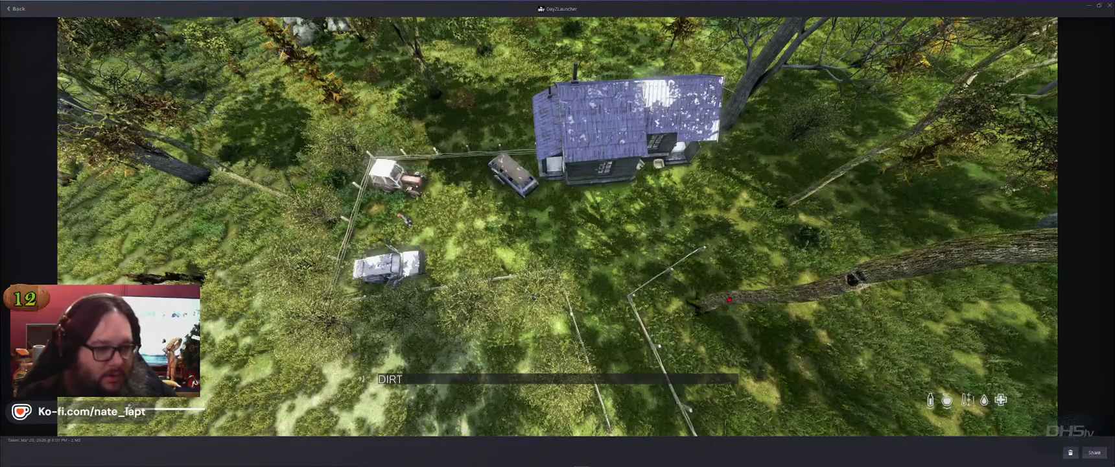
pyautogui.press('Right')
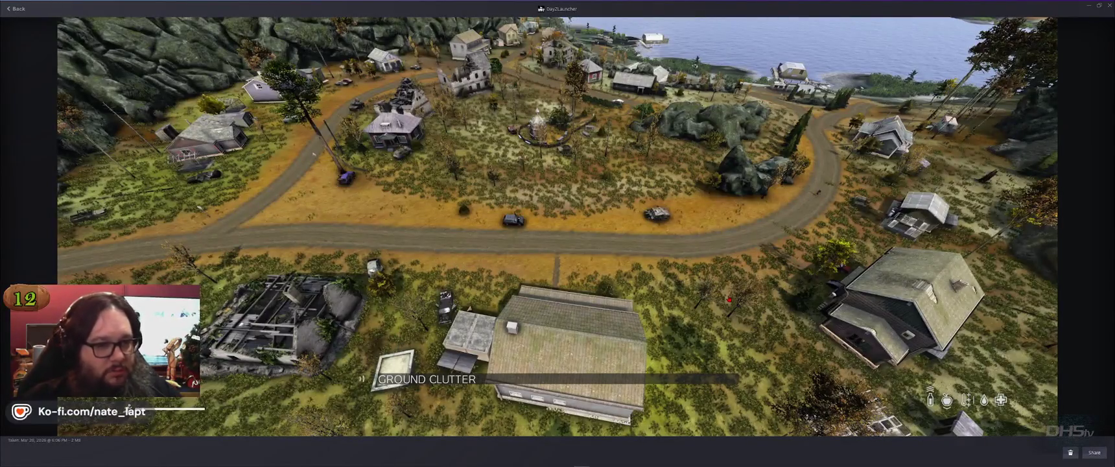
pyautogui.hotkey('alt', 'Tab')
pyautogui.hotkey('alt', 'Tab')
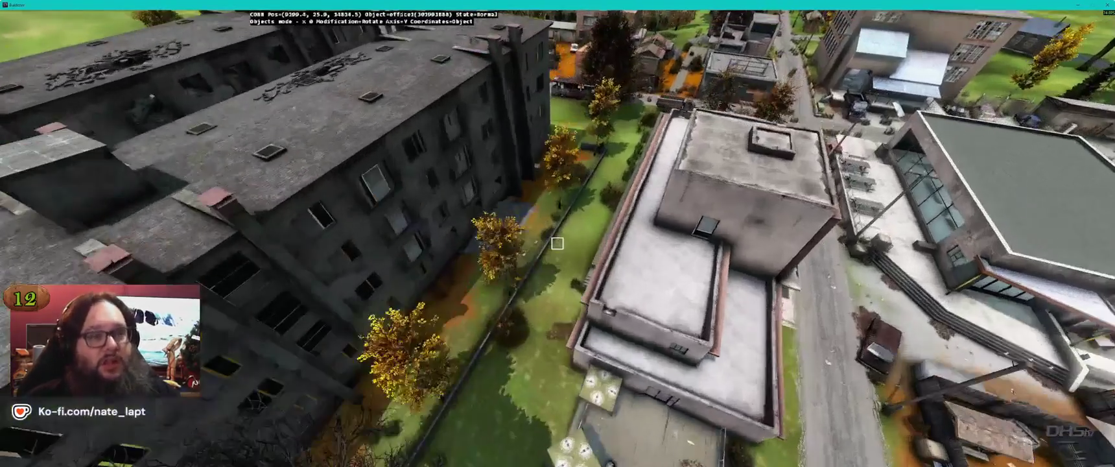
pyautogui.hotkey('alt', 'Tab')
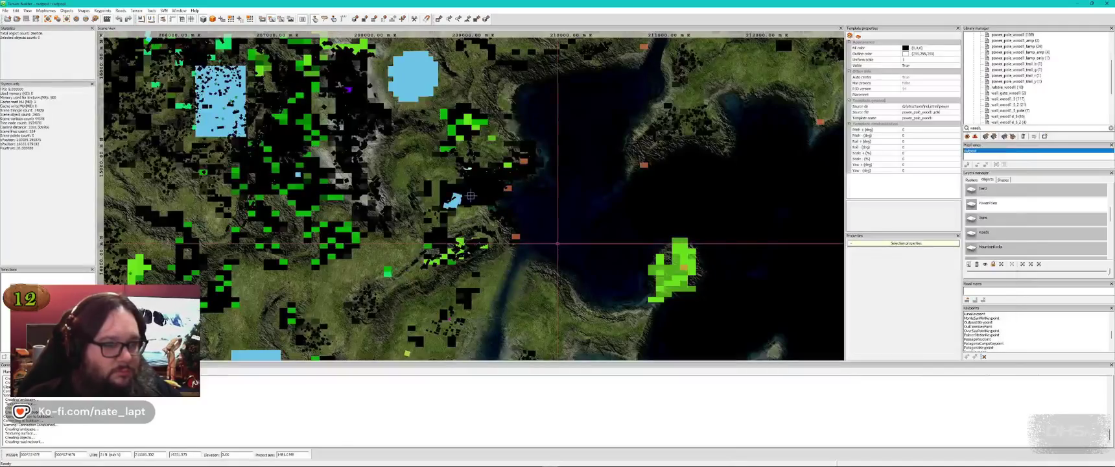
# Step: Zoom the map to the town, replace the 'wood1' library search with 'garbage', and choose a garbage_ground template
pyautogui.scroll(-5, 471, 196)
pyautogui.scroll(5, 384, 218)
pyautogui.scroll(3, 382, 218)
pyautogui.scroll(6, 488, 204)
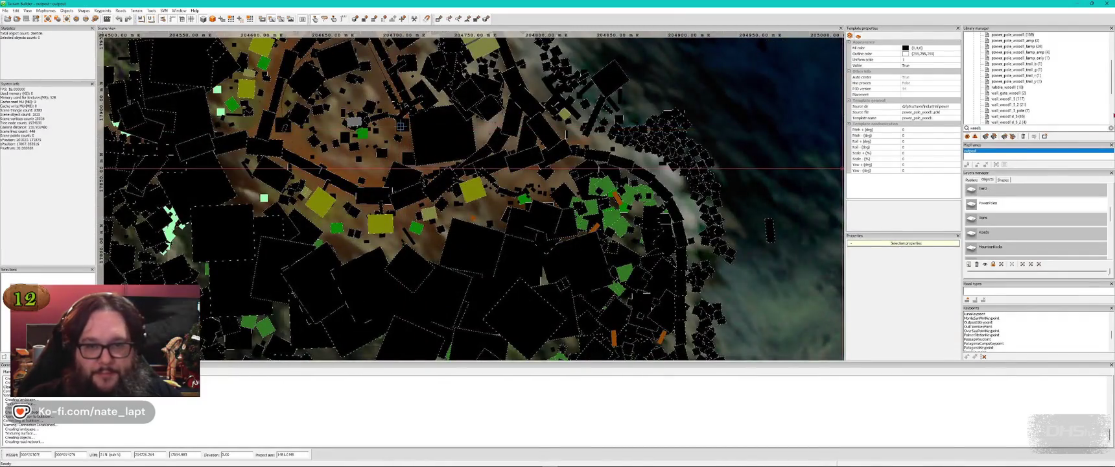
pyautogui.scroll(-3, 1027, 220)
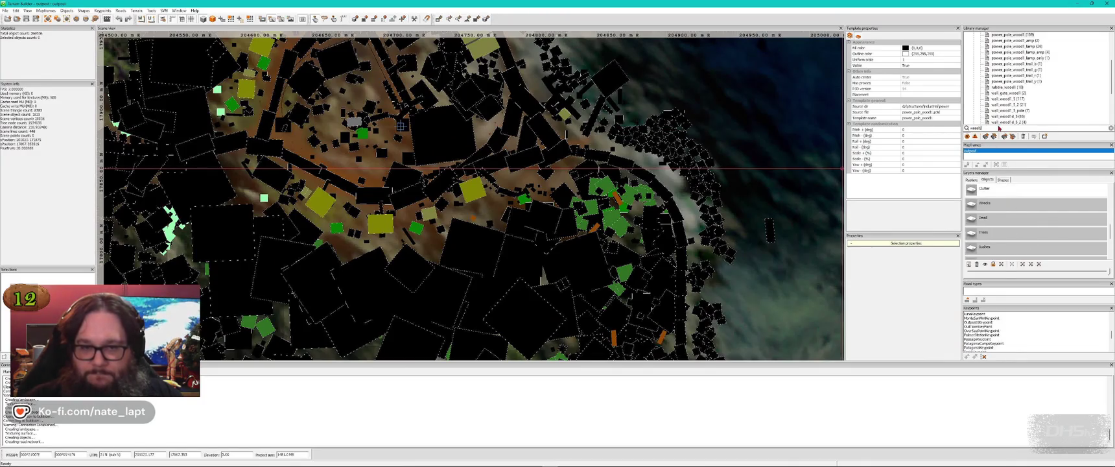
pyautogui.moveTo(985, 128); pyautogui.dragTo(962, 130)
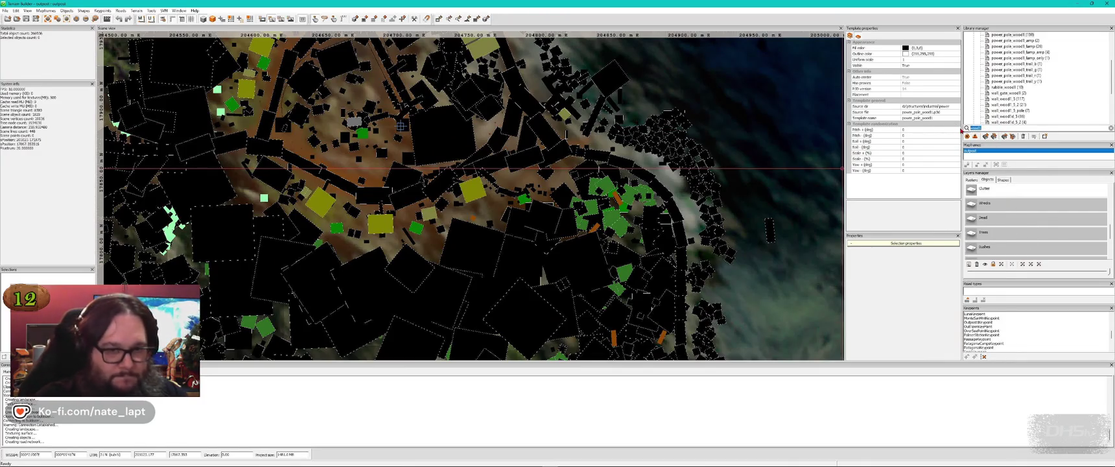
pyautogui.write('garbage')
pyautogui.scroll(-2, 1047, 122)
pyautogui.click(1029, 99)
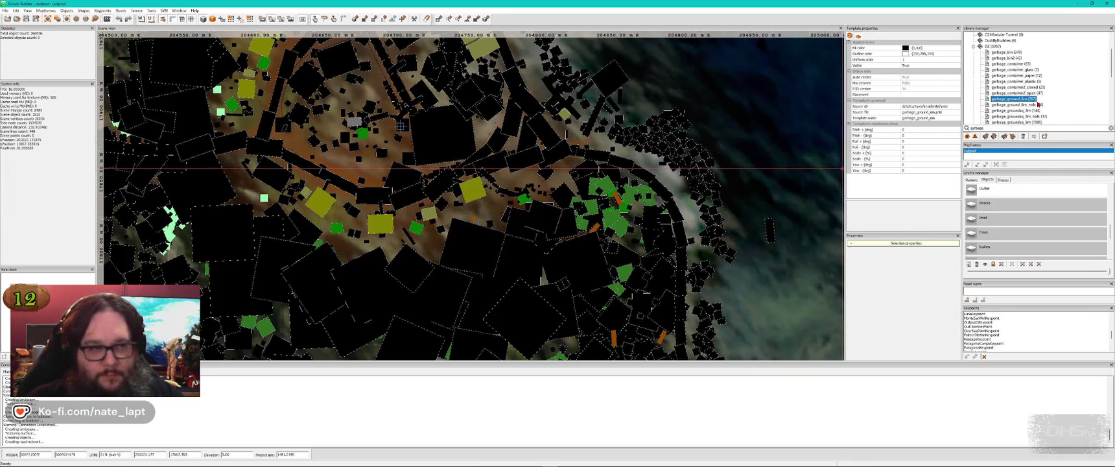
pyautogui.hotkey('alt', 'Tab')
# Step: Insert a garbage_ground_6m patch into the town scene and rotate it into place
pyautogui.press('w')
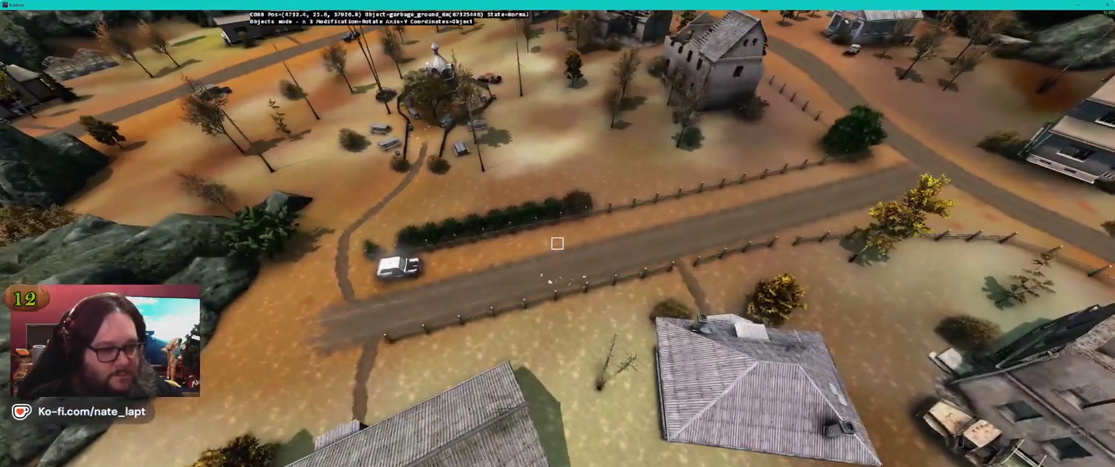
pyautogui.press('Insert')
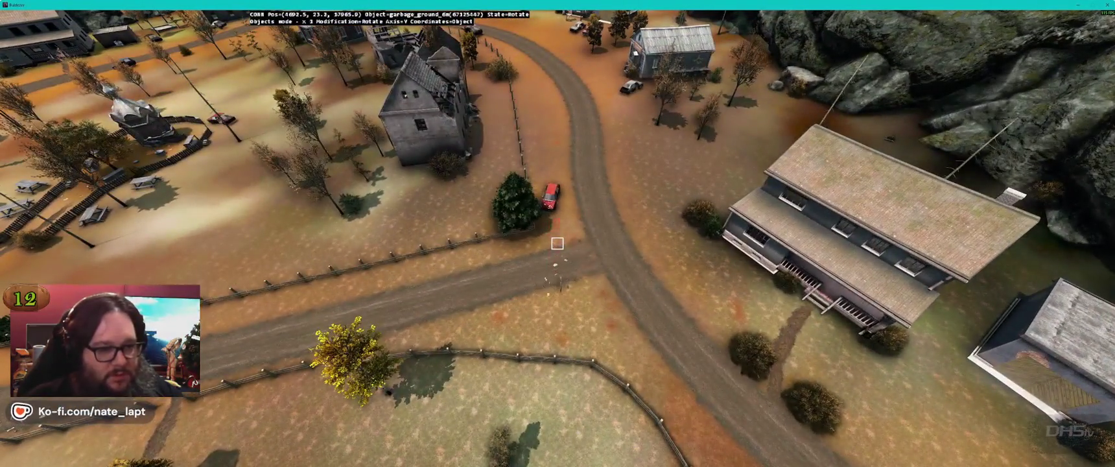
pyautogui.scroll(5, 557, 243)
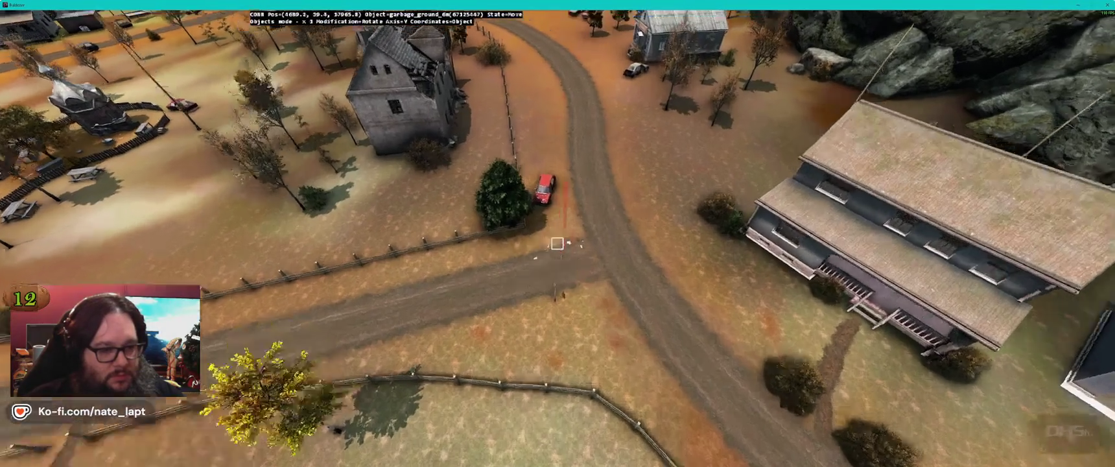
pyautogui.press('a')
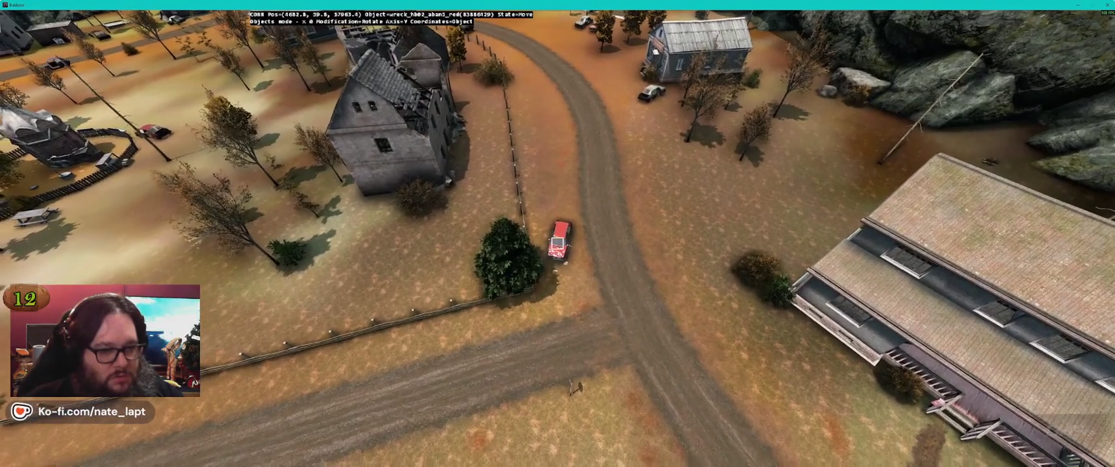
pyautogui.press('b')
pyautogui.press('b')
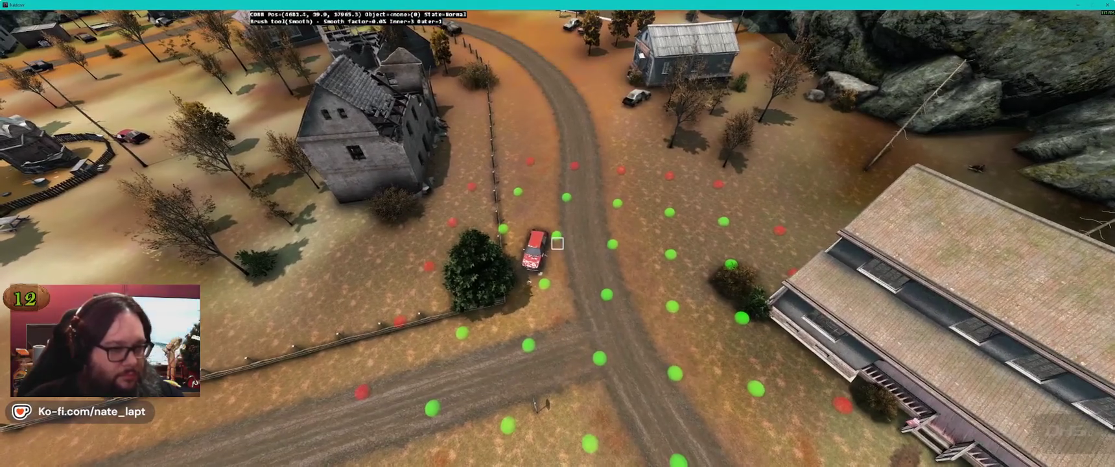
pyautogui.press('b')
# Step: Pick another garbage piece in Terrain Builder and bring it back to Buldozer for placing
pyautogui.hotkey('alt', 'Tab')
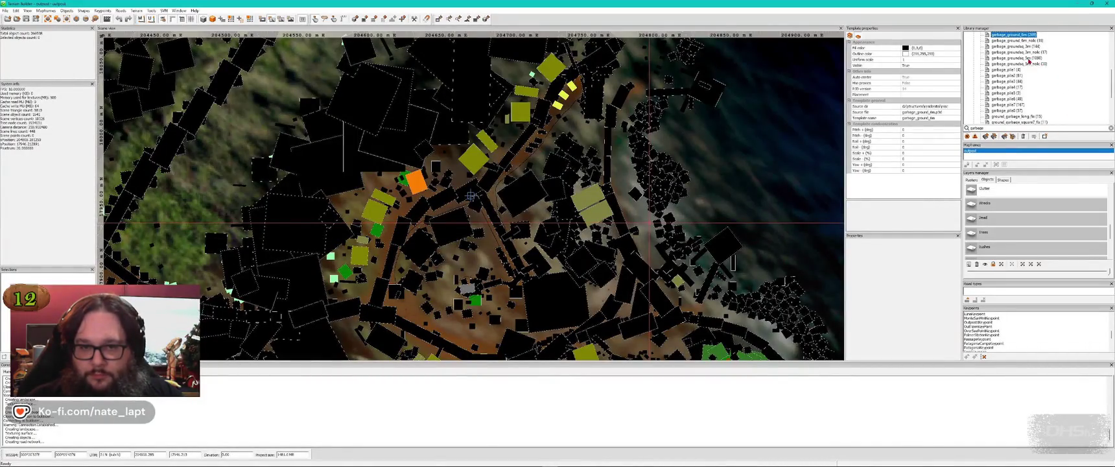
pyautogui.hotkey('alt', 'Tab')
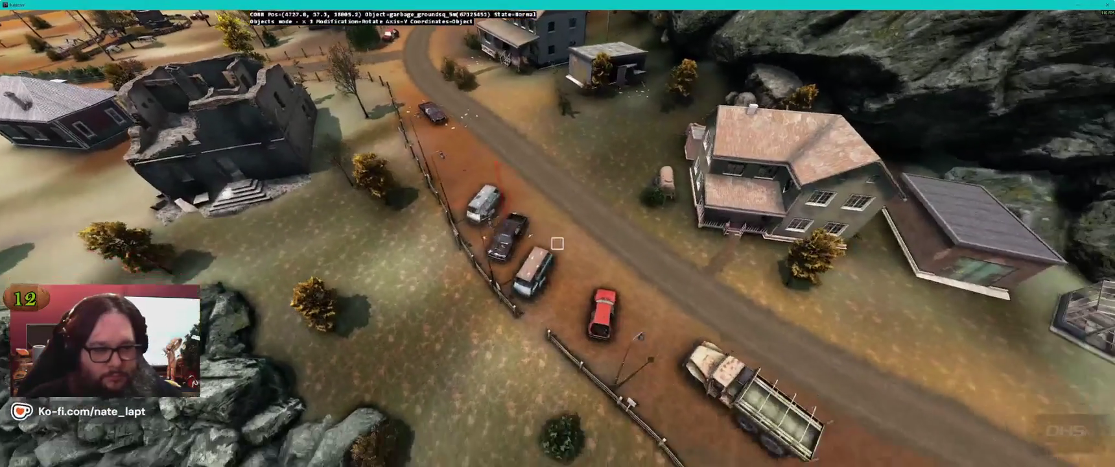
pyautogui.hotkey('alt', 'Tab')
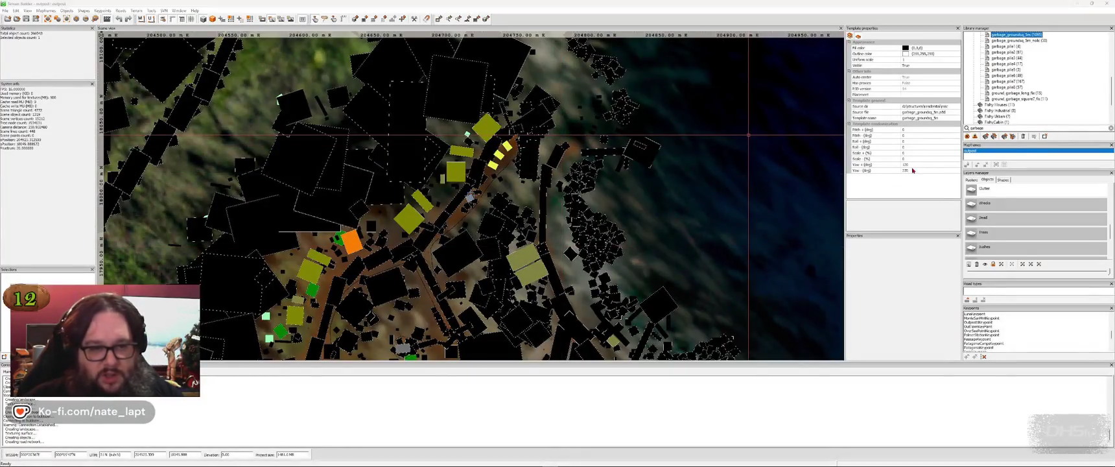
pyautogui.hotkey('alt', 'Tab')
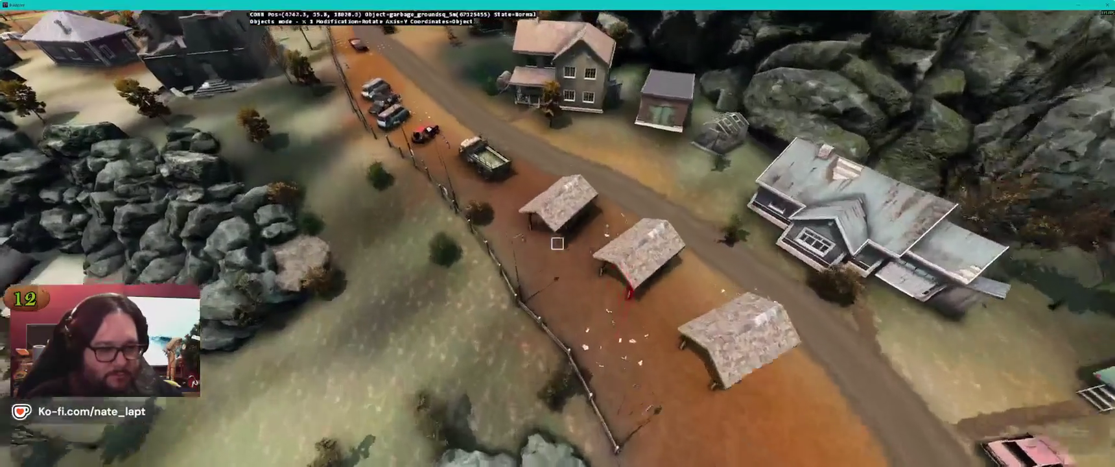
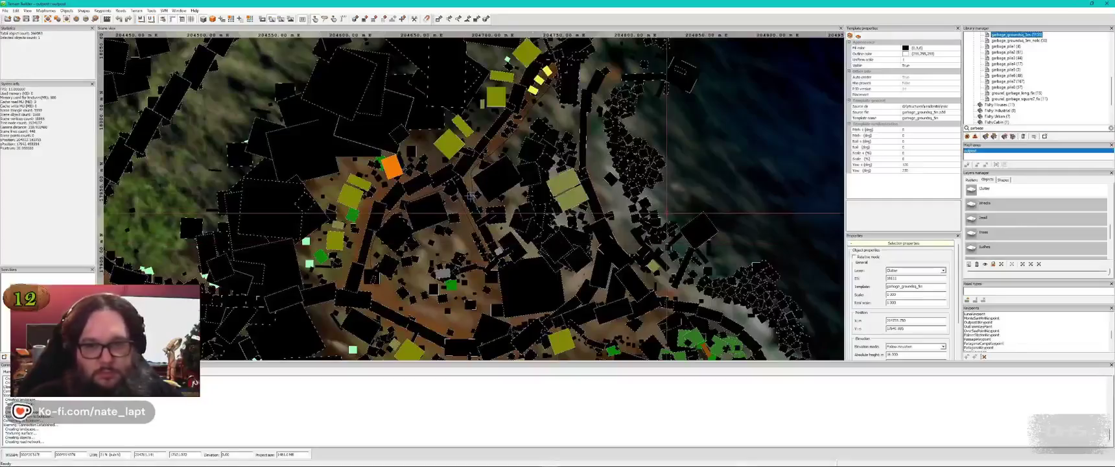
# Step: Place two garbage piles on the grass beside the village road fence
pyautogui.hotkey('alt', 'Tab')
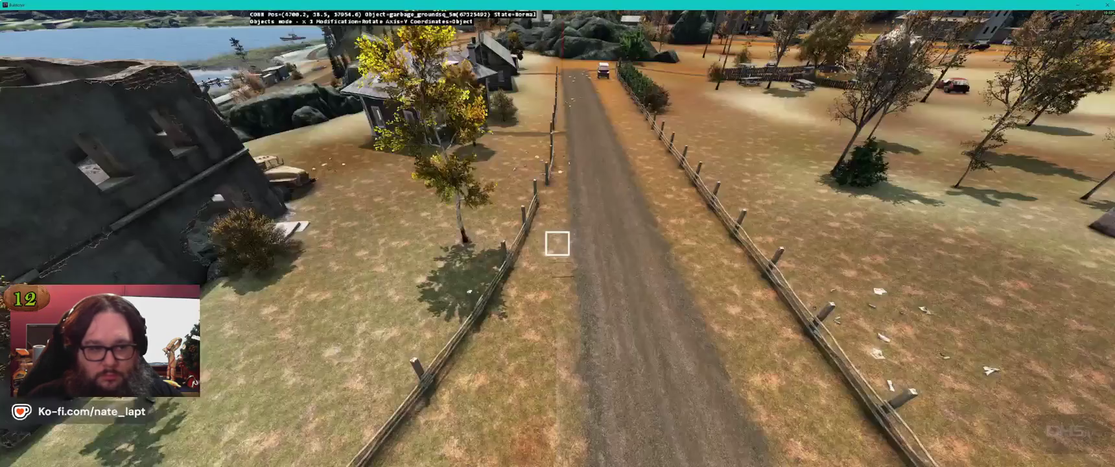
pyautogui.press('Insert')
pyautogui.press('a')
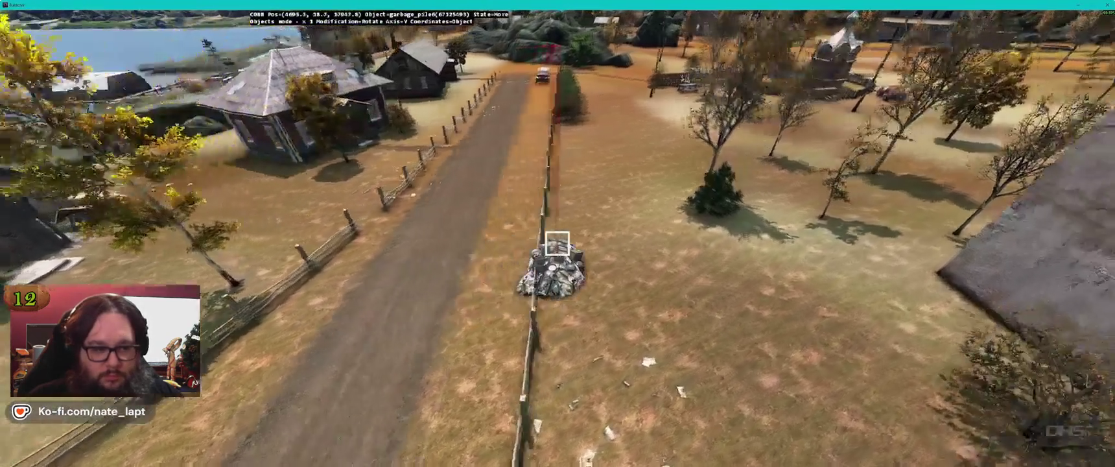
pyautogui.hotkey('alt', 'Tab')
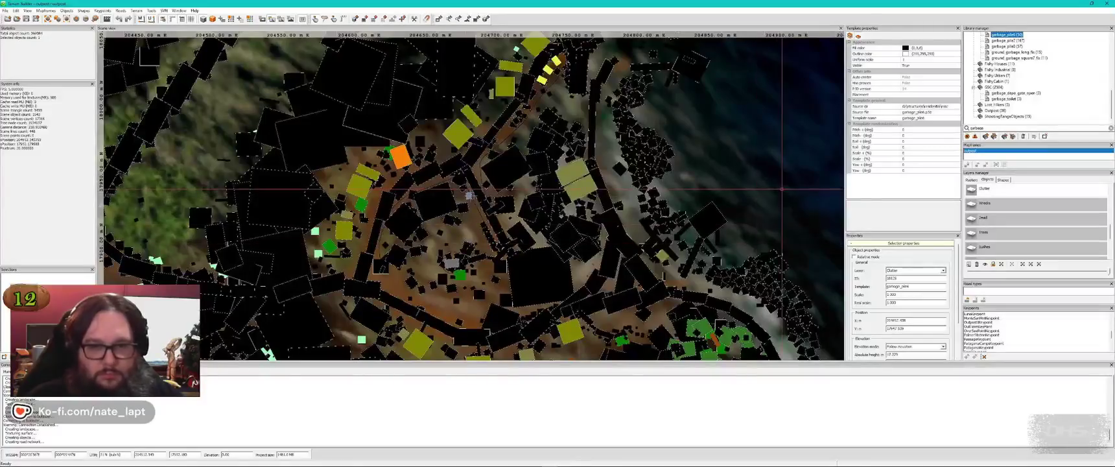
pyautogui.hotkey('alt', 'Tab')
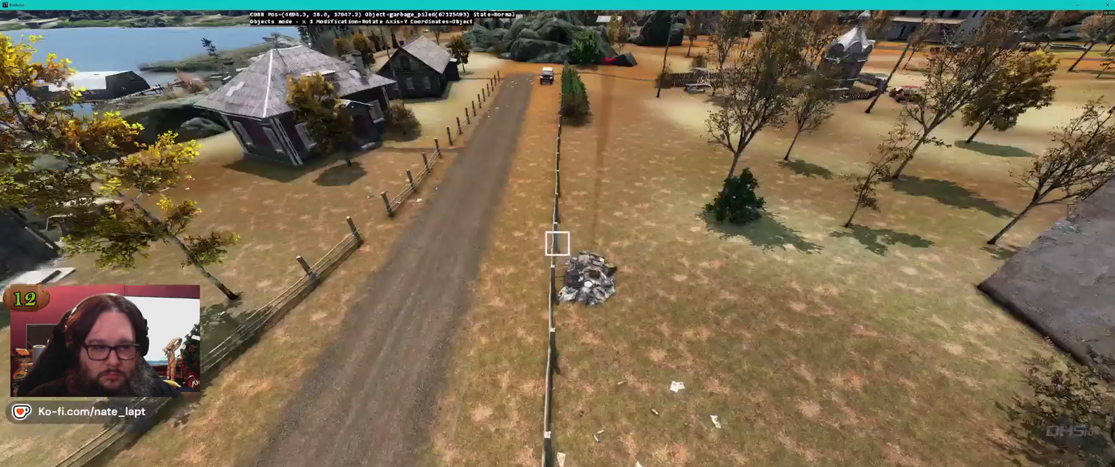
pyautogui.press('w')
pyautogui.press('Insert')
# Step: Nudge a garbage pile against the low fence around the church, then check it
pyautogui.press('a')
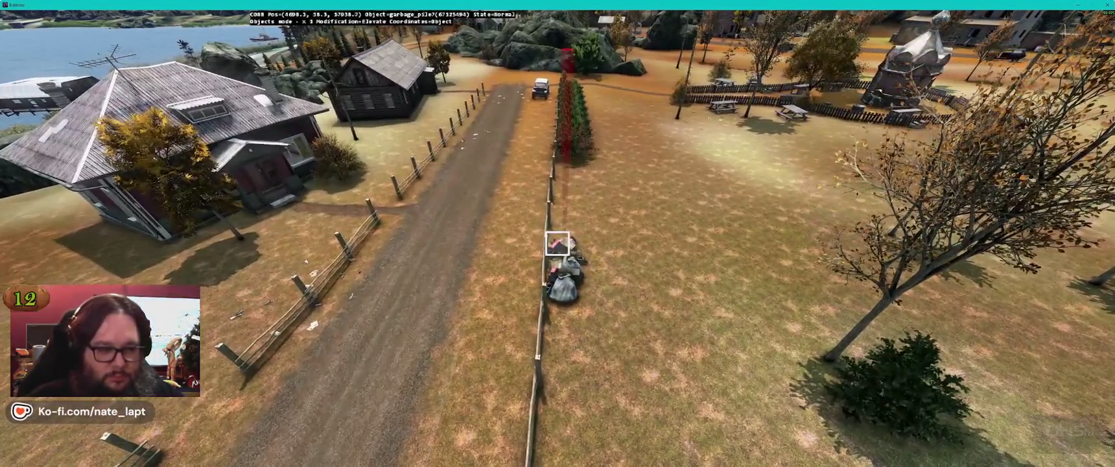
pyautogui.press('w')
pyautogui.press('w')
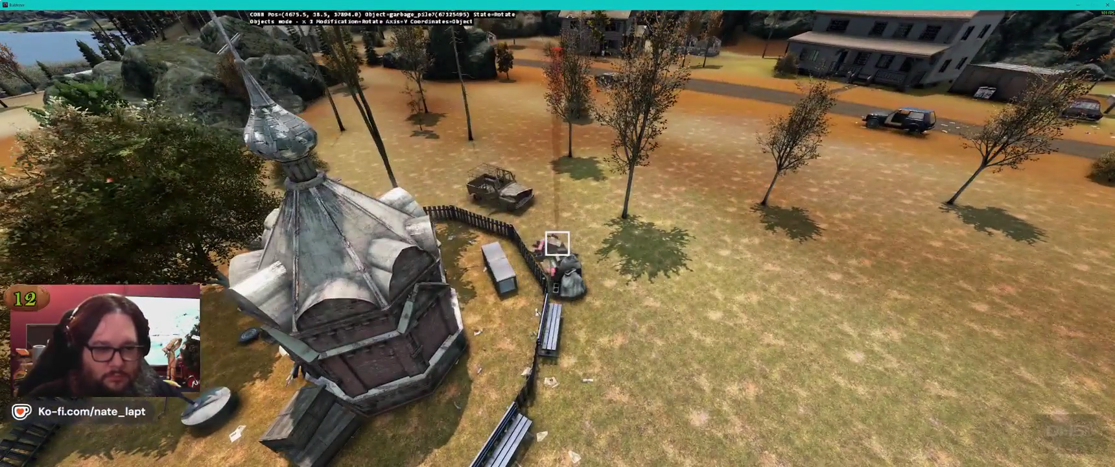
pyautogui.press('w')
pyautogui.moveTo(557, 243); pyautogui.dragTo(557, 244)
pyautogui.press('w')
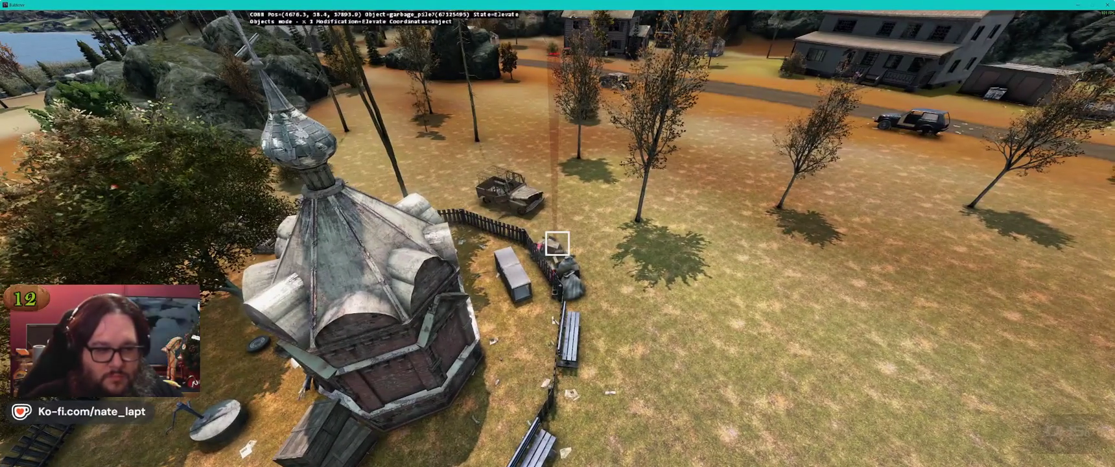
pyautogui.press('w')
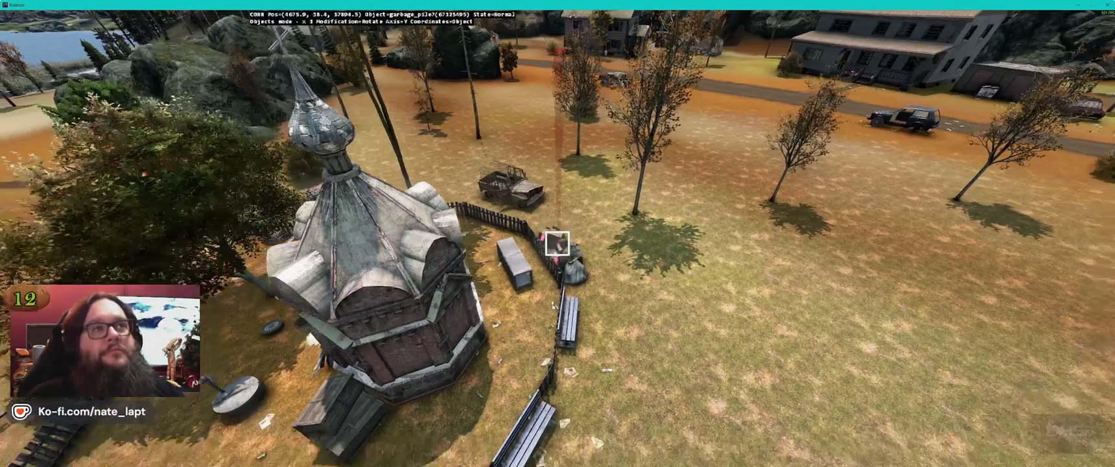
pyautogui.press('s')
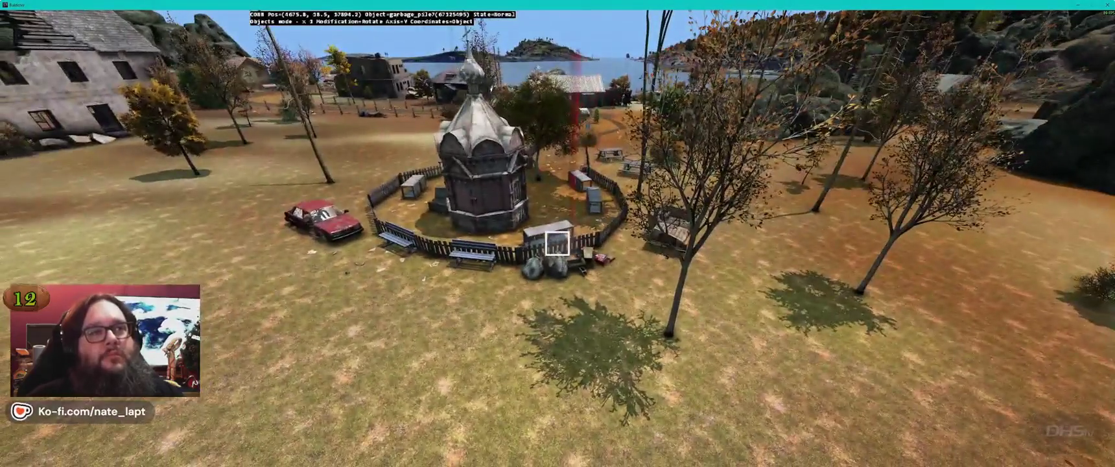
pyautogui.press('w')
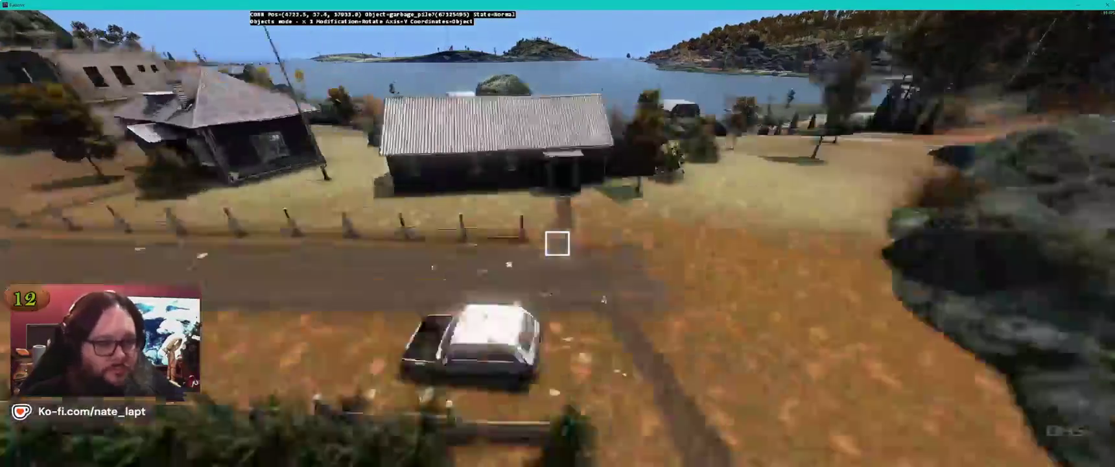
pyautogui.press('w')
pyautogui.hotkey('alt', 'Tab')
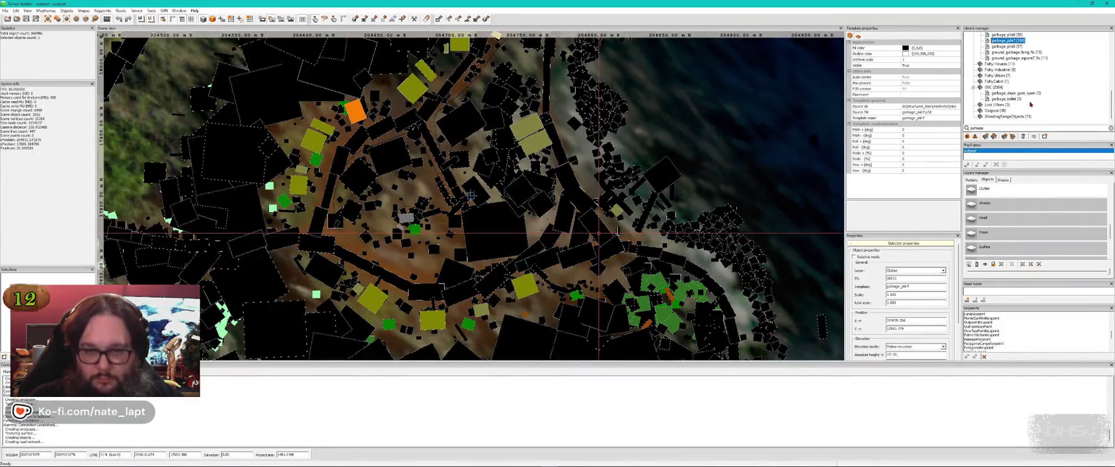
# Step: Try a garbage_pile4 by the dark wooden house, then delete it
pyautogui.scroll(2, 1034, 103)
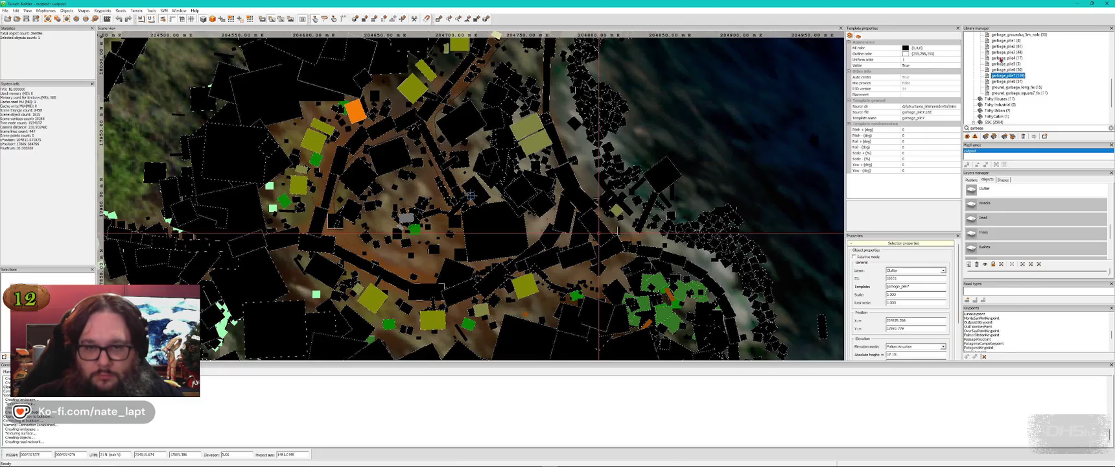
pyautogui.click(1007, 57)
pyautogui.hotkey('alt', 'Tab')
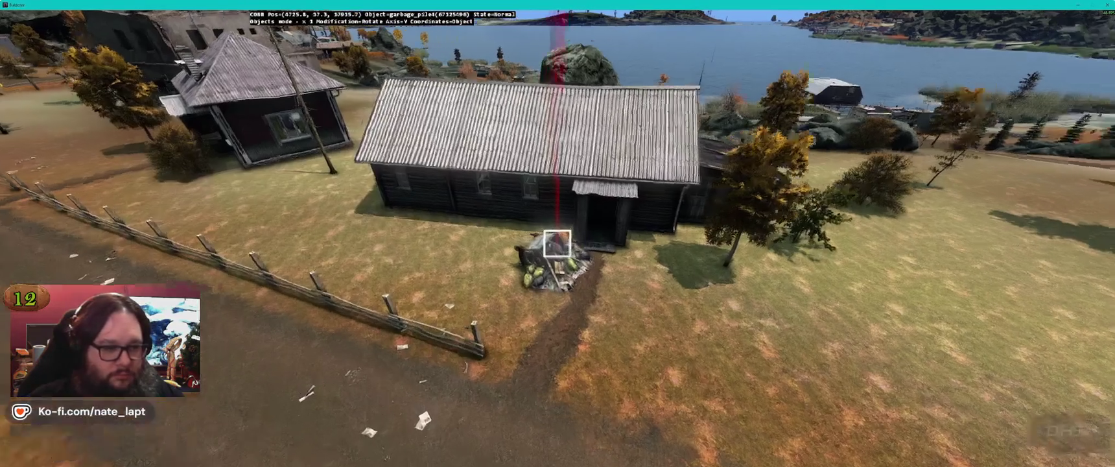
pyautogui.press('Insert')
pyautogui.press('Delete')
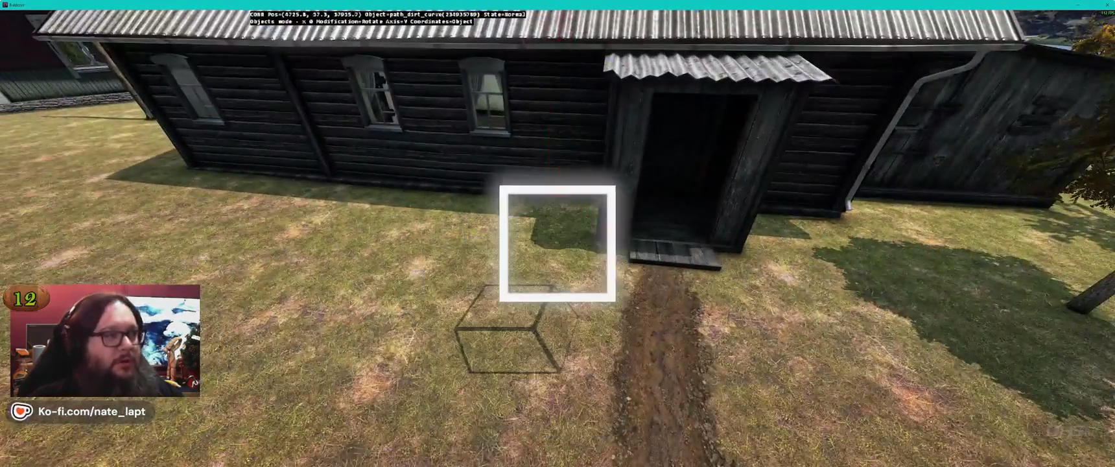
pyautogui.hotkey('alt', 'Tab')
# Step: Place a rotated, height-adjusted garbage_pile3 beside the dark wooden house
pyautogui.scroll(3, 1067, 81)
pyautogui.click(996, 93)
pyautogui.hotkey('alt', 'Tab')
pyautogui.press('Insert')
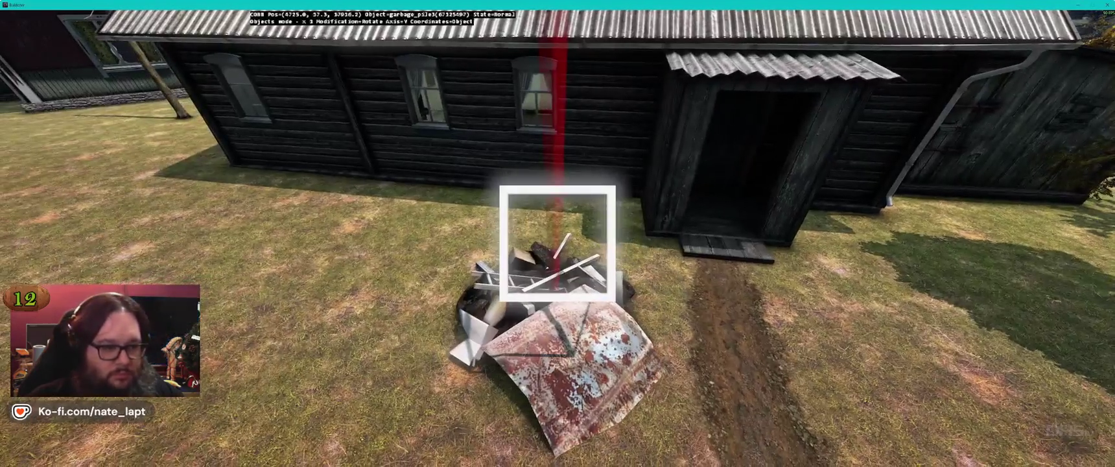
pyautogui.press('a')
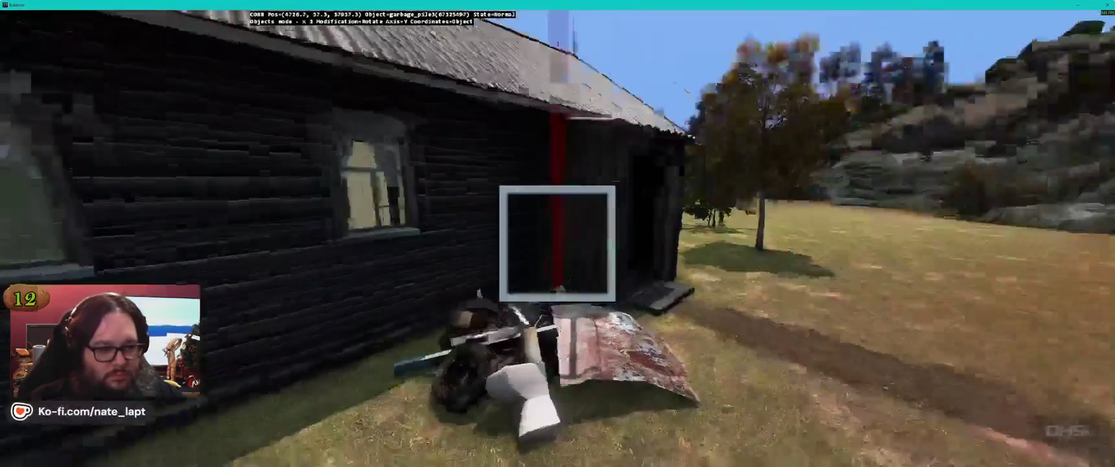
pyautogui.press('alt')
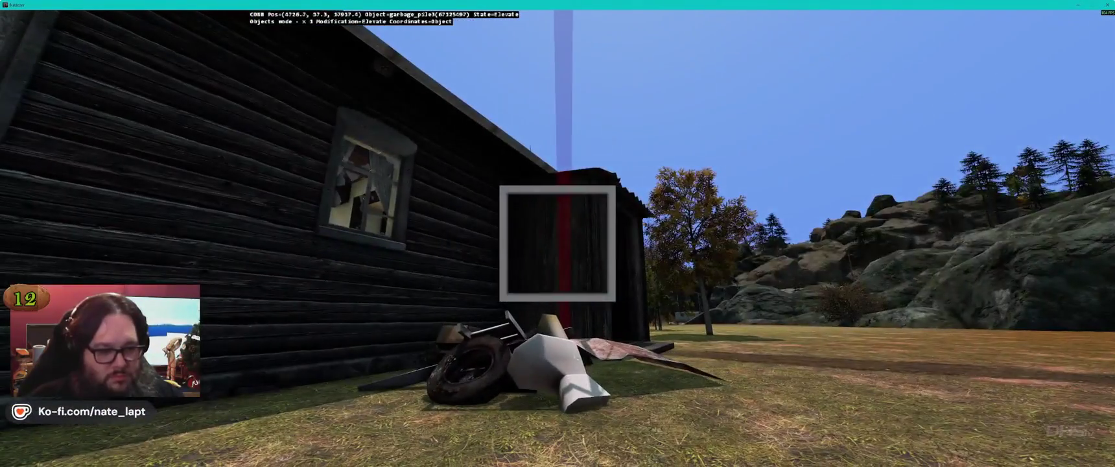
pyautogui.press('s')
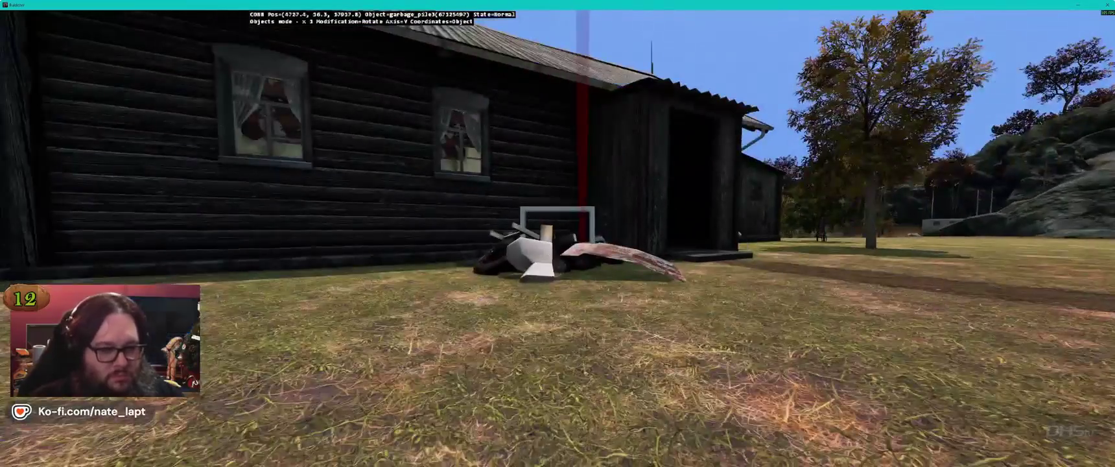
# Step: Check the garbage pile lying among the shoreline reeds
pyautogui.press('w')
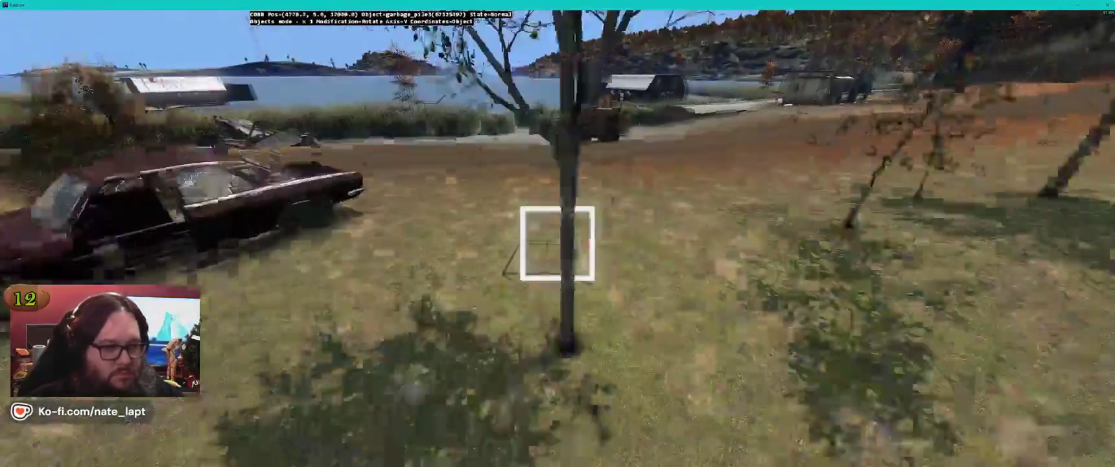
pyautogui.press('w')
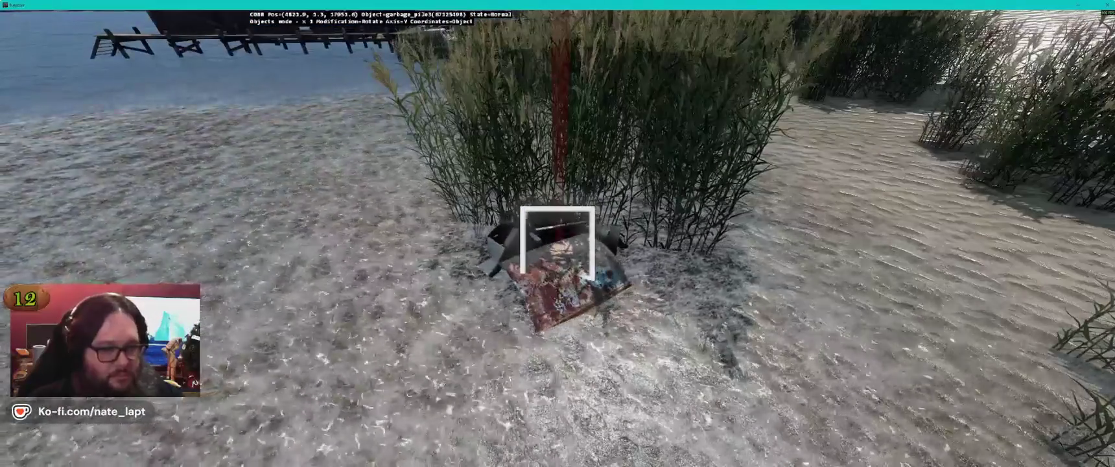
pyautogui.press('s')
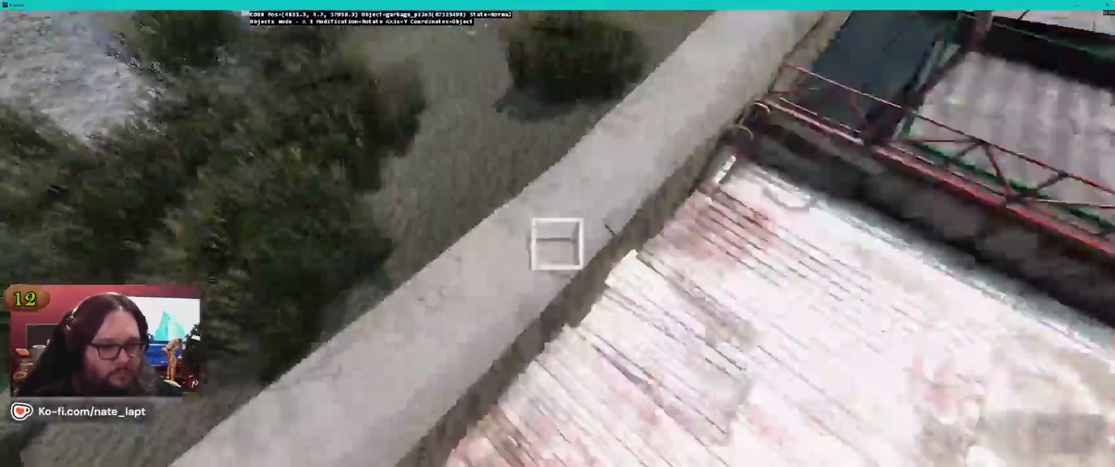
pyautogui.press('w')
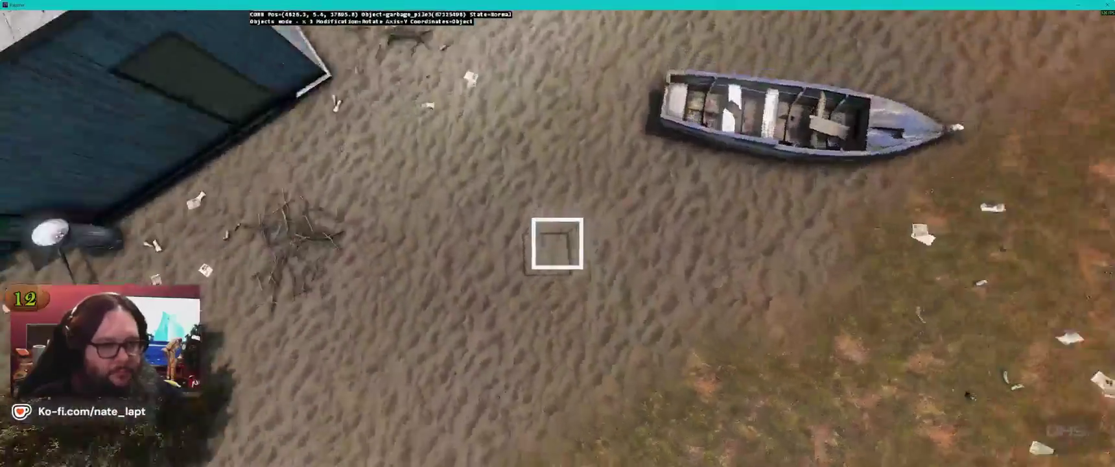
pyautogui.press('w')
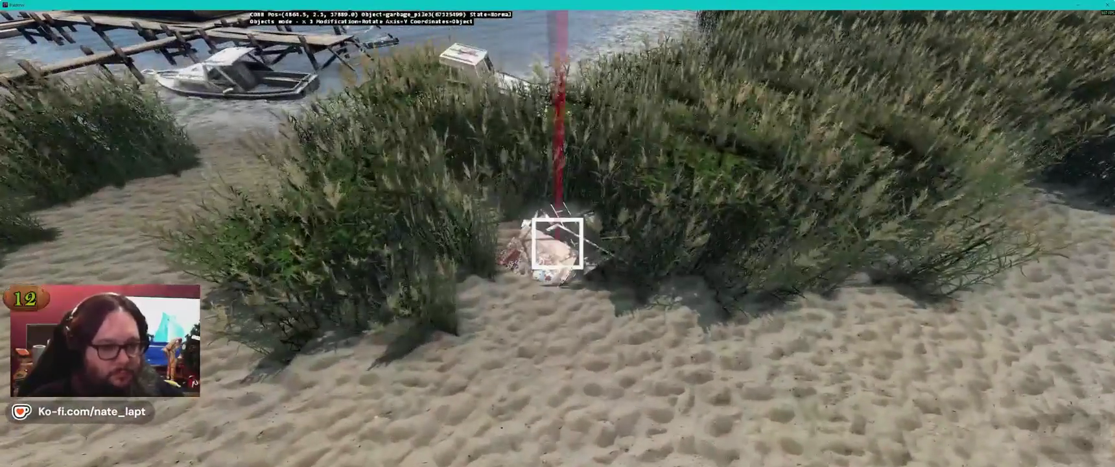
pyautogui.press('w')
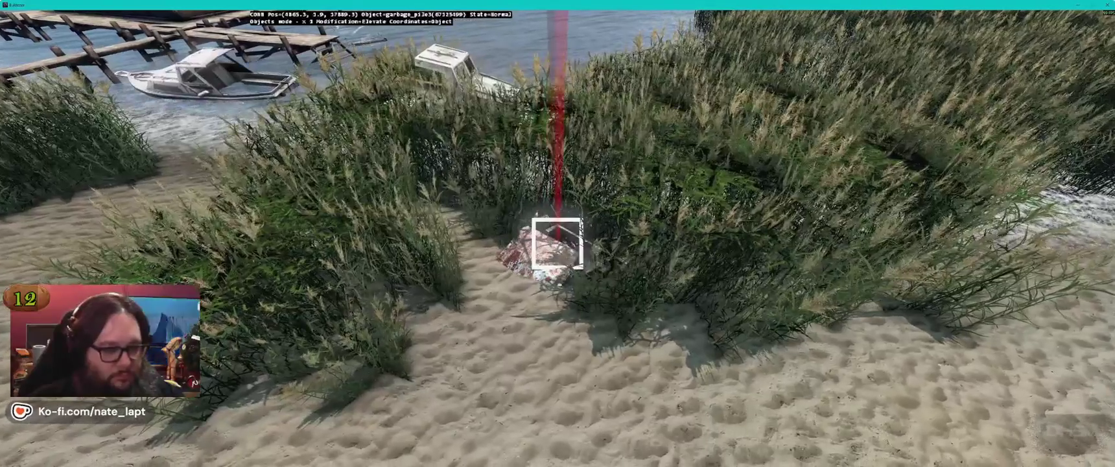
pyautogui.press('w')
pyautogui.press('w')
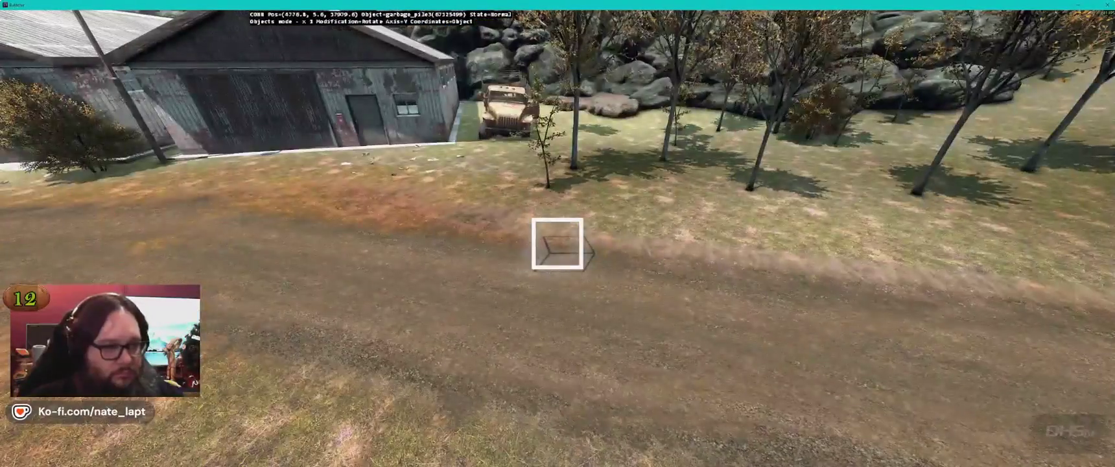
# Step: Select and rotate the garbage pile on the grass near the picnic tables
pyautogui.press('w')
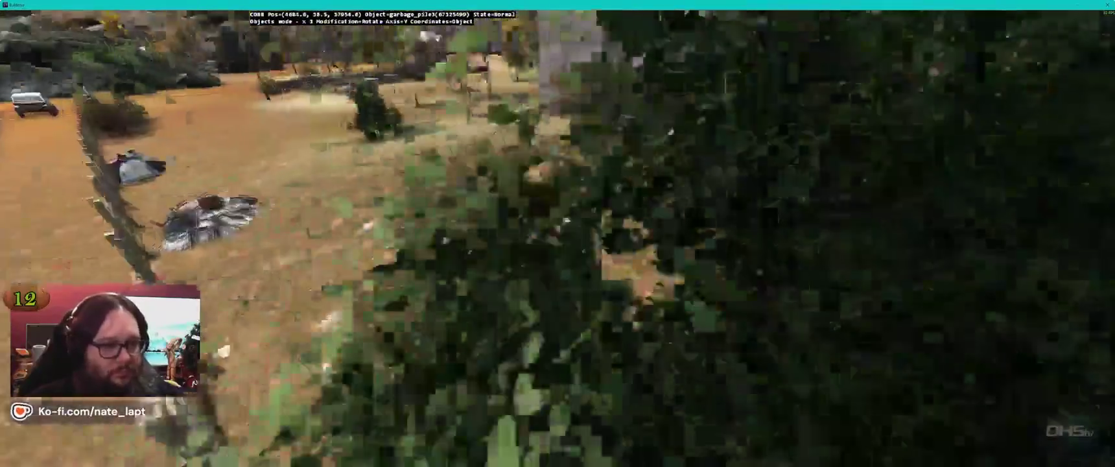
pyautogui.press('w')
pyautogui.press('w')
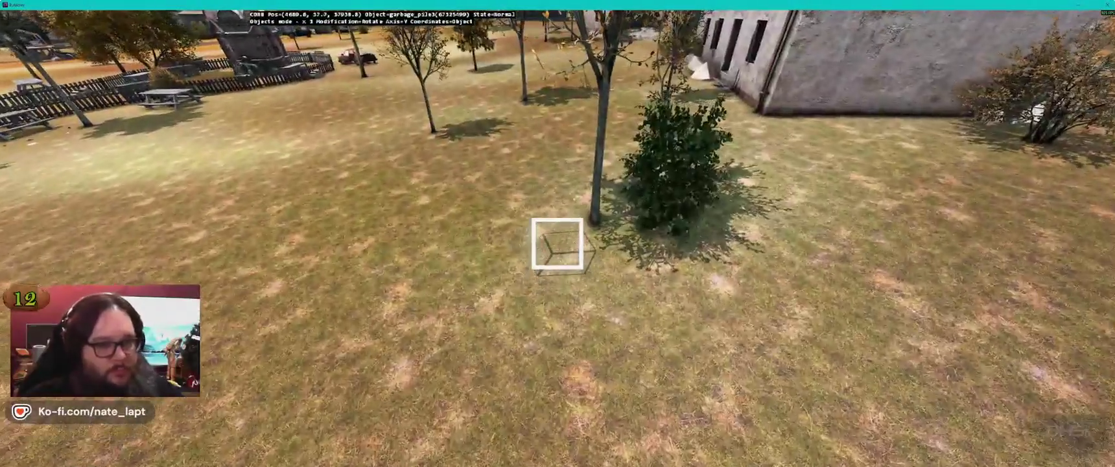
pyautogui.press('w')
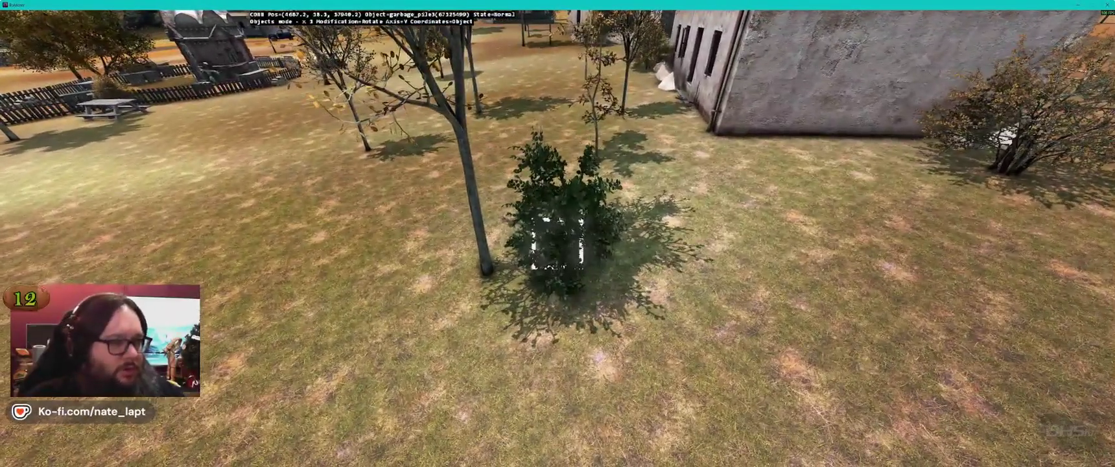
pyautogui.press('d')
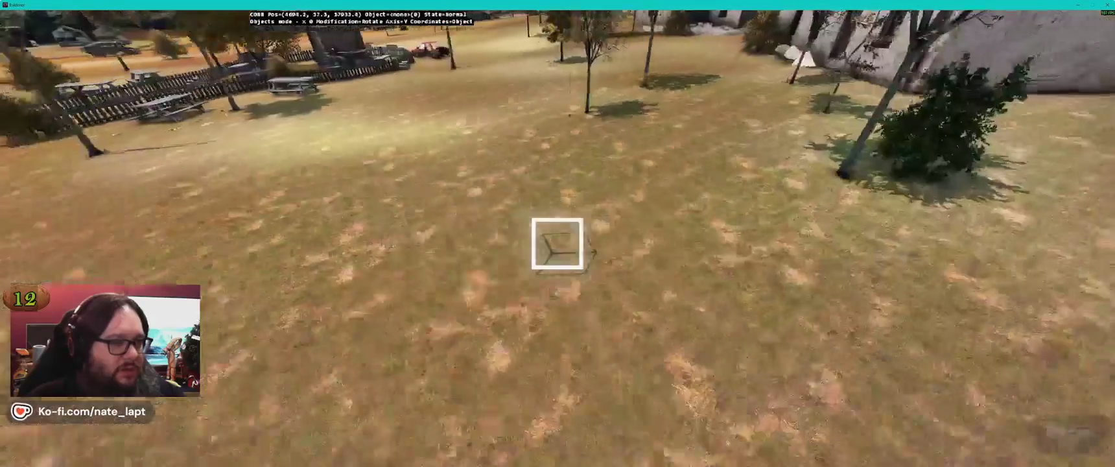
pyautogui.click(558, 253)
pyautogui.press('s')
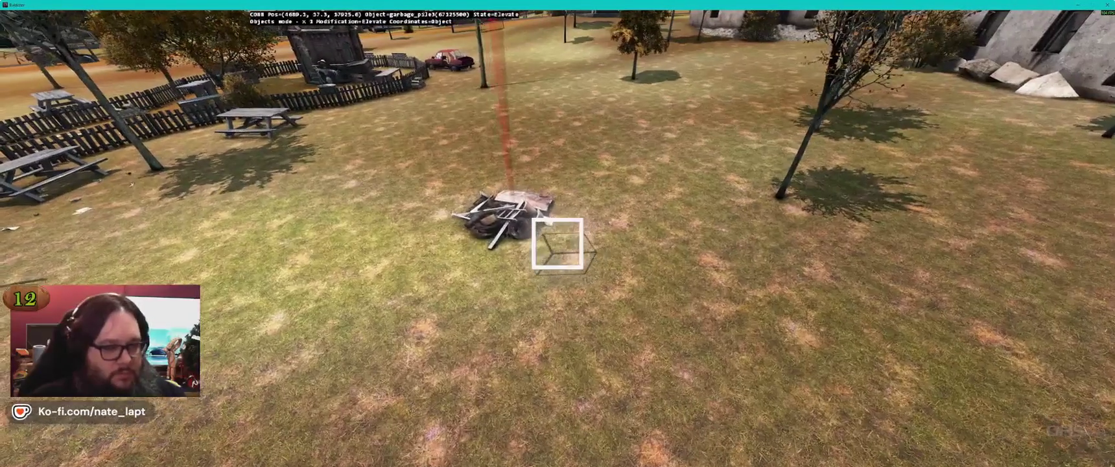
pyautogui.hotkey('alt', 'Tab')
pyautogui.scroll(1, 1083, 96)
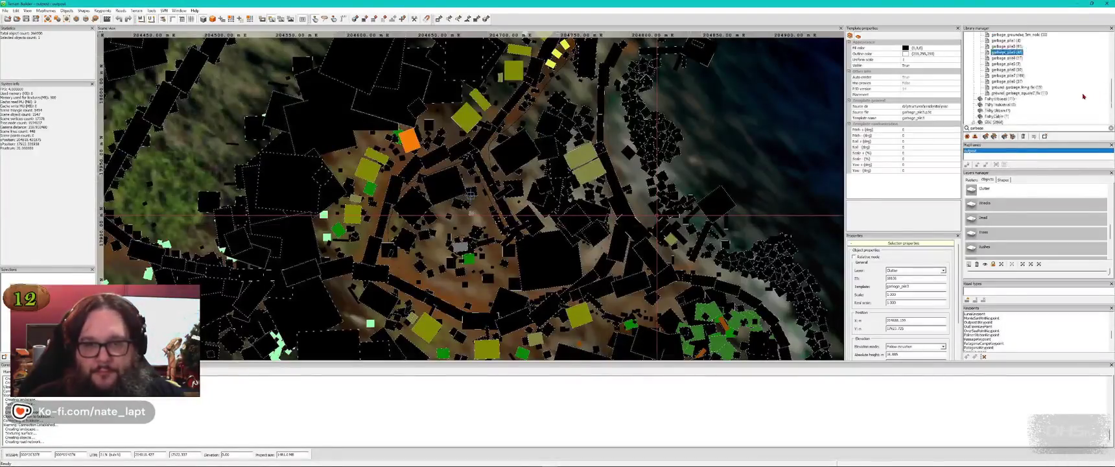
# Step: Drag the garbage pile beside the concrete wall and rotate it to a new angle
pyautogui.hotkey('alt', 'Tab')
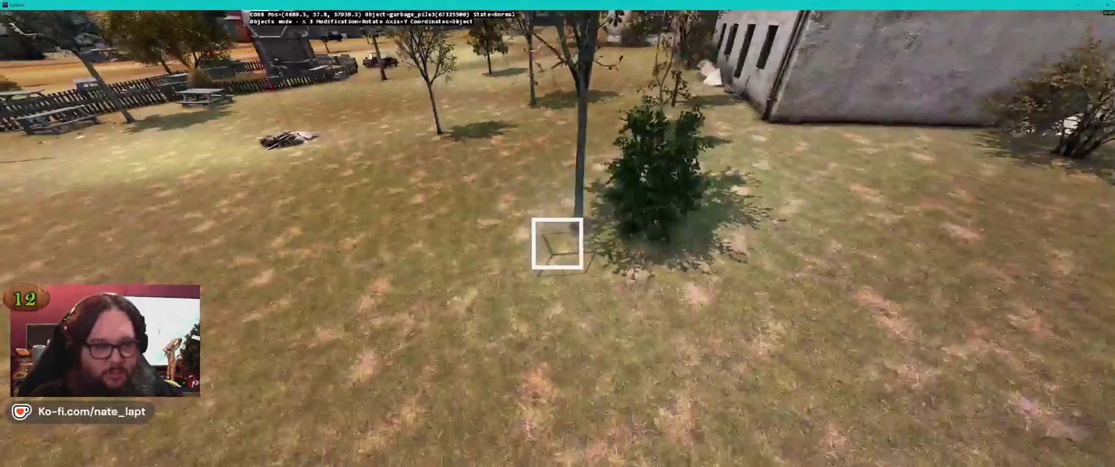
pyautogui.moveTo(556, 253)
pyautogui.mouseDown()
pyautogui.moveTo(584, 253)
pyautogui.moveTo(557, 263)
pyautogui.mouseUp()
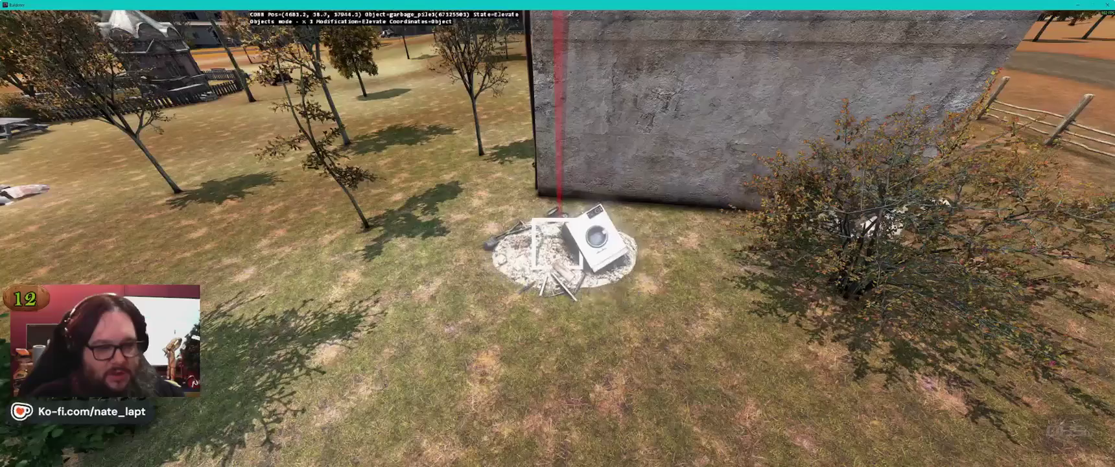
pyautogui.press('w')
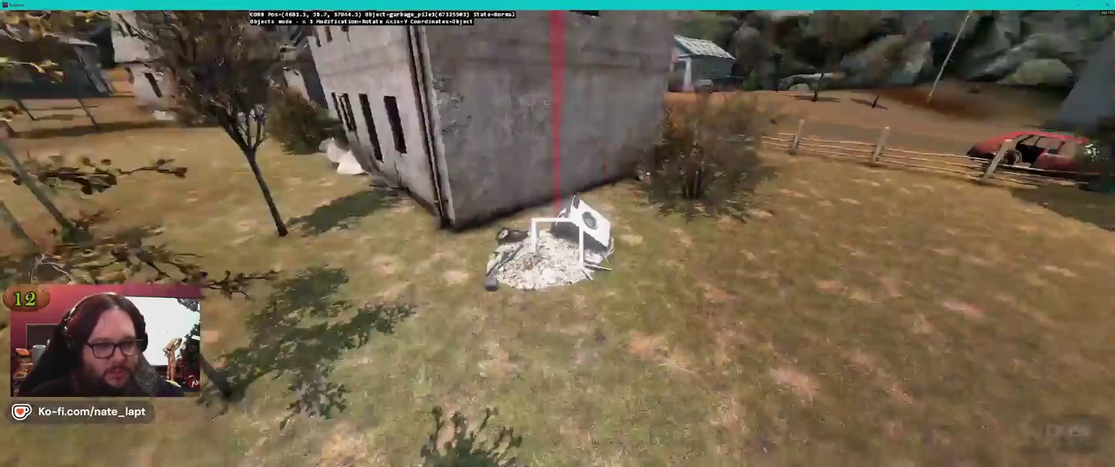
pyautogui.press('w')
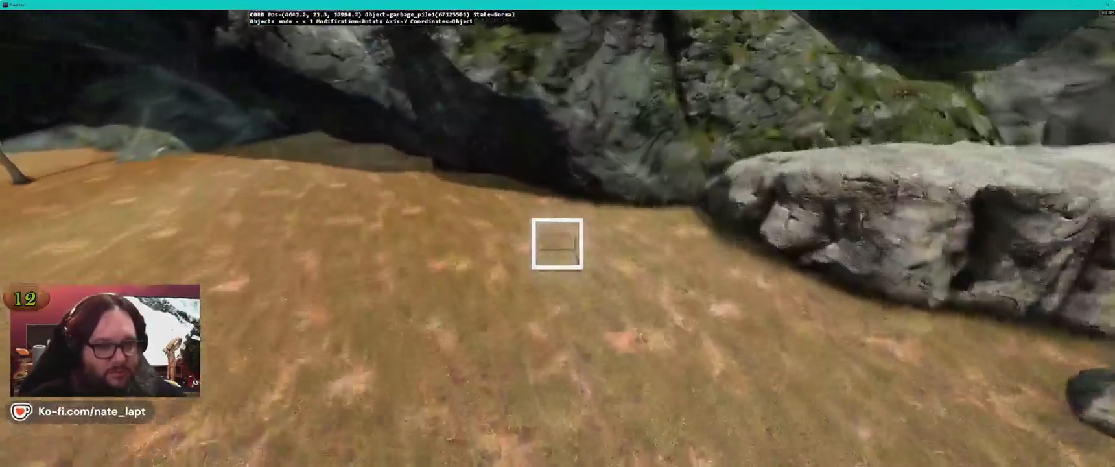
pyautogui.moveTo(557, 243); pyautogui.dragTo(557, 244)
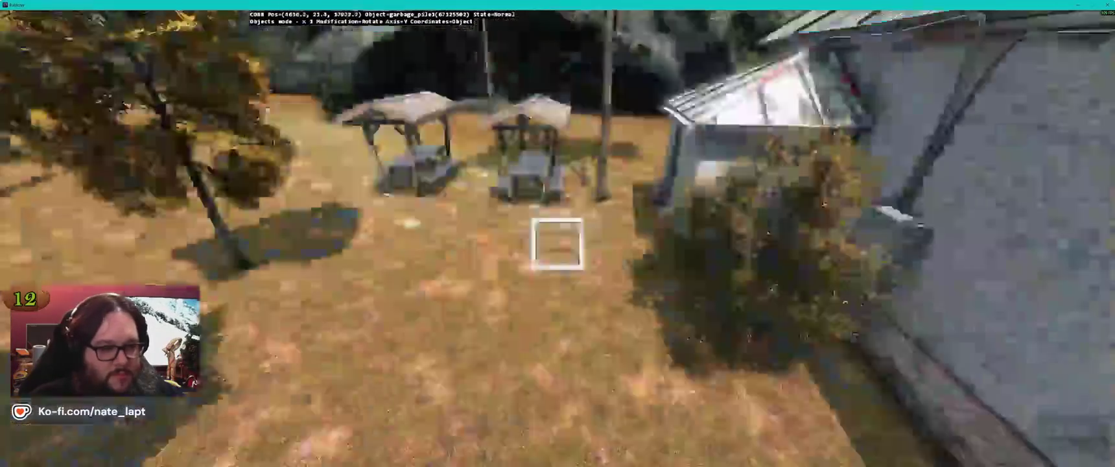
pyautogui.press('w')
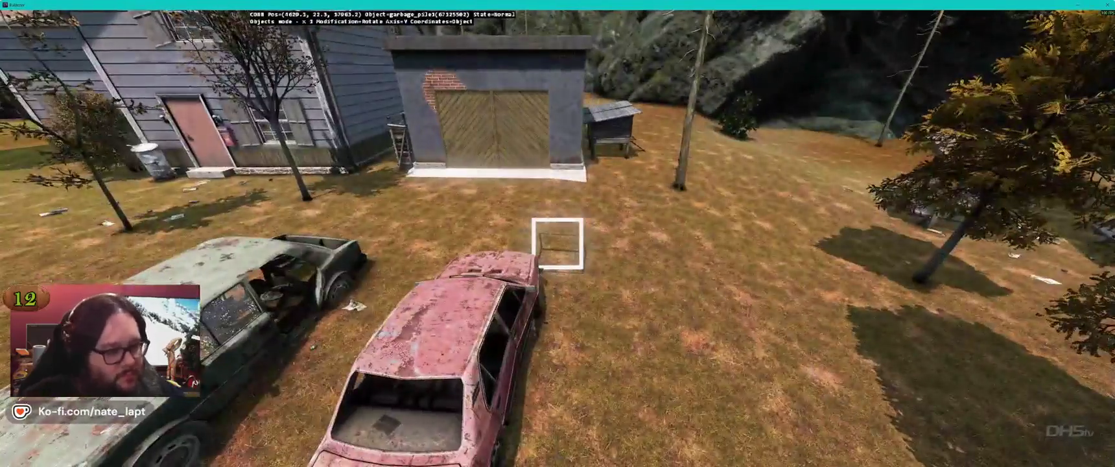
pyautogui.hotkey('alt', 'Tab')
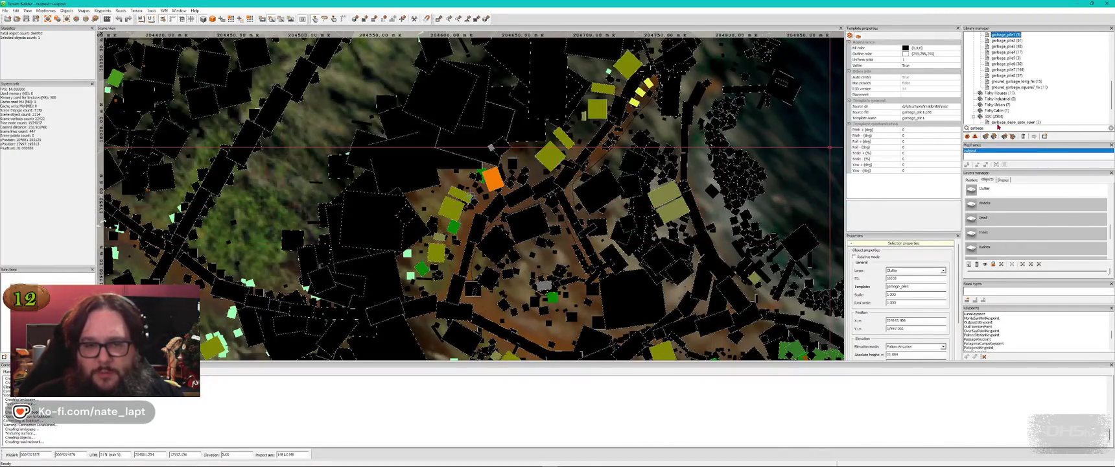
# Step: Search the library for 'wash', place a washing_machine and assign it to the Tier1 layer
pyautogui.doubleClick(997, 128)
pyautogui.write('wash')
pyautogui.click(1009, 93)
pyautogui.hotkey('alt', 'Tab')
pyautogui.press('Insert')
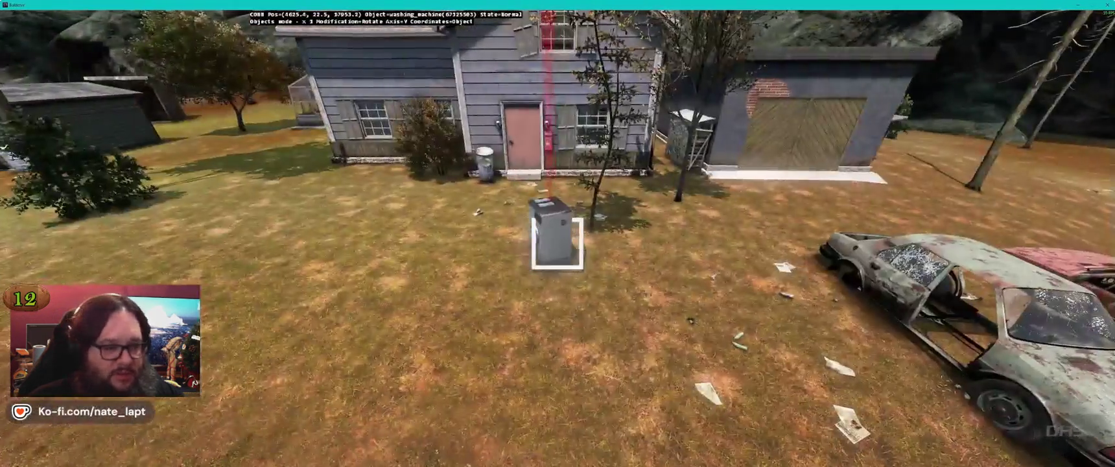
pyautogui.moveTo(558, 243); pyautogui.dragTo(558, 244)
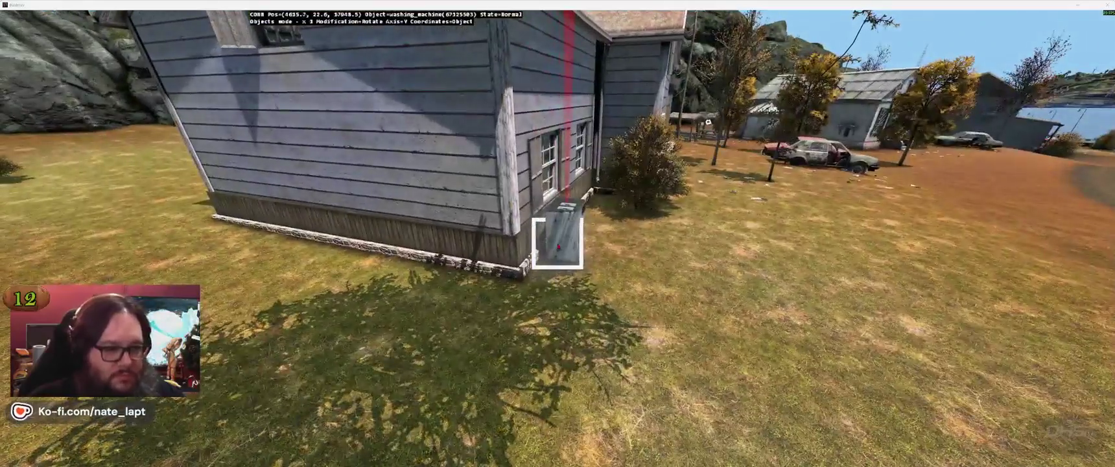
pyautogui.hotkey('alt', 'Tab')
pyautogui.click(914, 270)
pyautogui.click(905, 344)
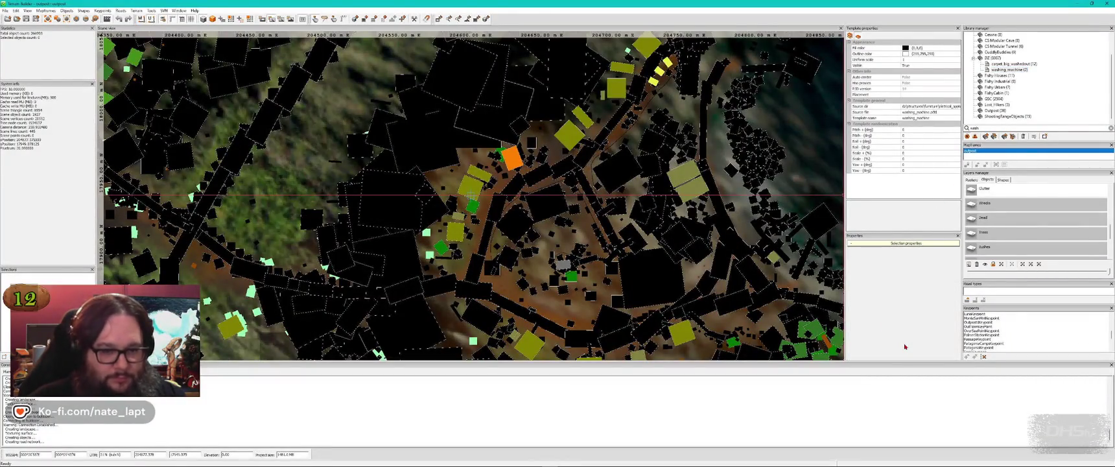
pyautogui.scroll(-5, 1022, 220)
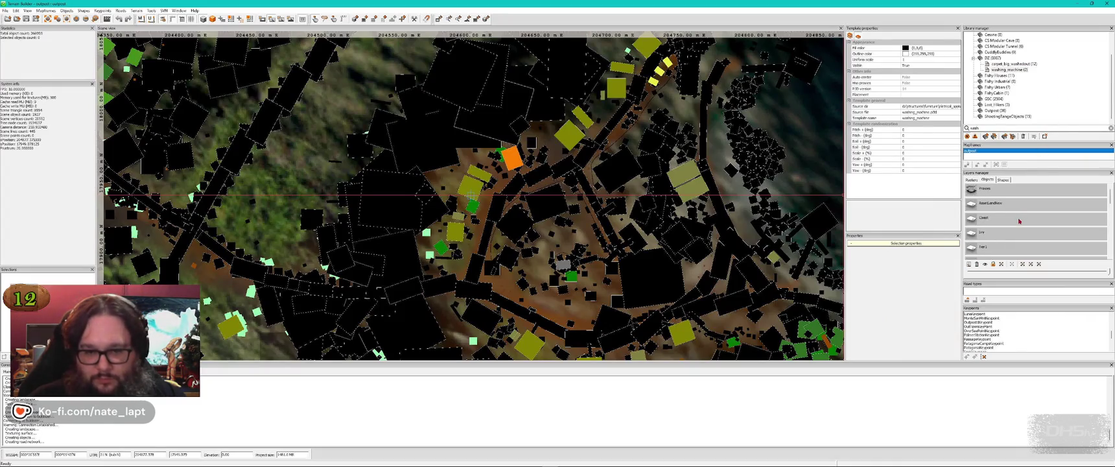
# Step: Move the washing machine to the military truck, tilt it on X and raise it against the wheel
pyautogui.hotkey('alt', 'Tab')
pyautogui.moveTo(558, 243); pyautogui.dragTo(558, 243)
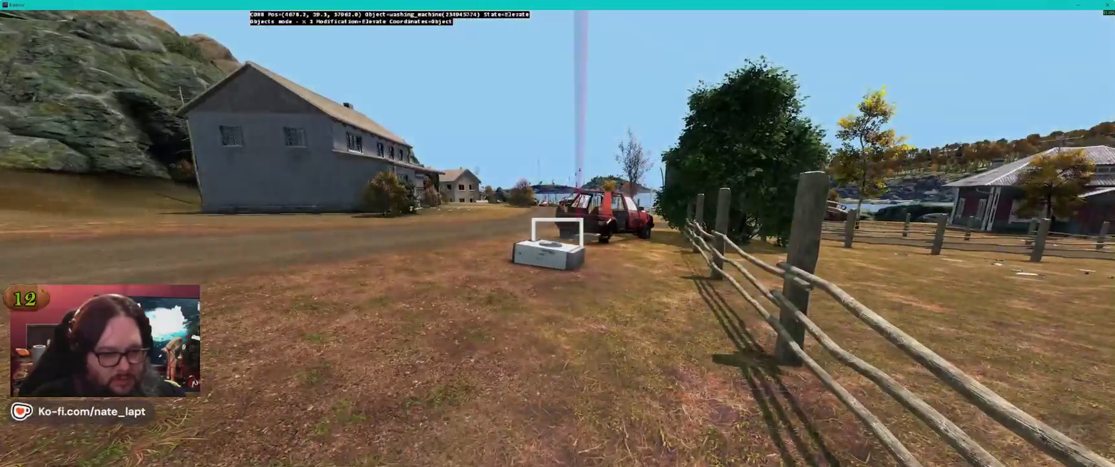
pyautogui.press('x')
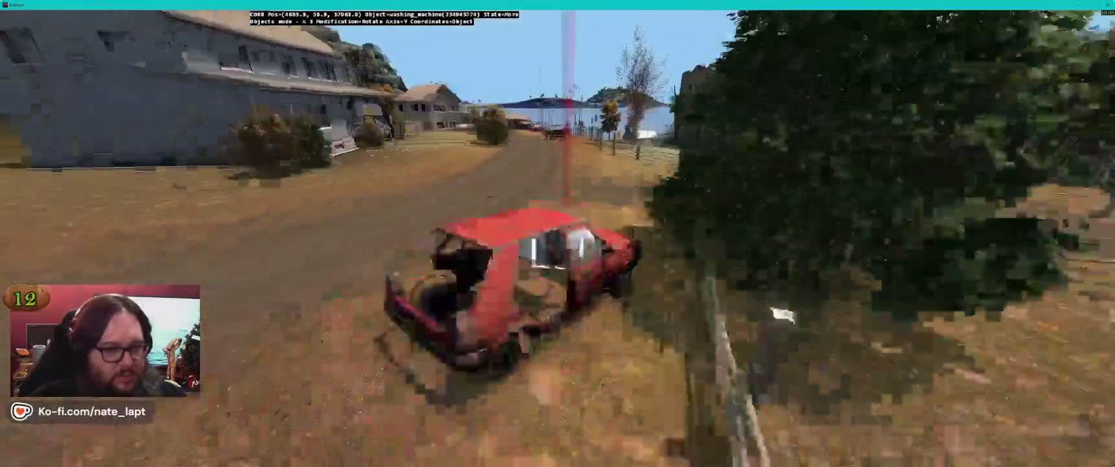
pyautogui.moveTo(557, 243); pyautogui.dragTo(558, 243)
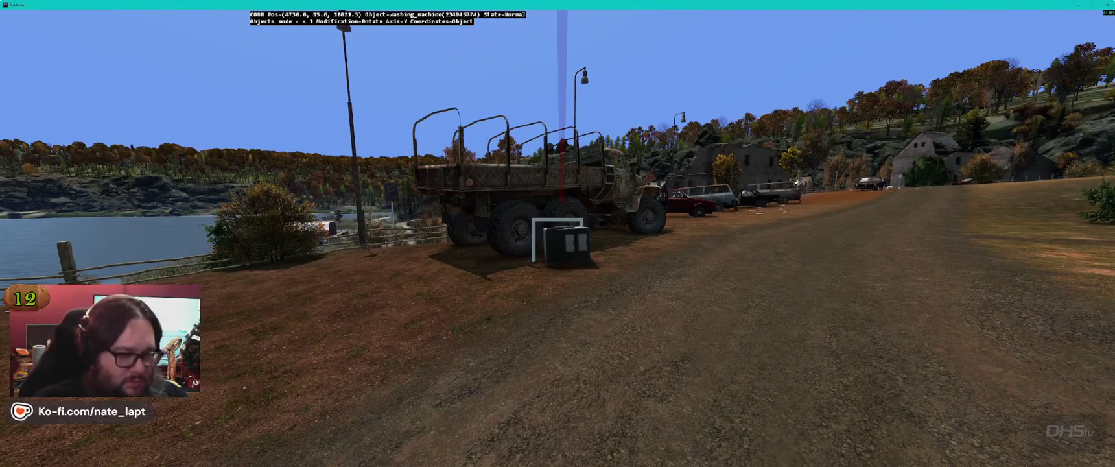
pyautogui.press('x')
pyautogui.press('y')
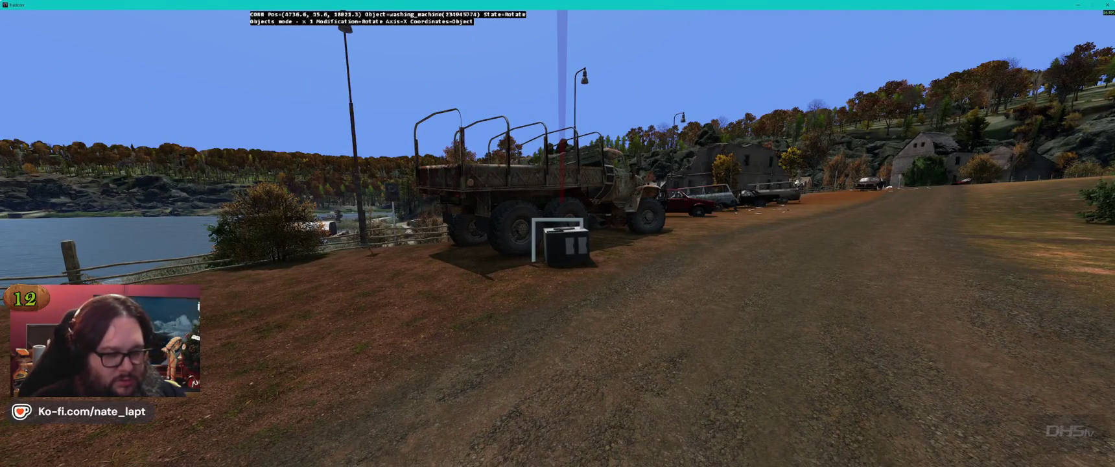
pyautogui.press('w')
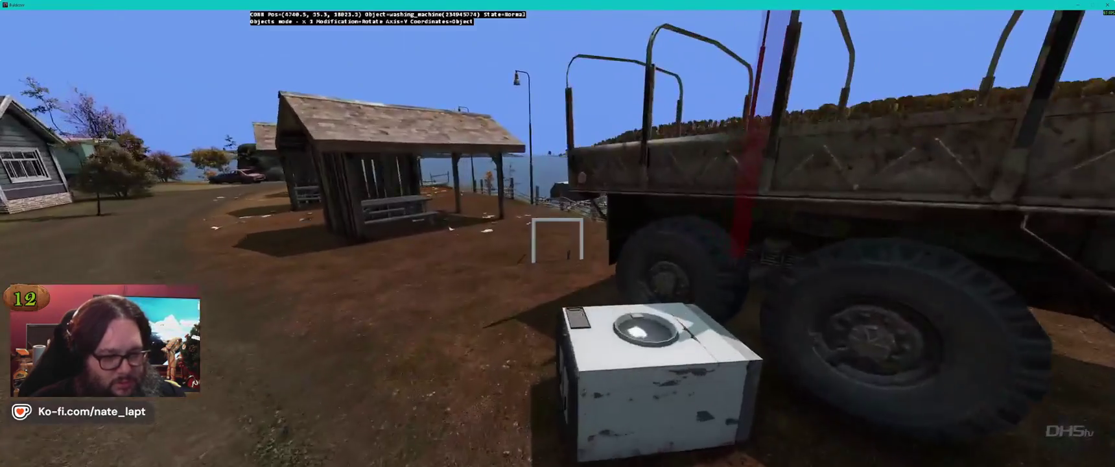
pyautogui.press('pageup')
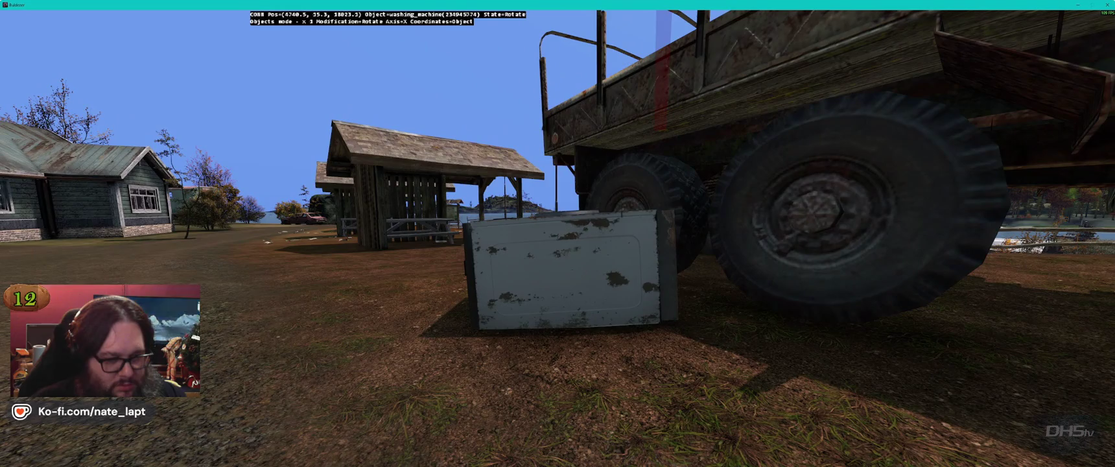
pyautogui.press('alt')
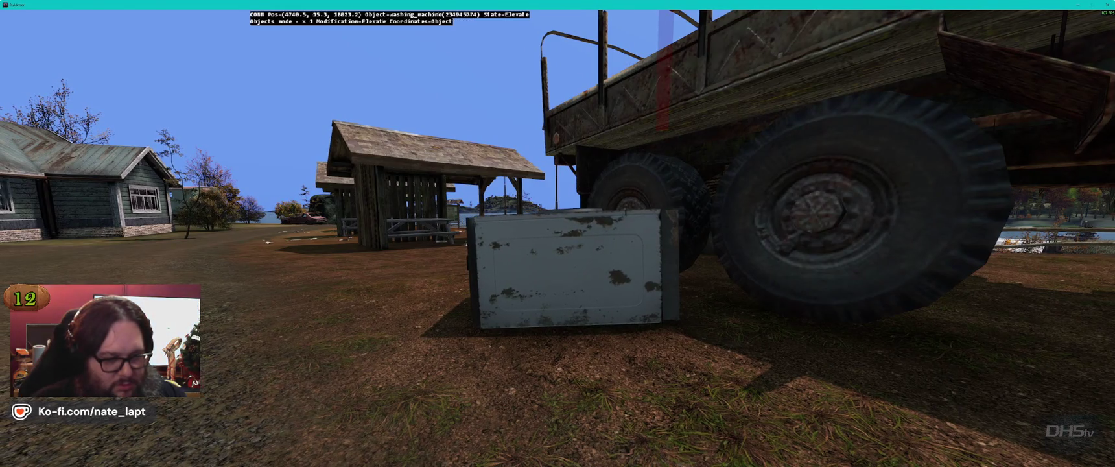
# Step: Drop a rotated washing machine among the shoreline reeds
pyautogui.press('q')
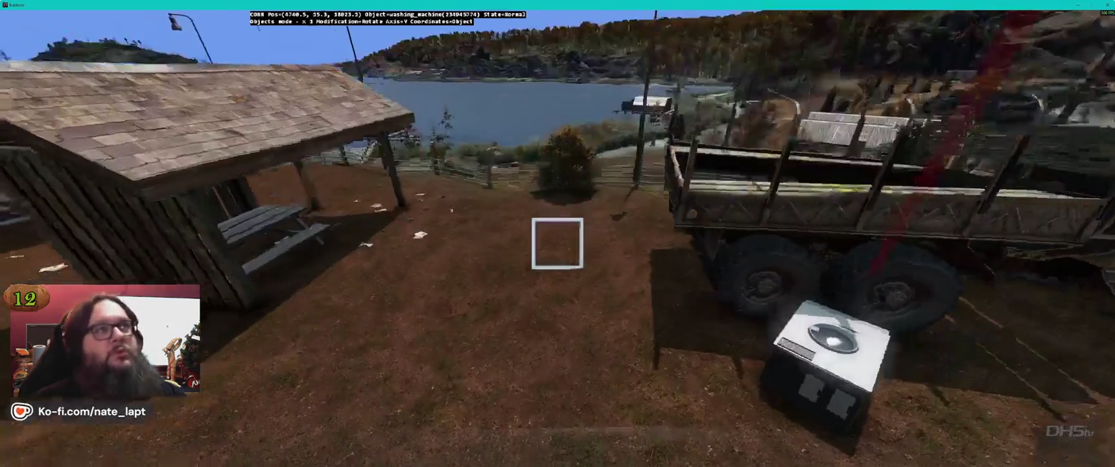
pyautogui.press('w')
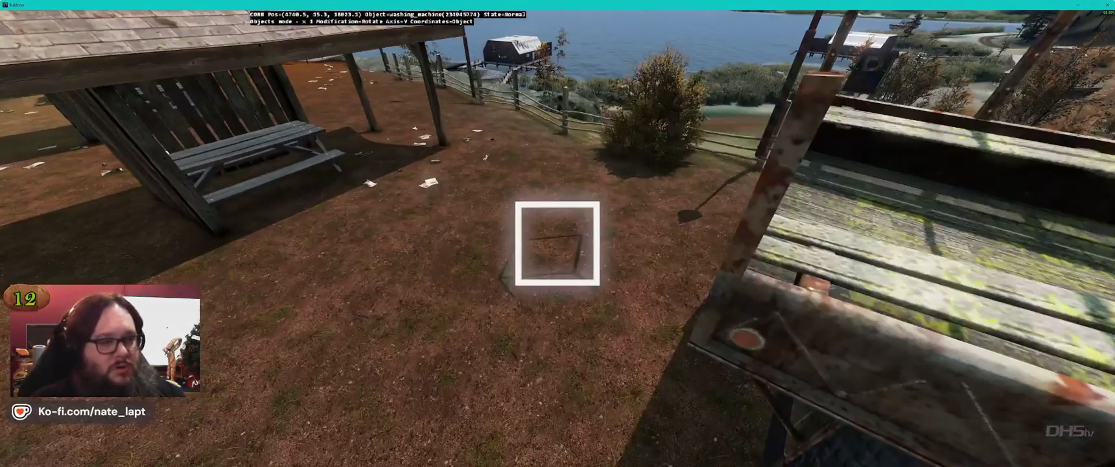
pyautogui.press('w')
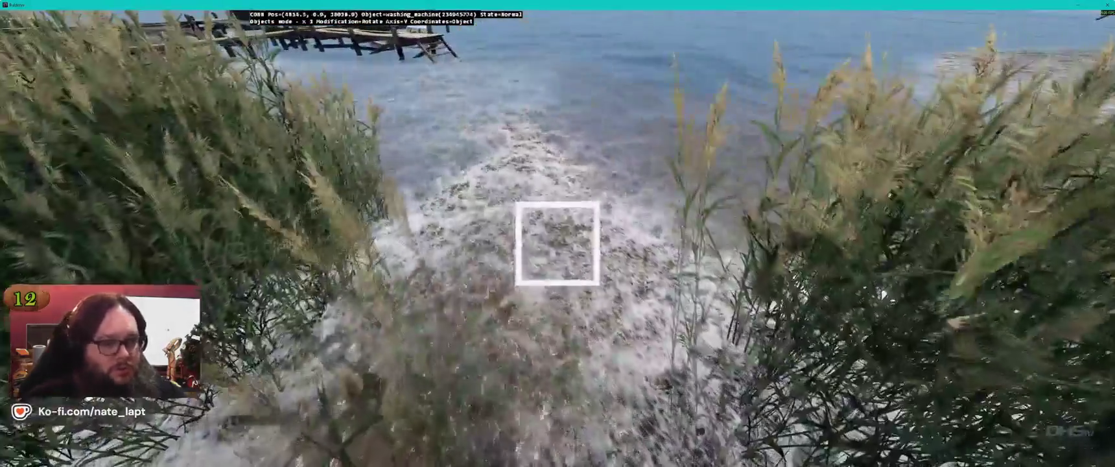
pyautogui.click(557, 243)
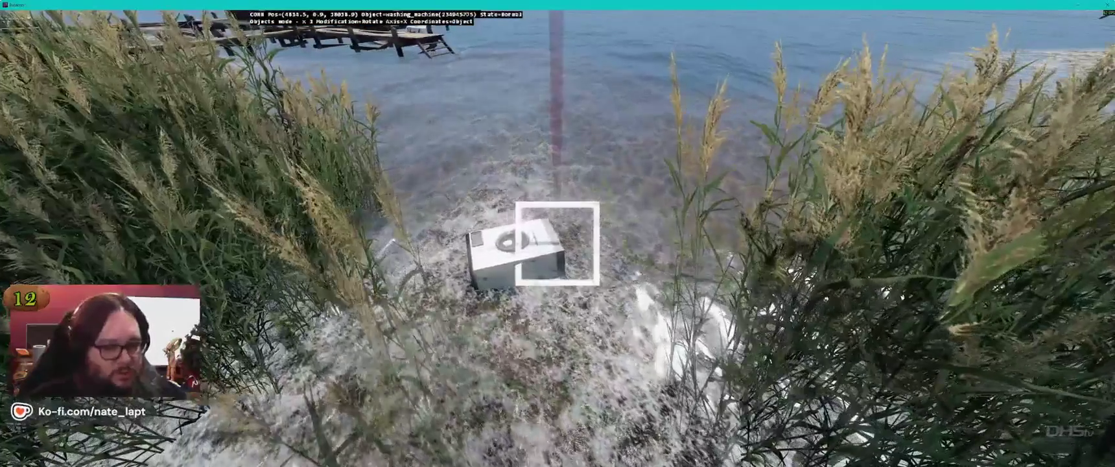
pyautogui.click(557, 243)
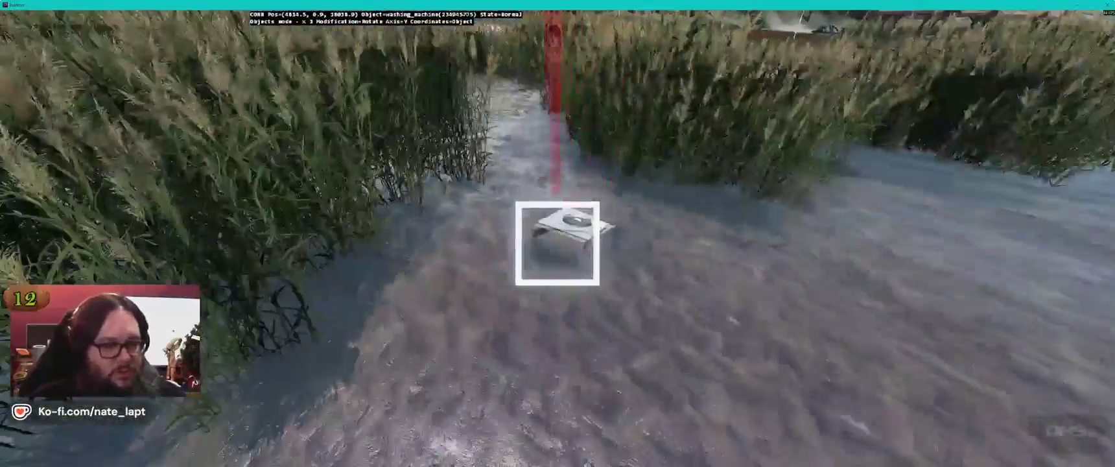
# Step: Place another washing machine against the boathouse wall and lower it onto the dock planks
pyautogui.press('w')
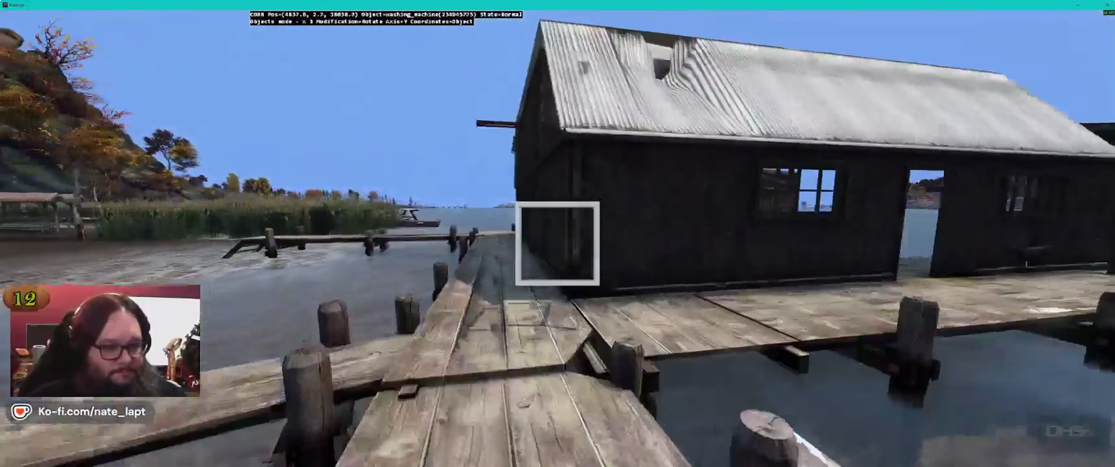
pyautogui.click(557, 243)
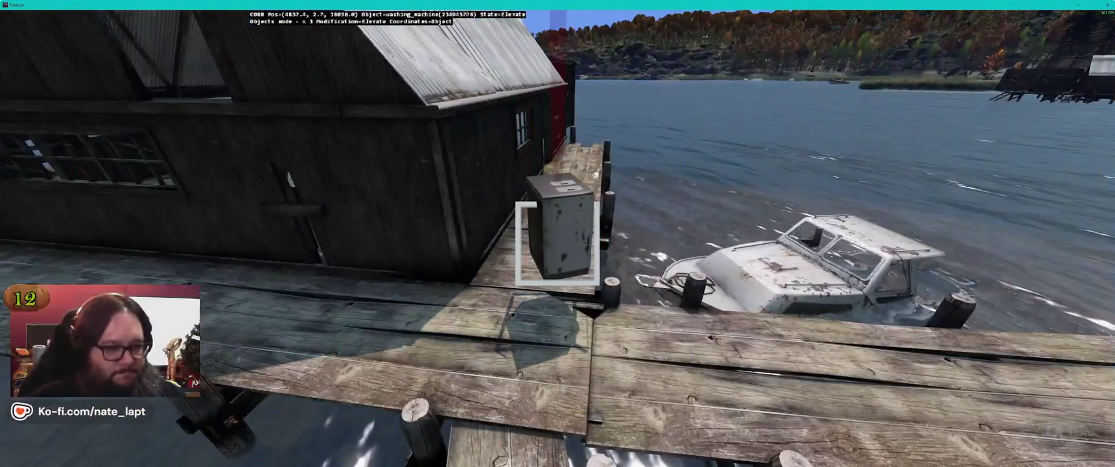
pyautogui.press('w')
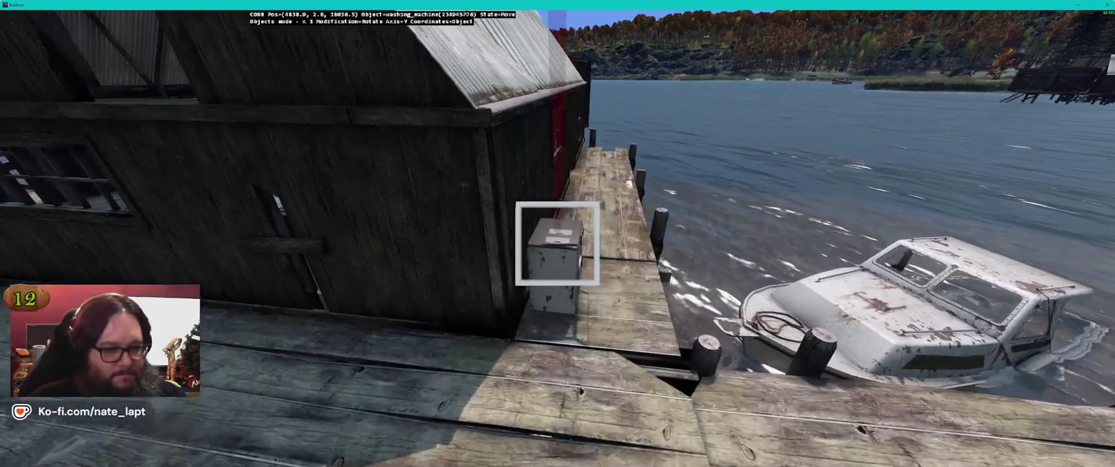
pyautogui.press('d')
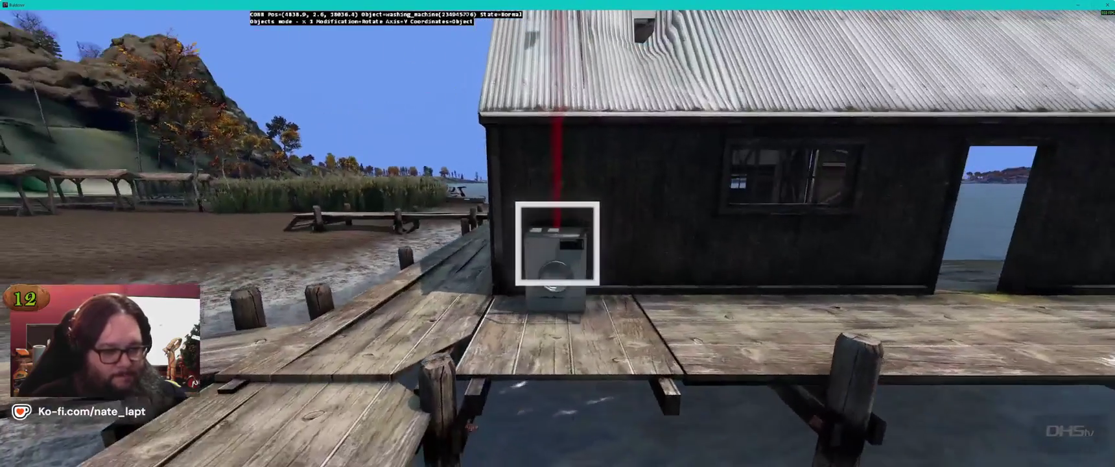
pyautogui.click(557, 243)
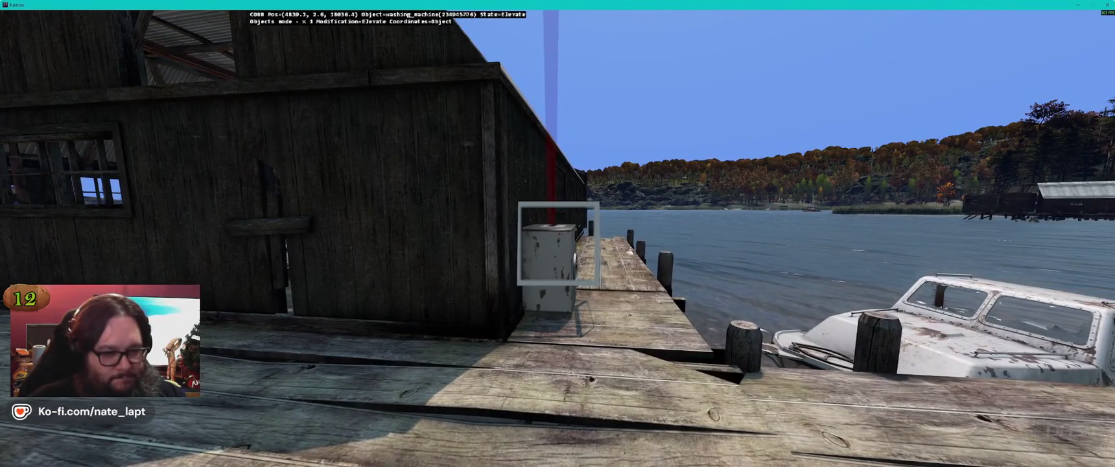
pyautogui.press('w')
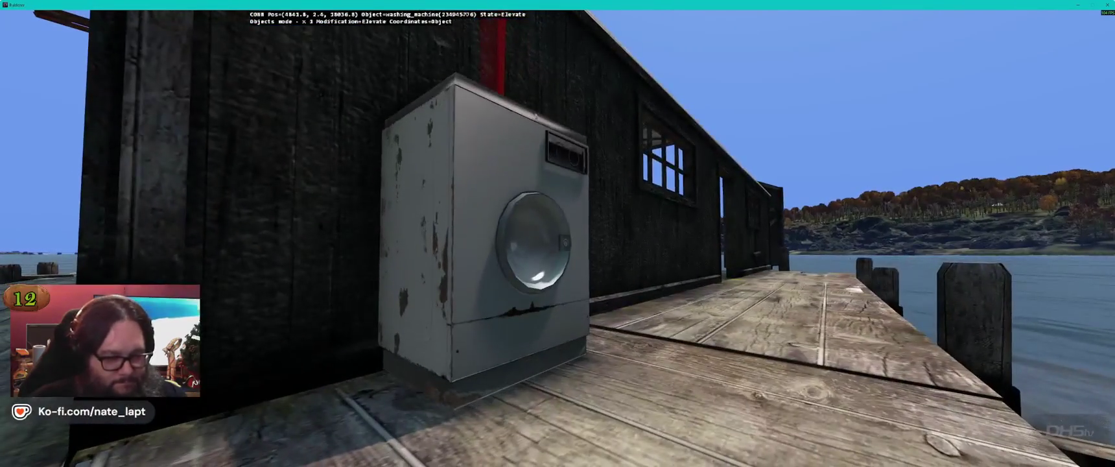
pyautogui.moveTo(483, 233); pyautogui.dragTo(483, 240)
pyautogui.press('s')
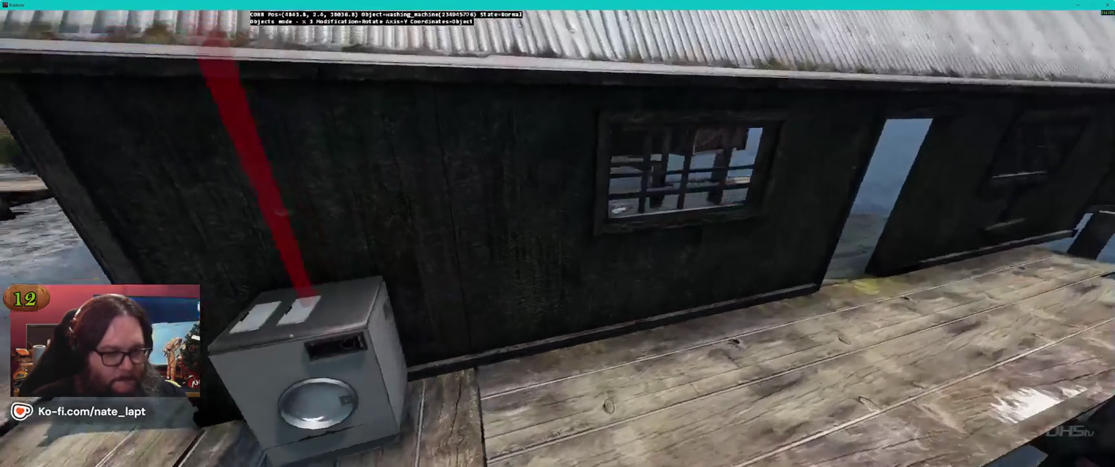
pyautogui.press('w')
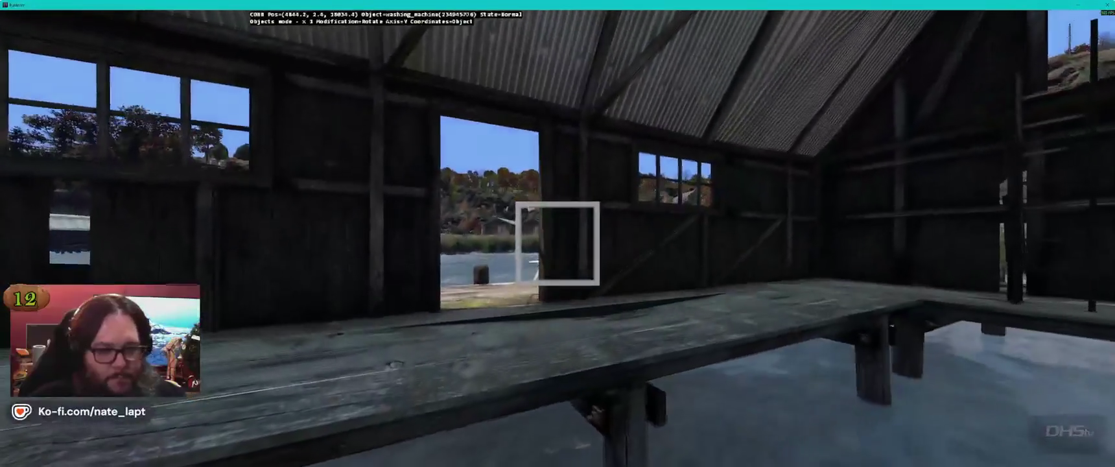
pyautogui.press('s')
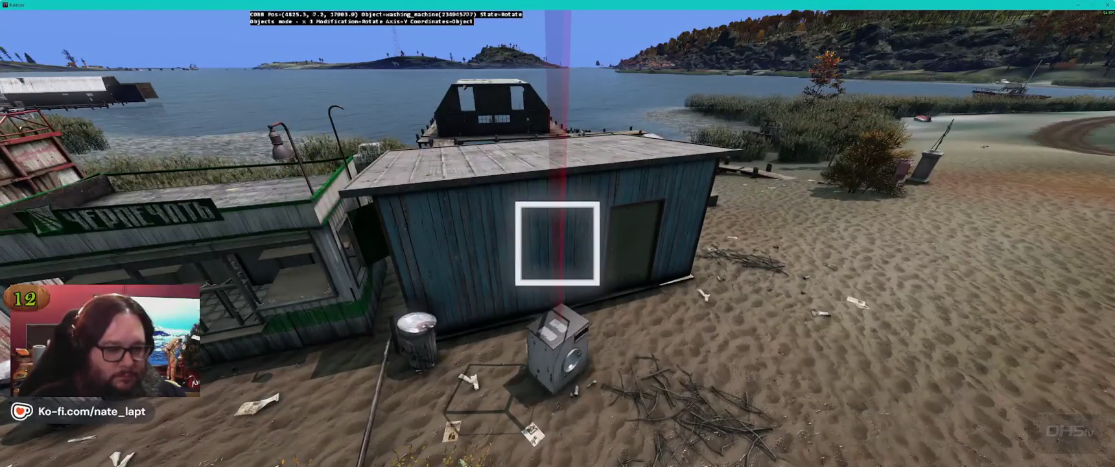
# Step: Drag the washing machine onto the sand against the blue shed wall by the trash can
pyautogui.moveTo(557, 243); pyautogui.dragTo(558, 243)
pyautogui.press('a')
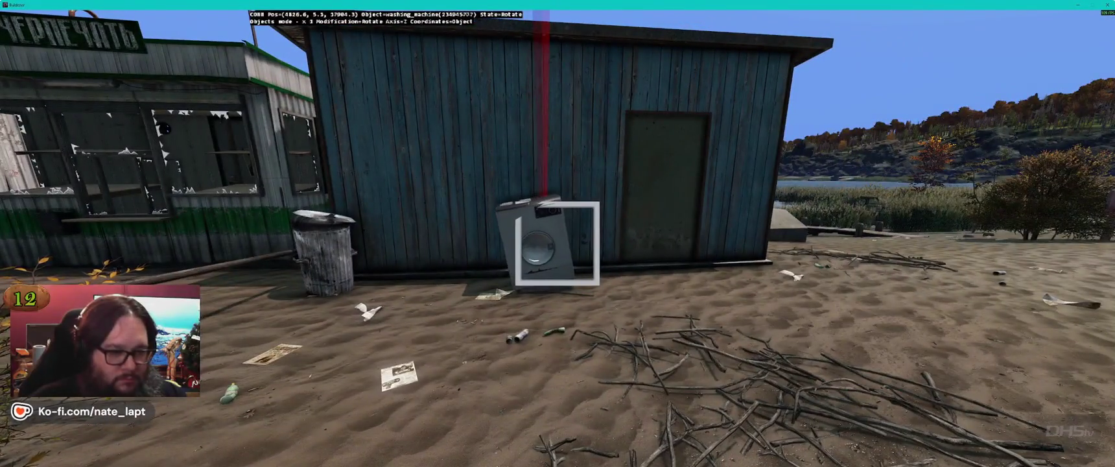
pyautogui.moveTo(557, 244); pyautogui.dragTo(557, 243)
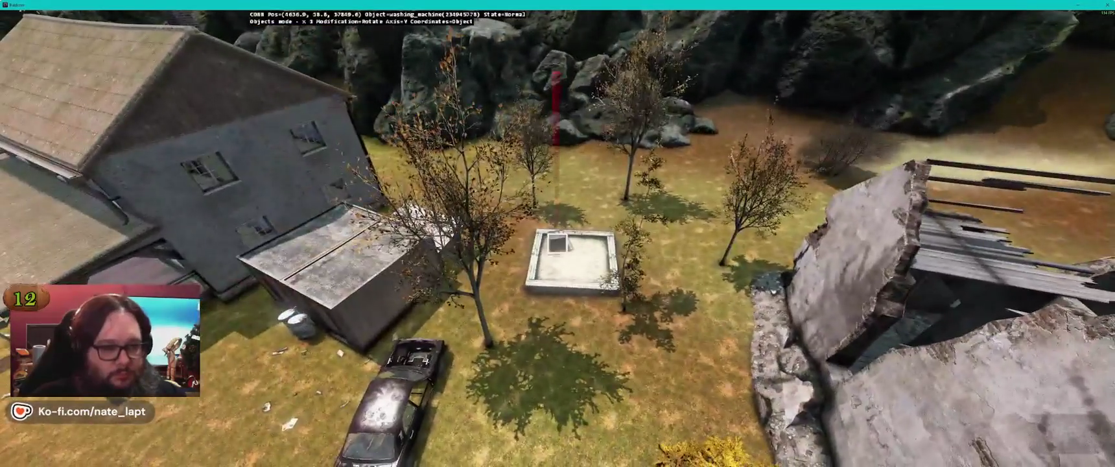
# Step: Tip the washing machine over and lower it partly into the sandbox sand
pyautogui.press('w')
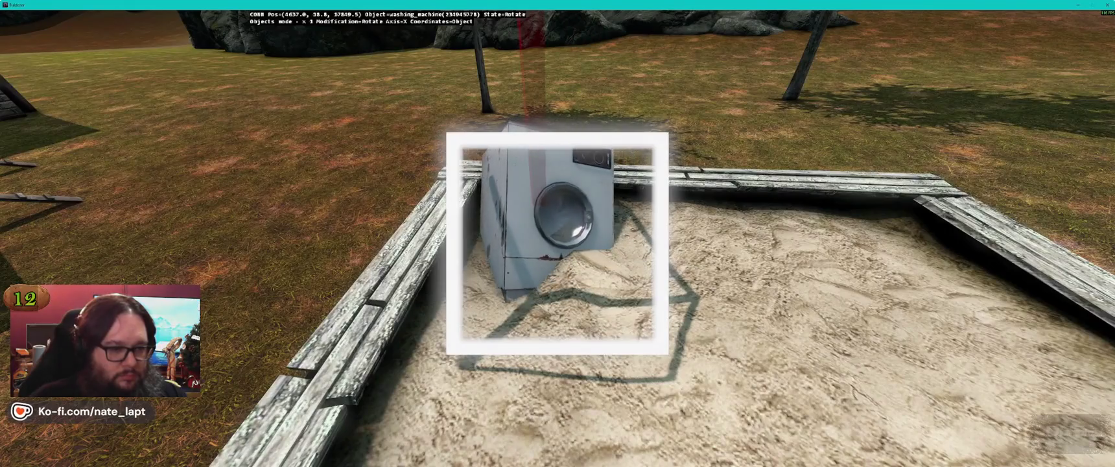
pyautogui.press('s')
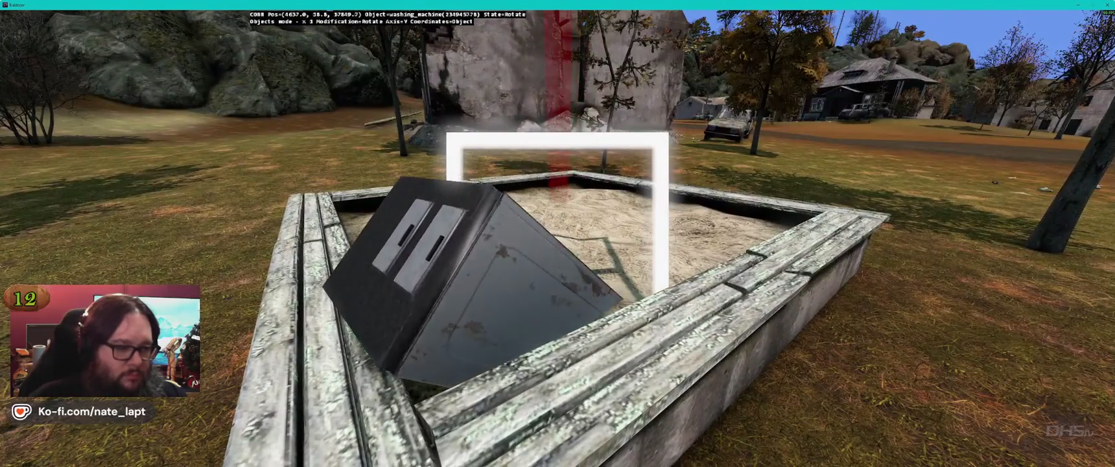
pyautogui.press('shift')
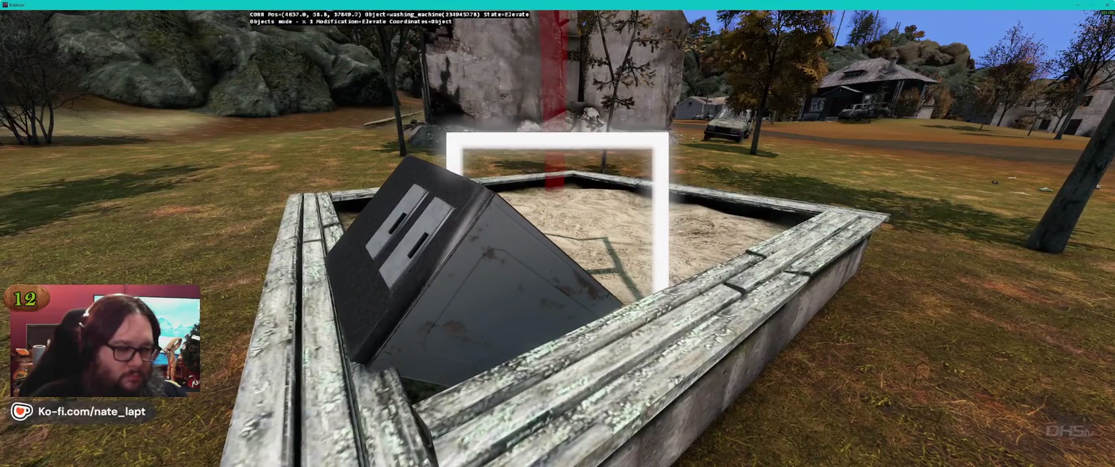
pyautogui.press('shift')
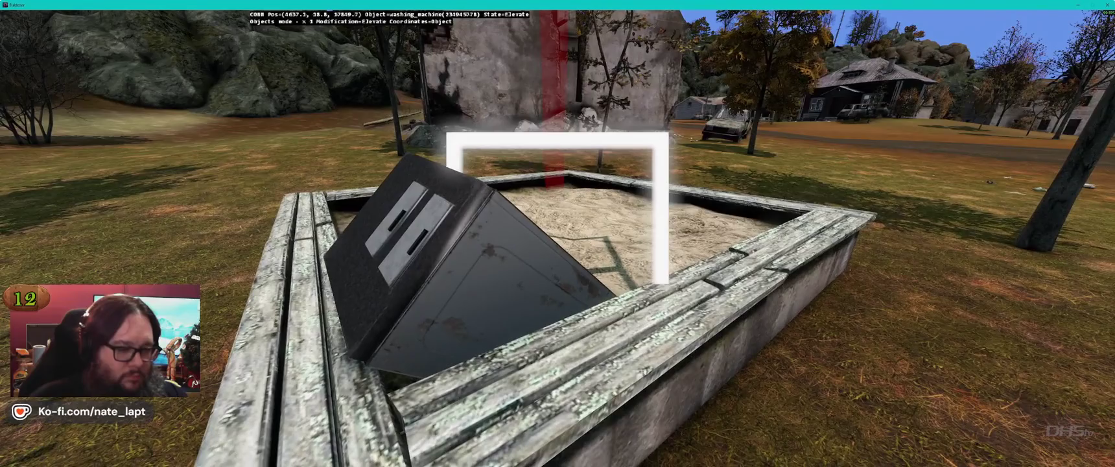
pyautogui.press('shift')
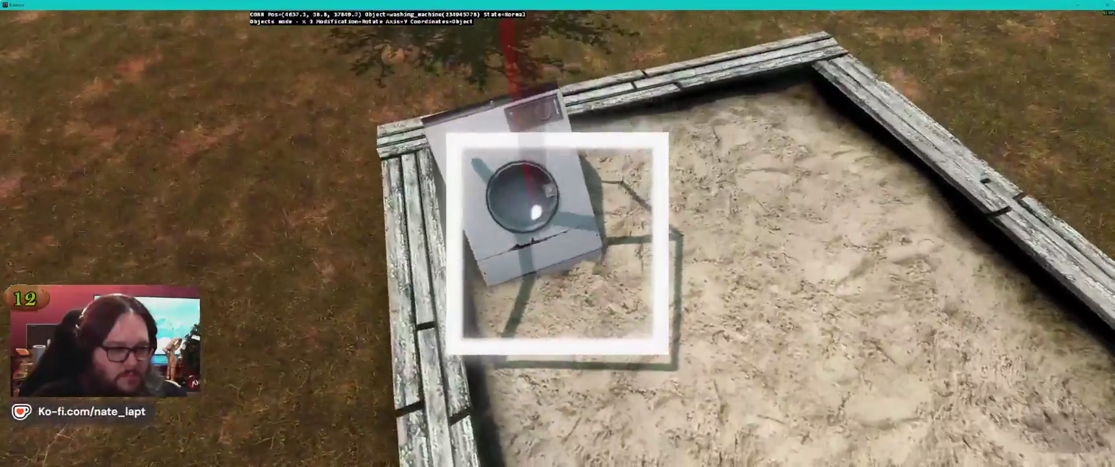
pyautogui.press('s')
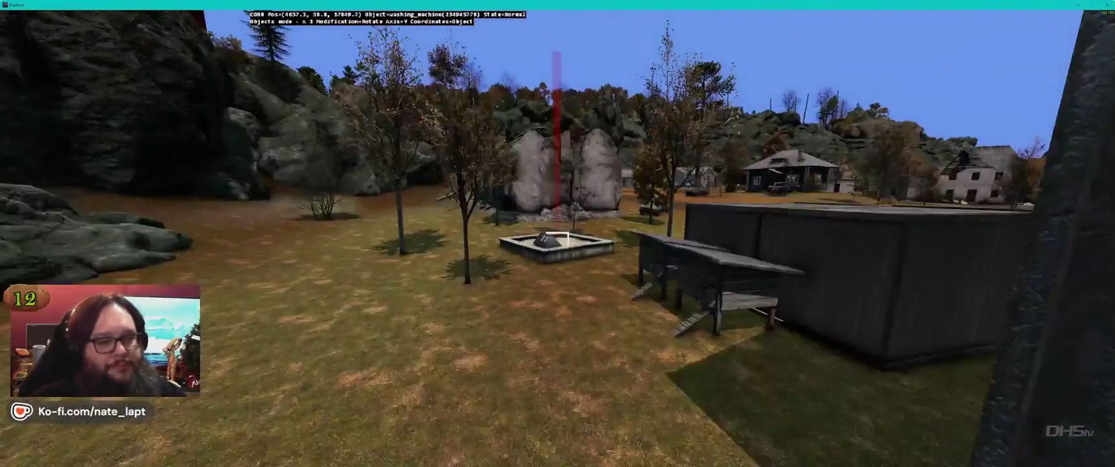
pyautogui.press('w')
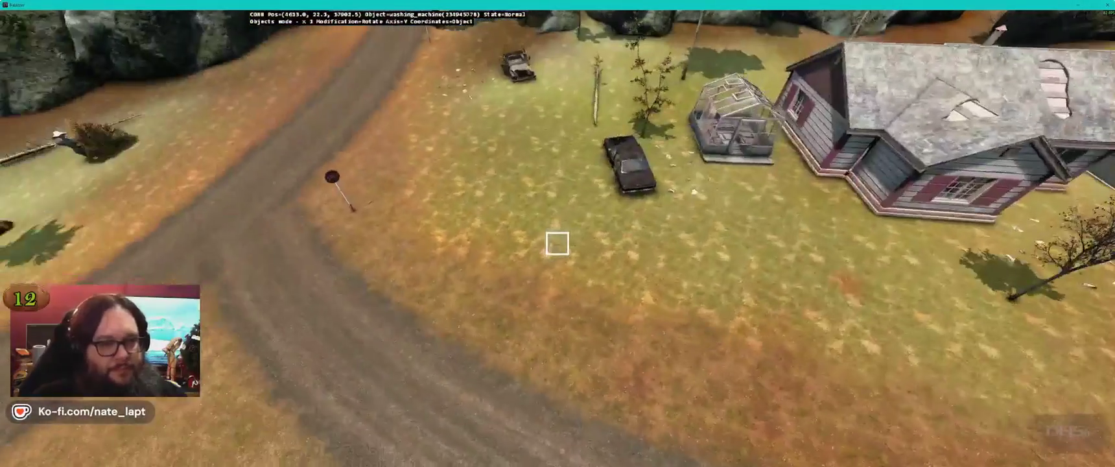
pyautogui.press('s')
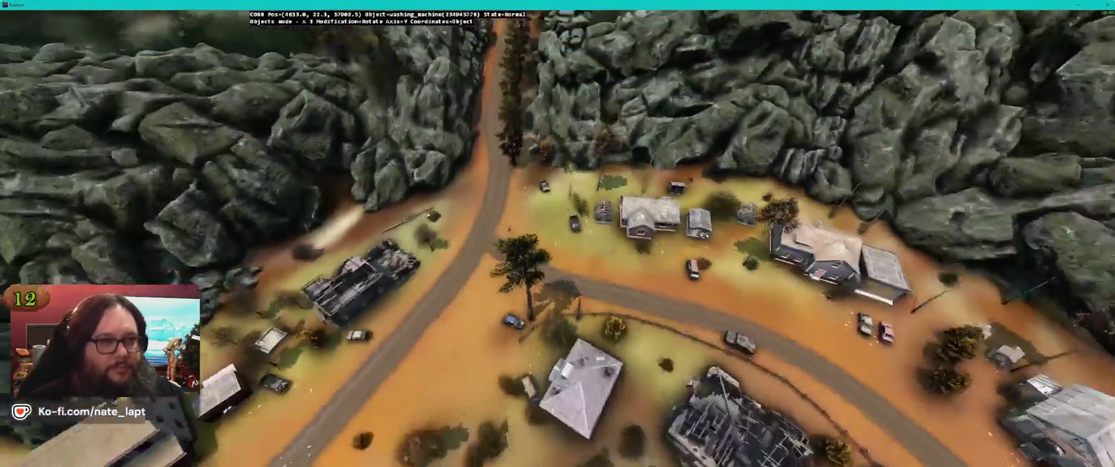
pyautogui.hotkey('alt', 'Tab')
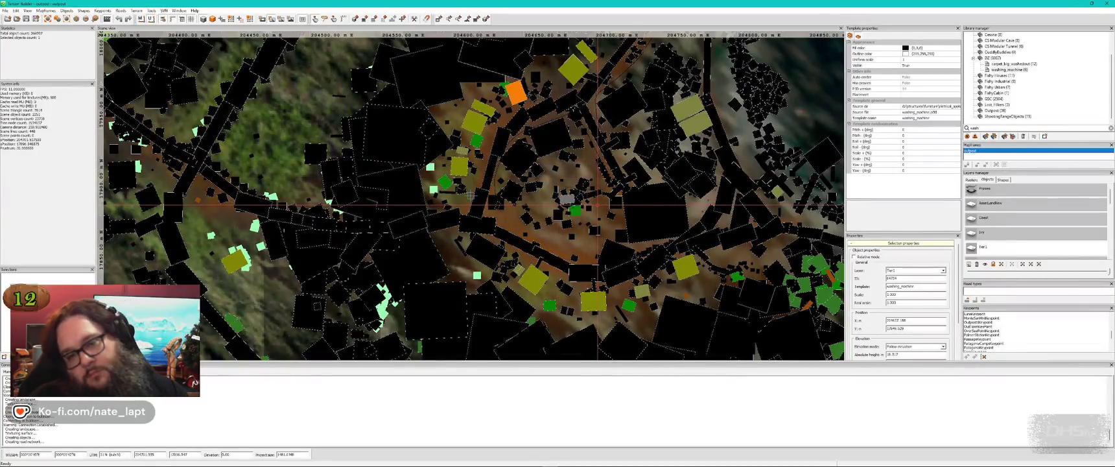
# Step: Zoom the map onto the wooded area by the pond and view it in Buldozer
pyautogui.scroll(-5, 471, 195)
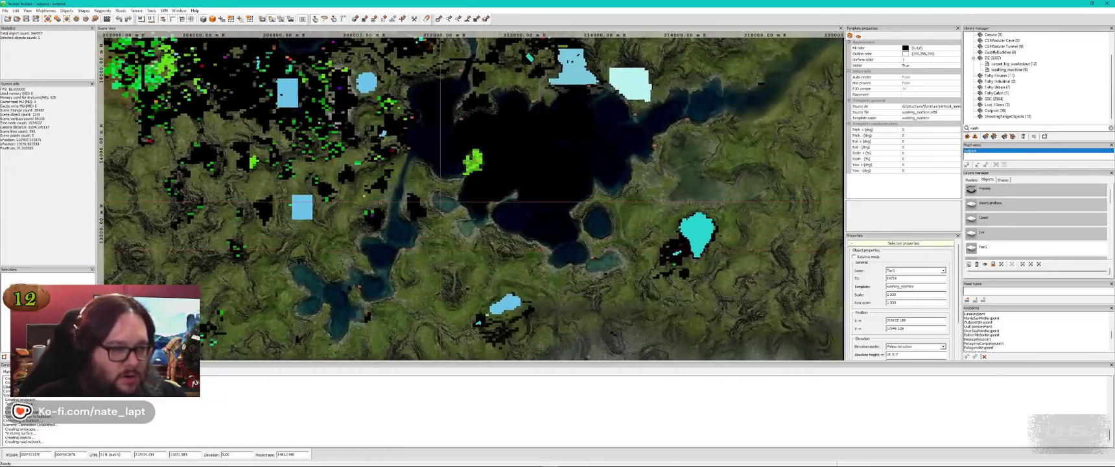
pyautogui.scroll(5, 332, 103)
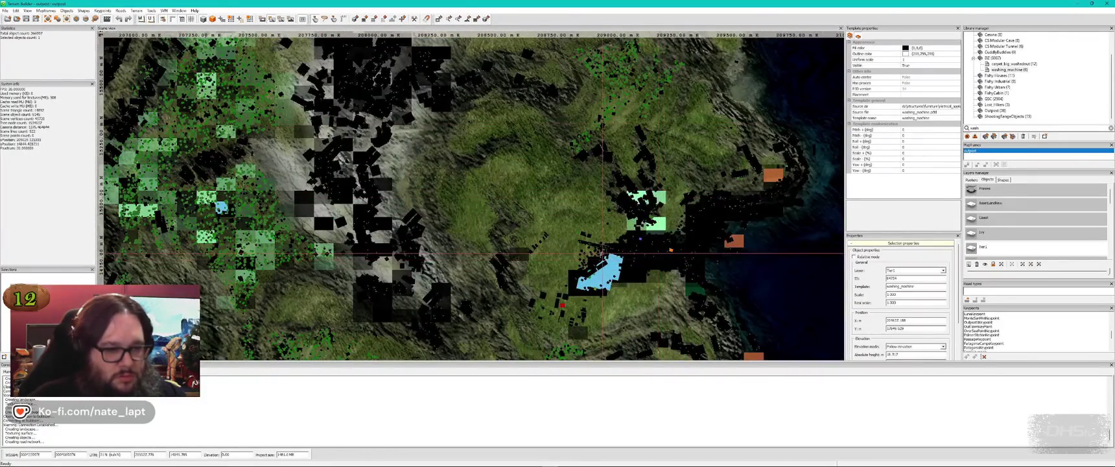
pyautogui.scroll(-1, 1013, 225)
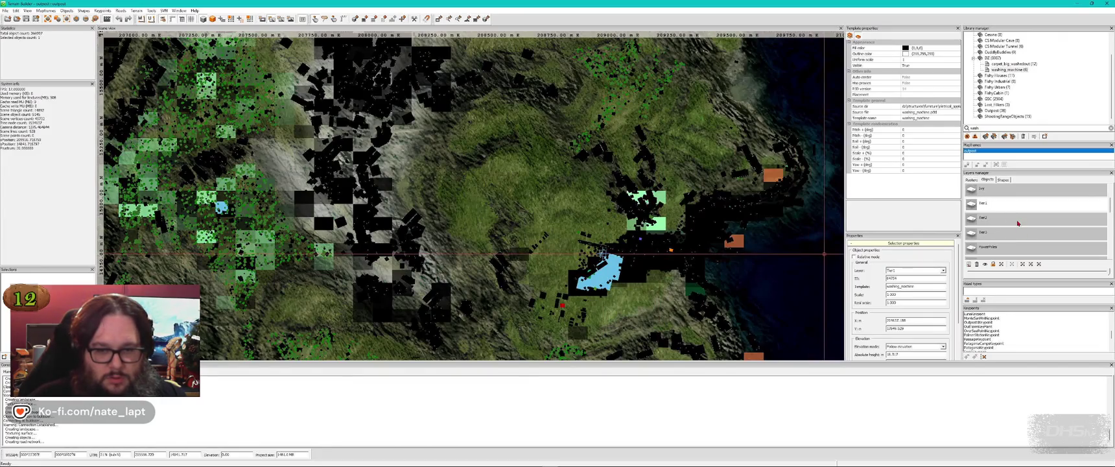
pyautogui.hotkey('alt', 'Tab')
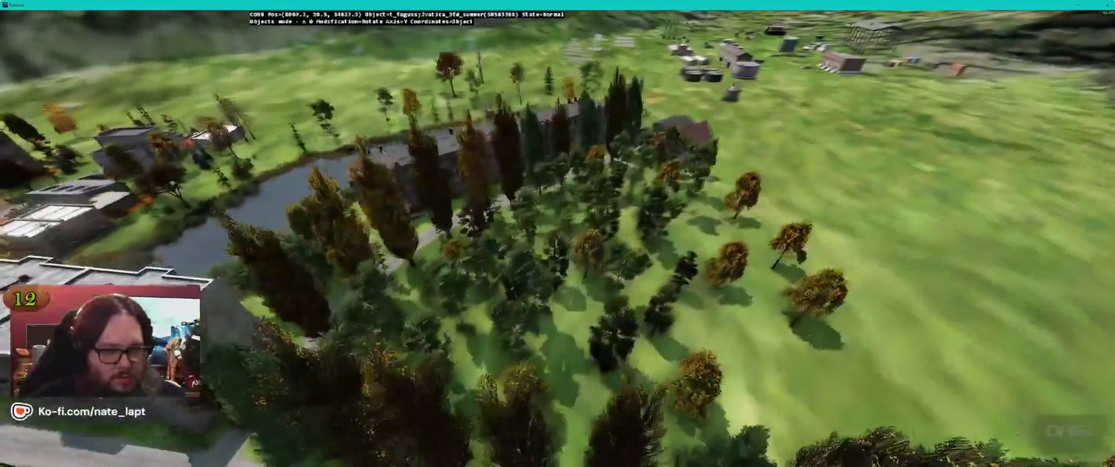
# Step: Rotate and shift the washing machine standing on the grass among the park trees
pyautogui.press('w')
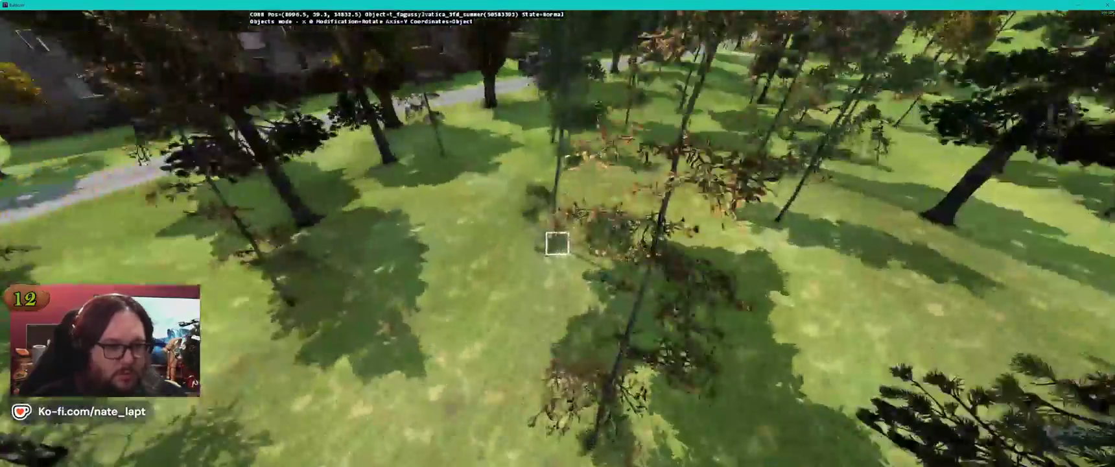
pyautogui.press('w')
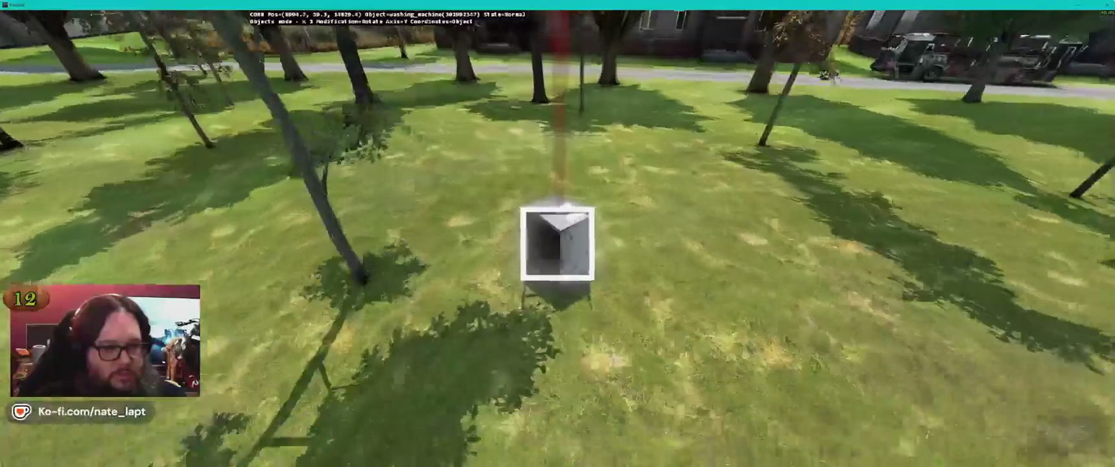
pyautogui.press('s')
pyautogui.press('a')
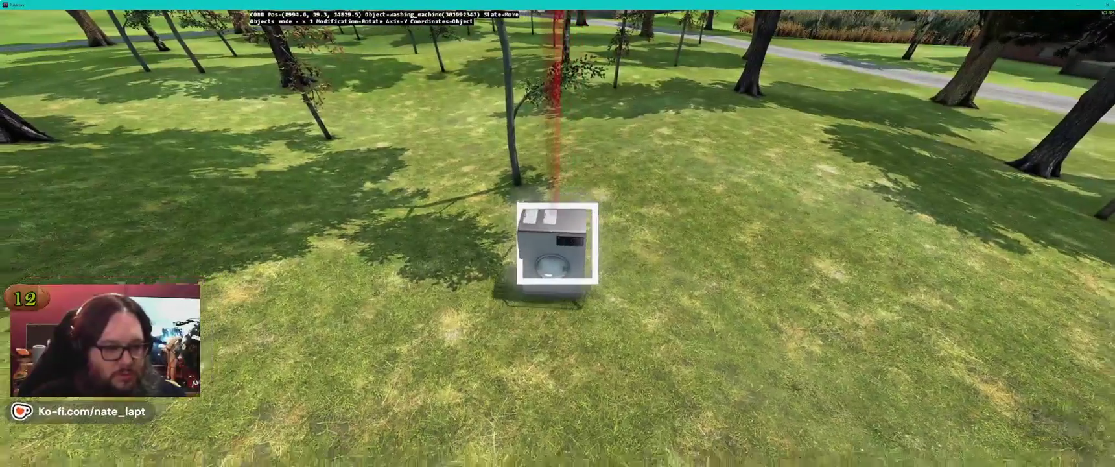
pyautogui.press('a')
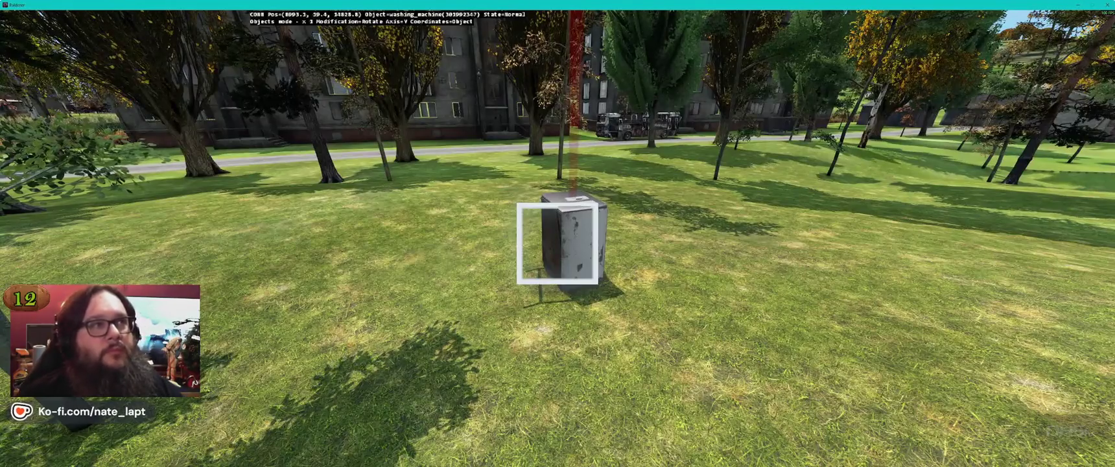
pyautogui.press('a')
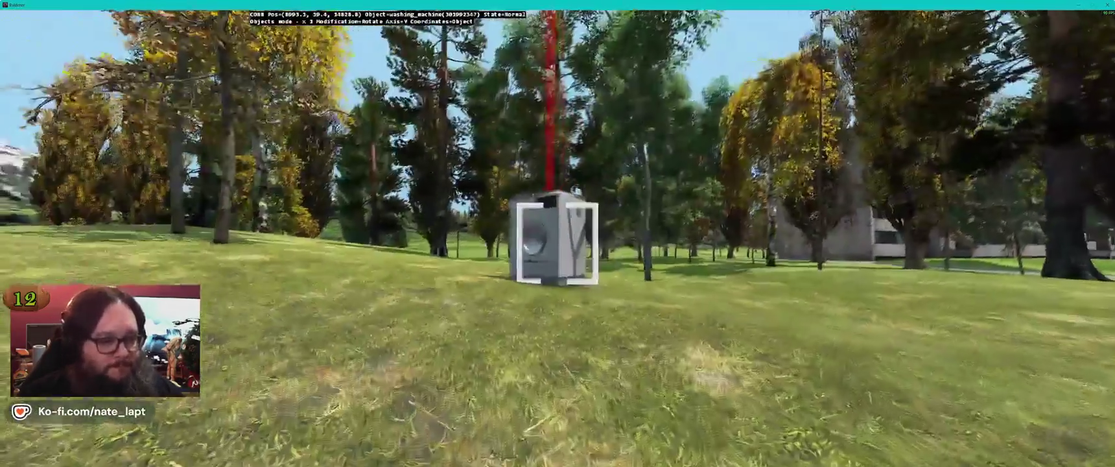
pyautogui.press('a')
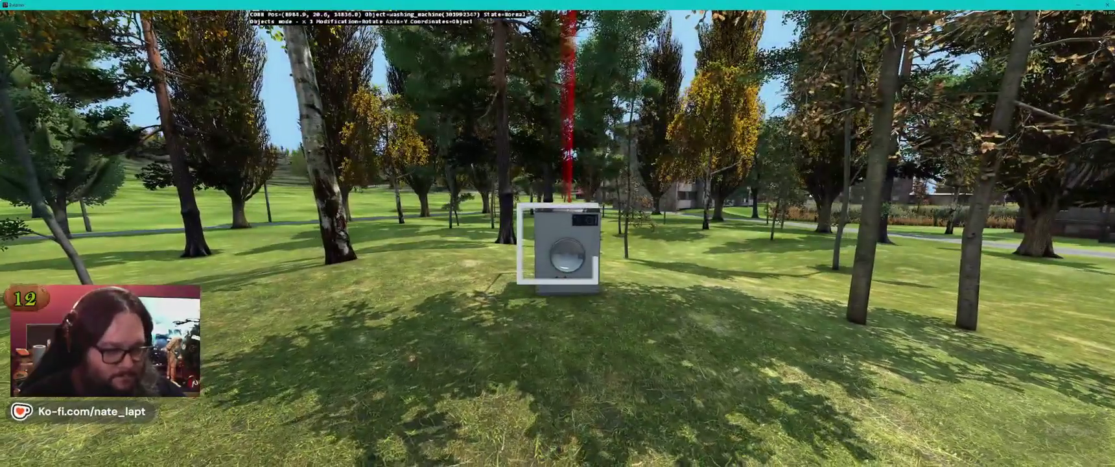
pyautogui.press('a')
pyautogui.press('s')
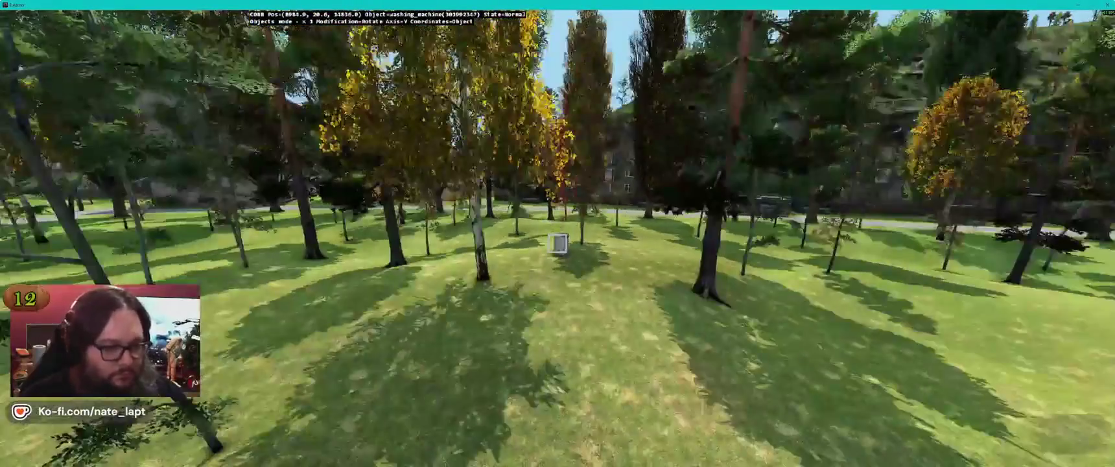
pyautogui.hotkey('alt', 'Tab')
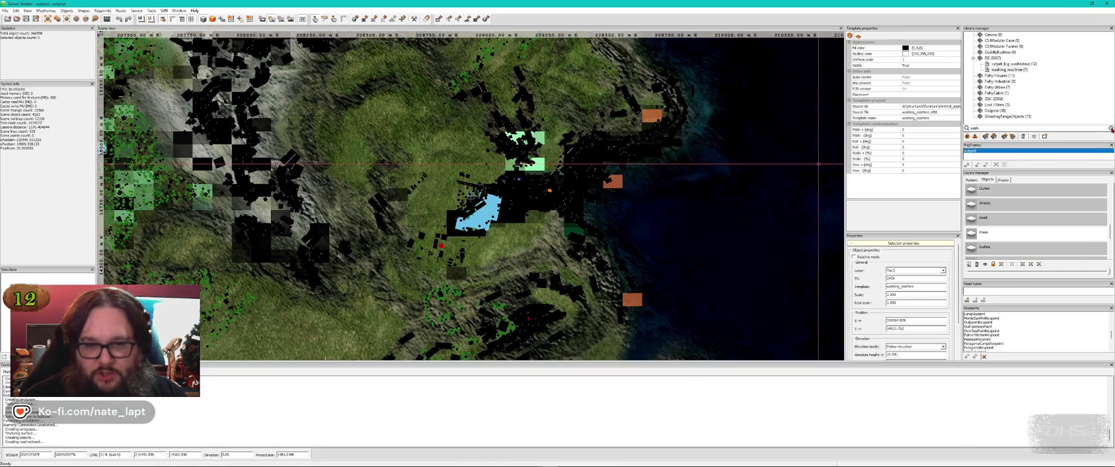
# Step: Fly low over the roadside tree plantation to pick out one of its trees
pyautogui.hotkey('alt', 'Tab')
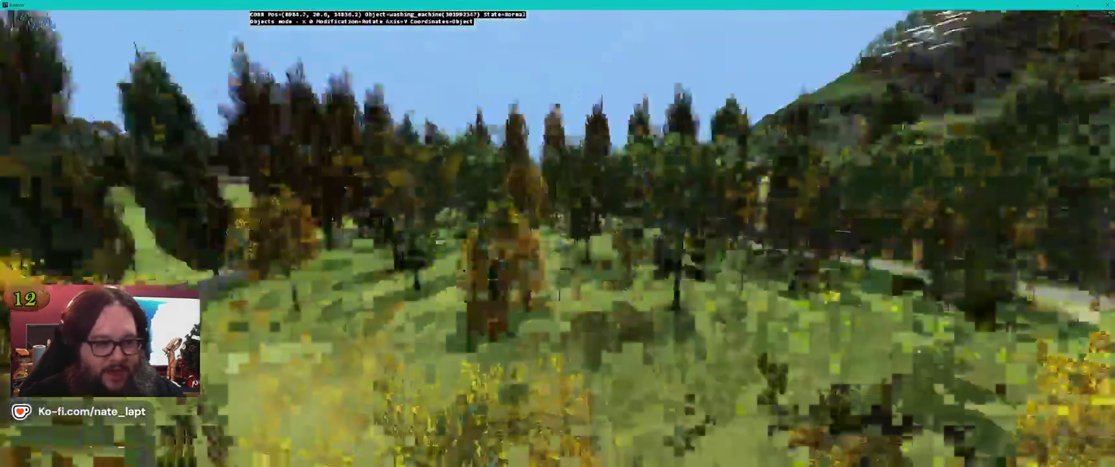
pyautogui.press('w')
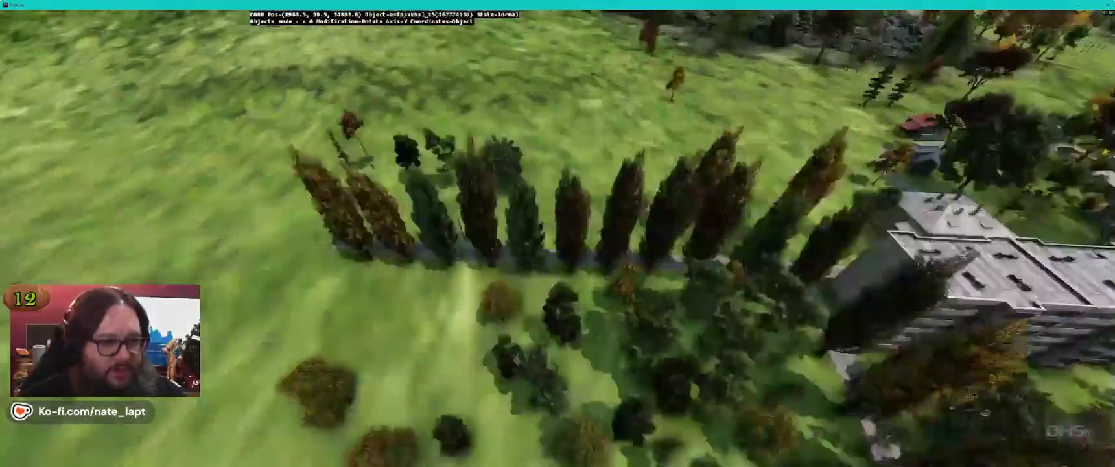
pyautogui.press('w')
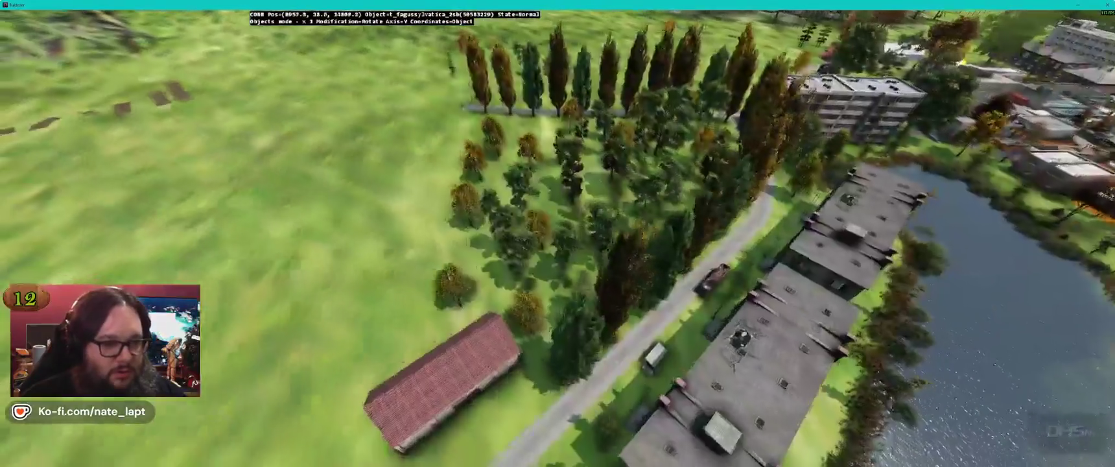
pyautogui.press('a')
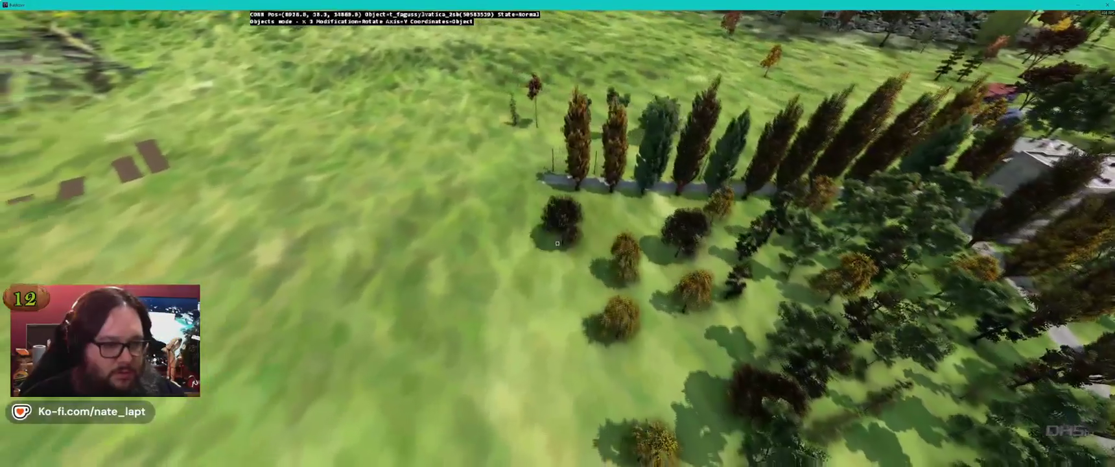
pyautogui.press('w')
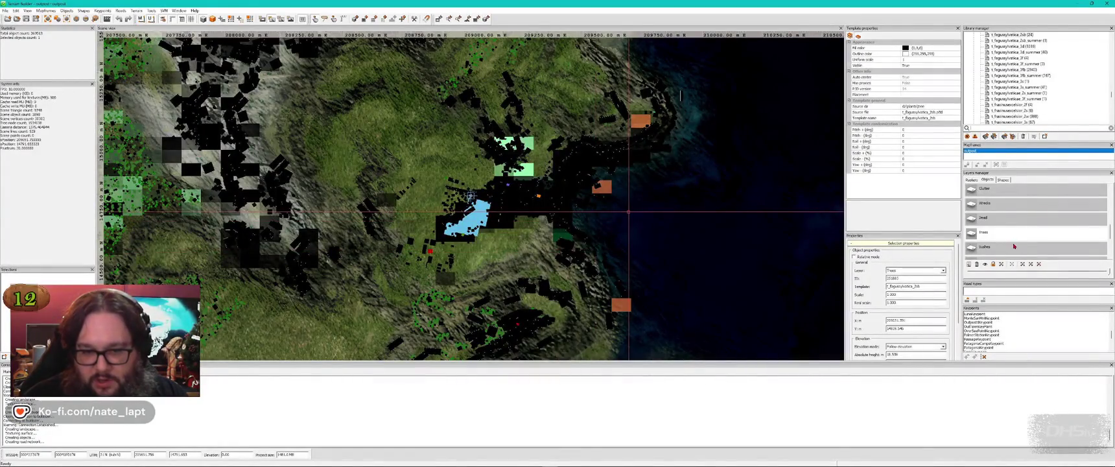
# Step: Take a quick look at the pond area and its trees in the 3D preview
pyautogui.hotkey('alt', 'Tab')
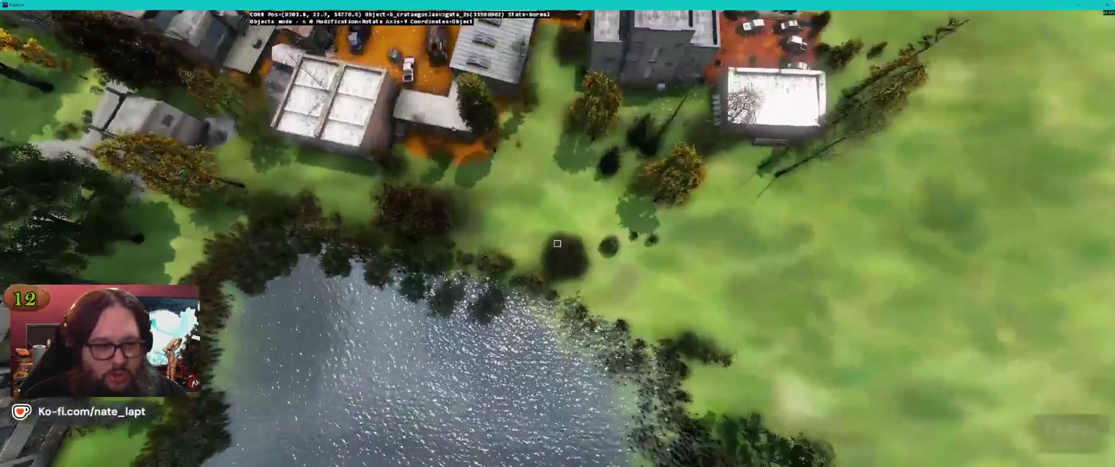
pyautogui.press('w')
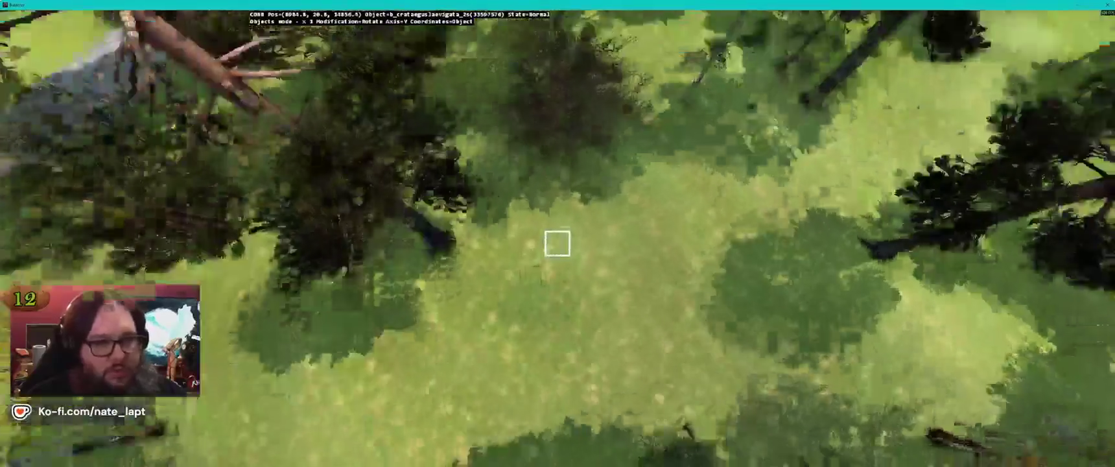
pyautogui.hotkey('alt', 'Tab')
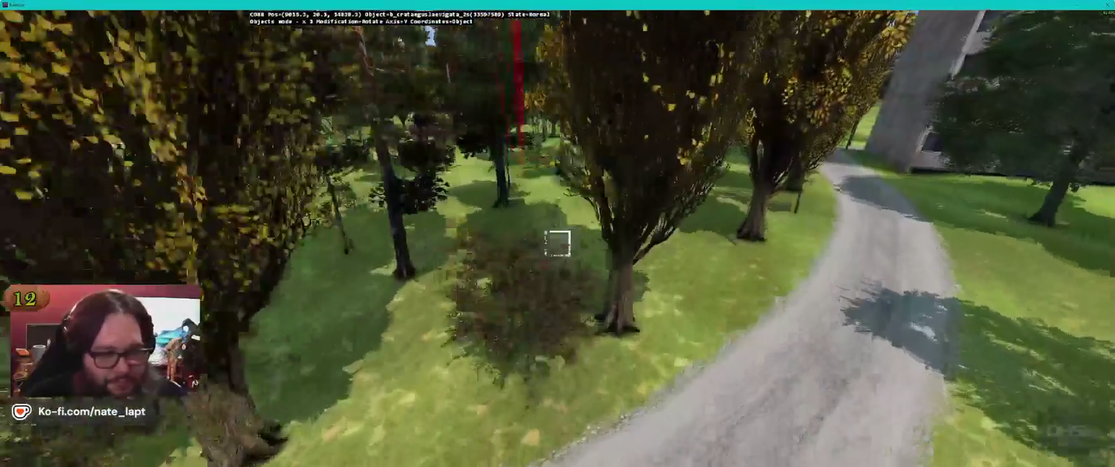
# Step: Fly through the foliage to the birches by the gravel path and settle the crataegus bush there
pyautogui.press('w')
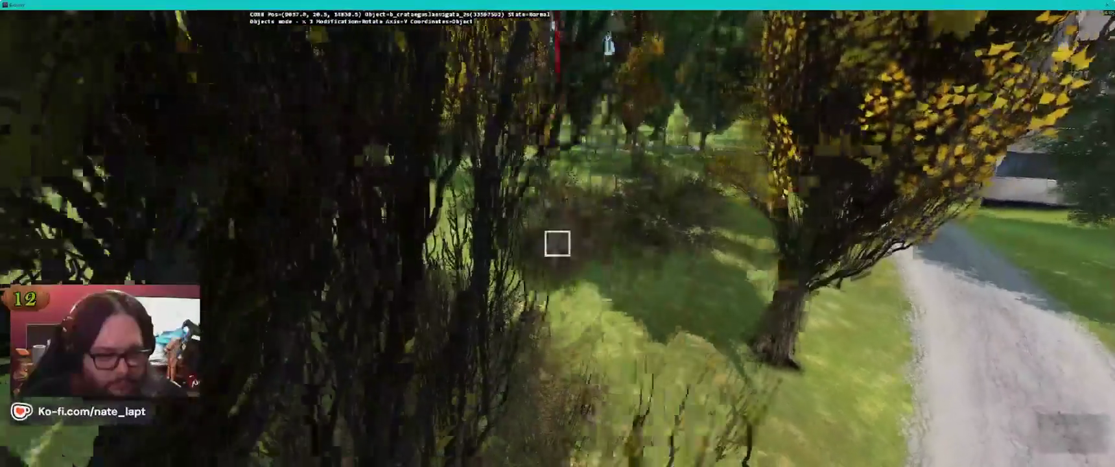
pyautogui.press('w')
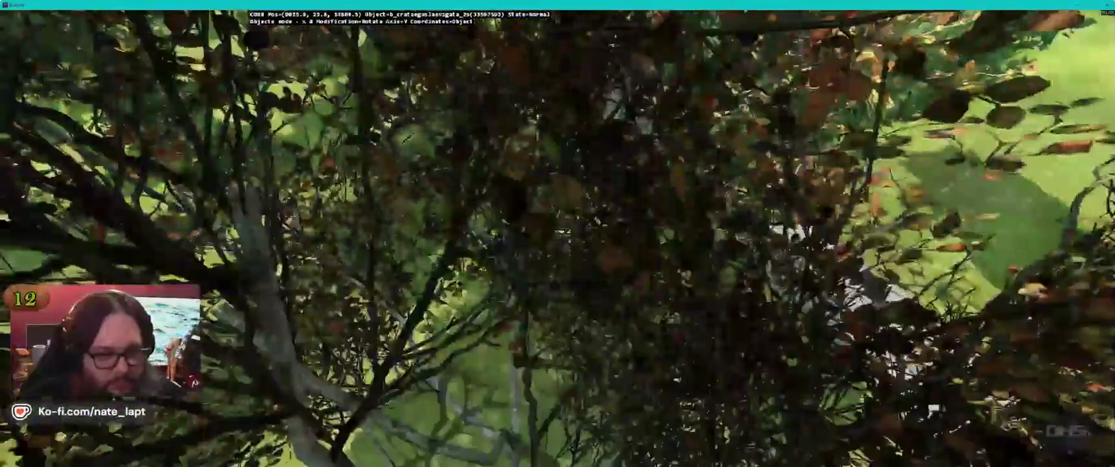
pyautogui.press('w')
pyautogui.press('w')
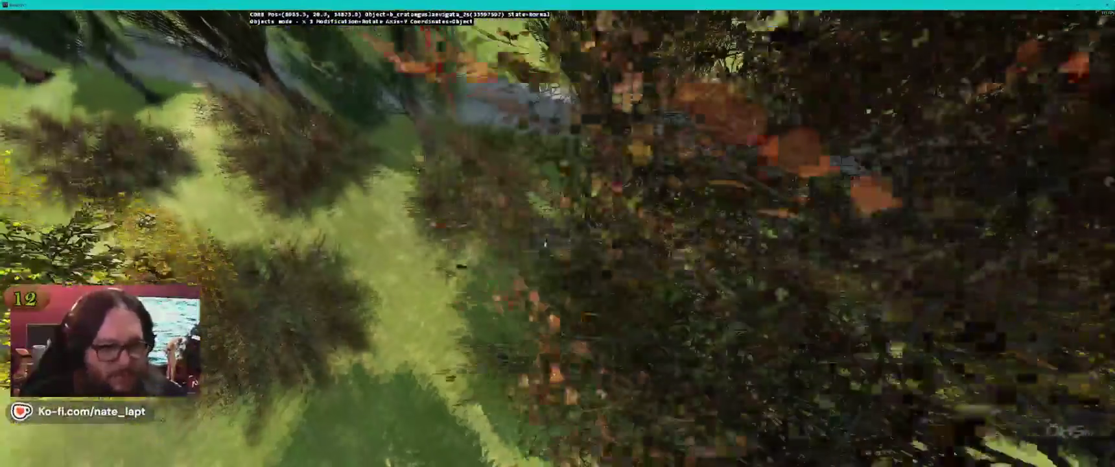
pyautogui.press('w')
pyautogui.press('q')
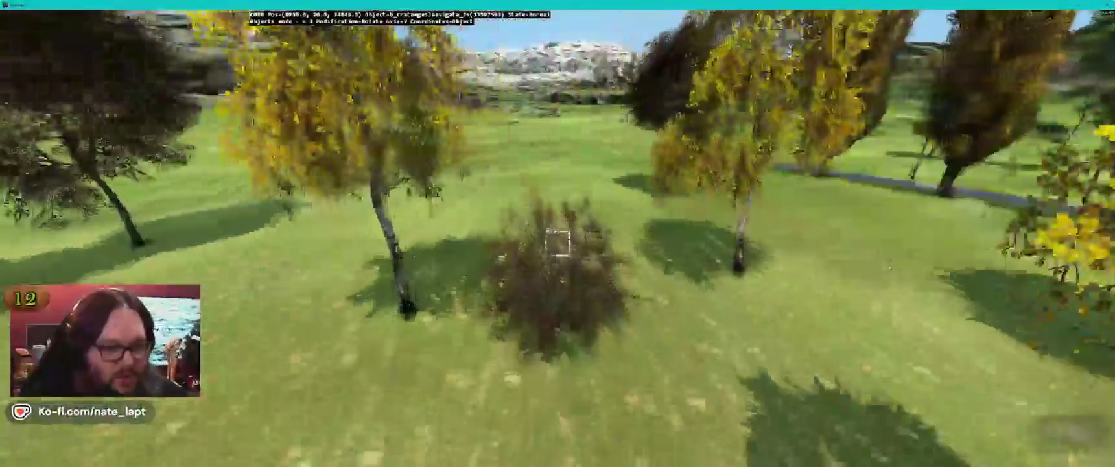
pyautogui.press('d')
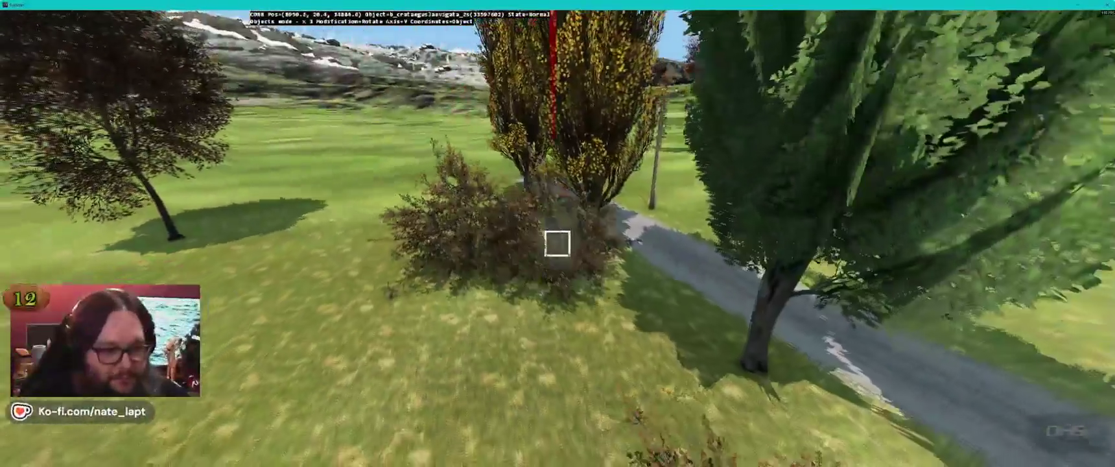
pyautogui.press('w')
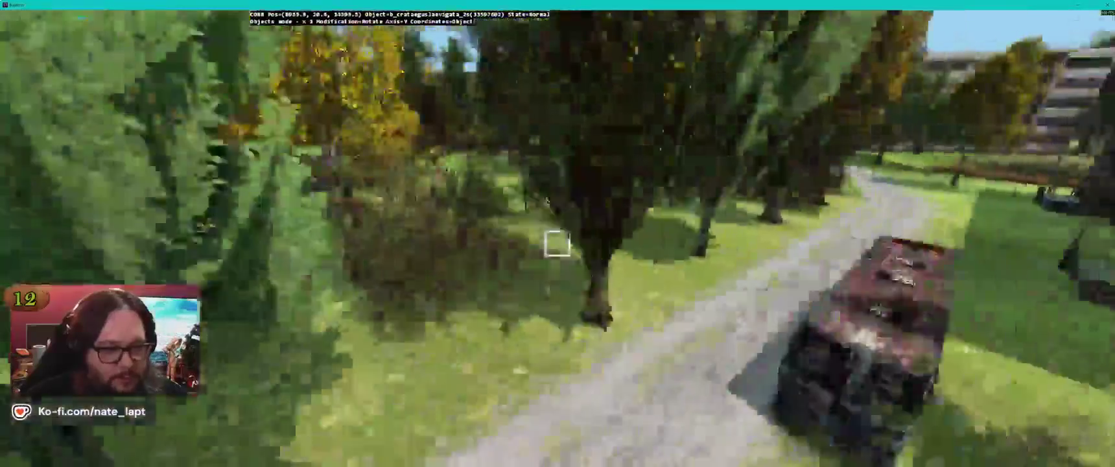
pyautogui.press('w')
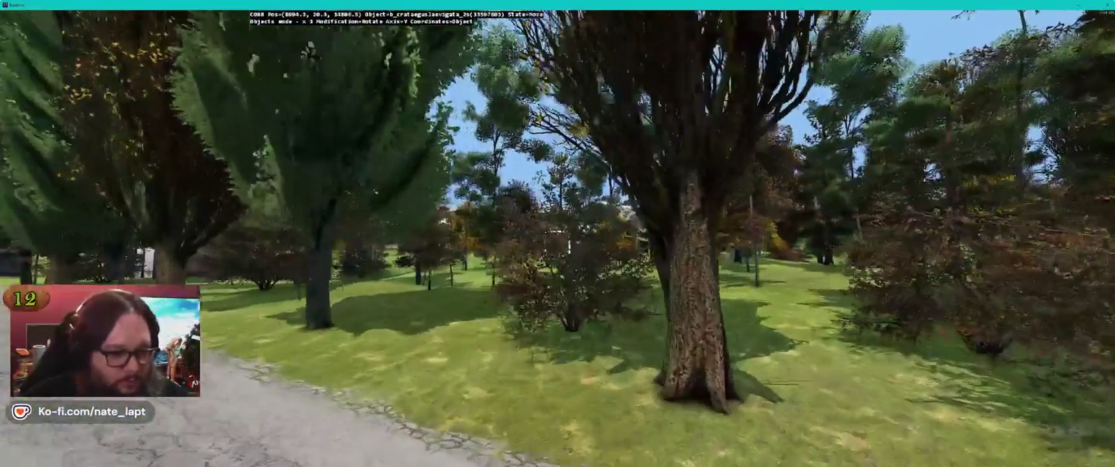
pyautogui.press('w')
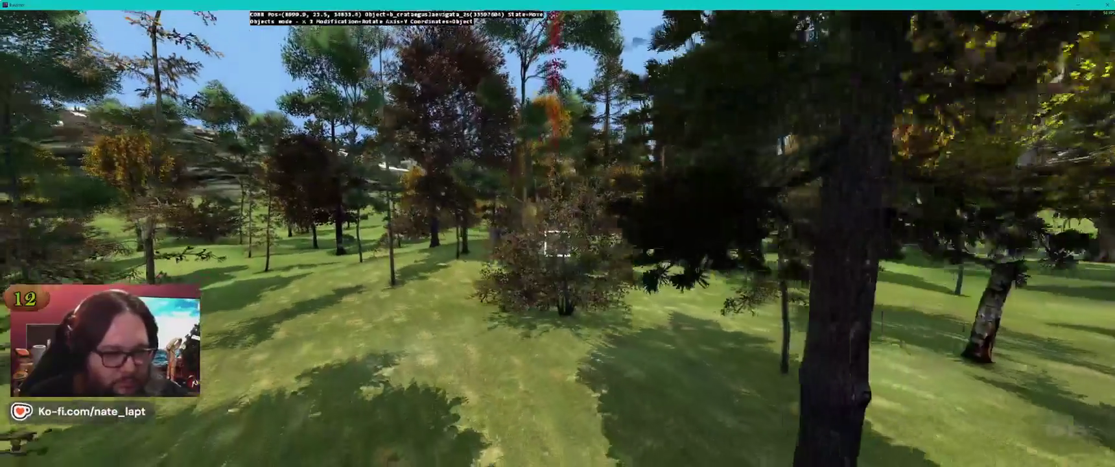
pyautogui.press('w')
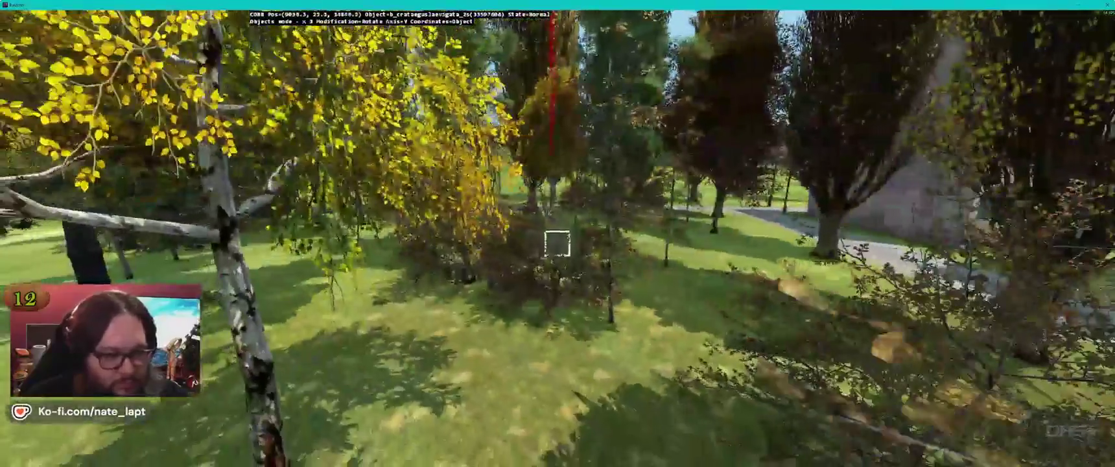
pyautogui.hotkey('alt', 'Tab')
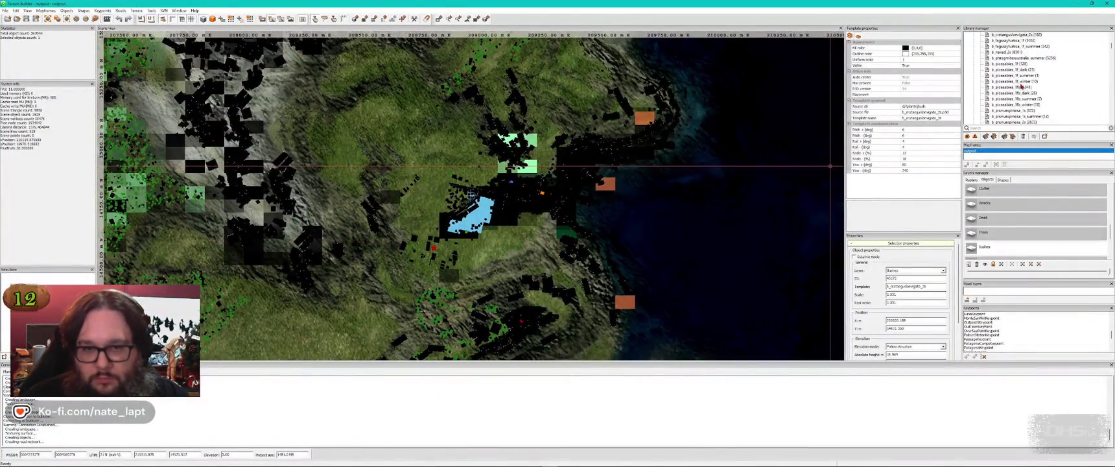
# Step: Fly the preview camera through the trees into the glade beside the building, then return to the map
pyautogui.hotkey('alt', 'Tab')
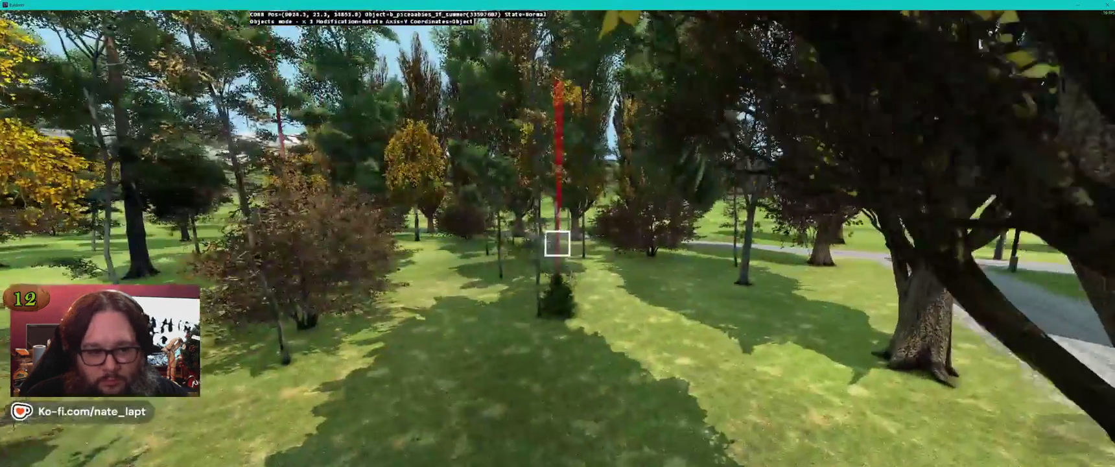
pyautogui.press('w')
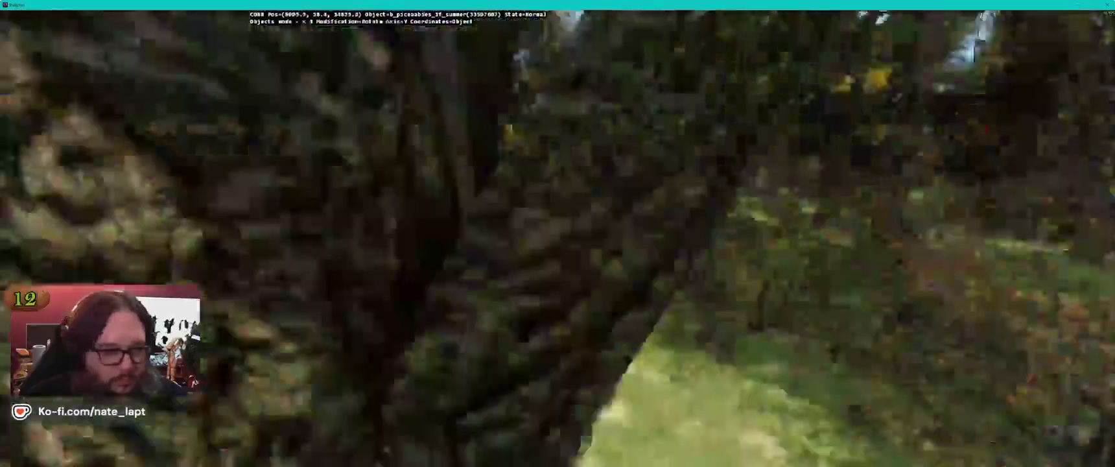
pyautogui.hotkey('alt', 'Tab')
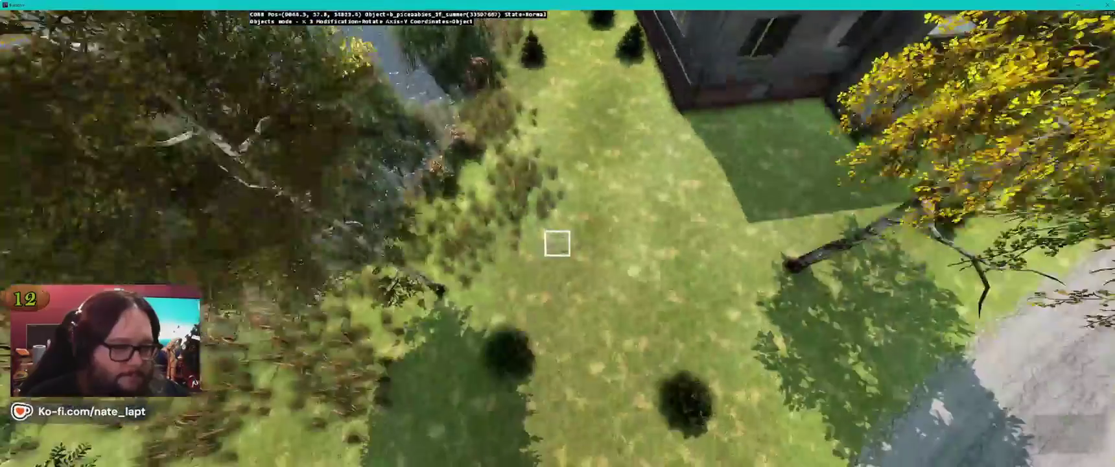
# Step: Toggle between the top-down map and the 3D preview
pyautogui.hotkey('alt', 'Tab')
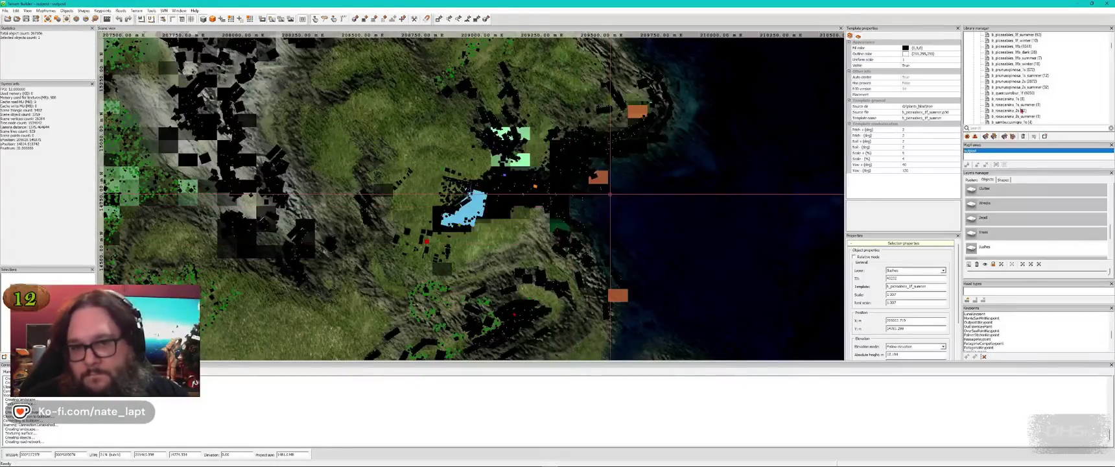
pyautogui.hotkey('alt', 'Tab')
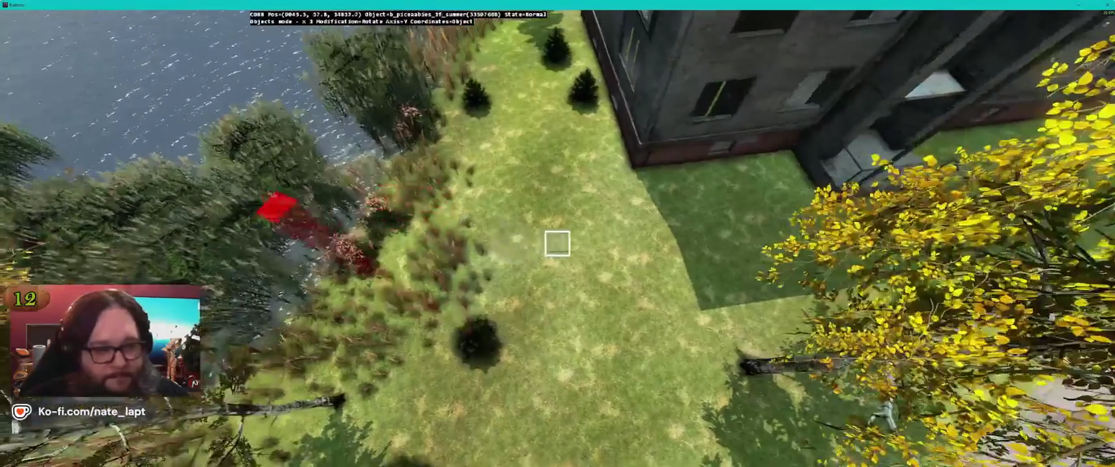
pyautogui.hotkey('alt', 'Tab')
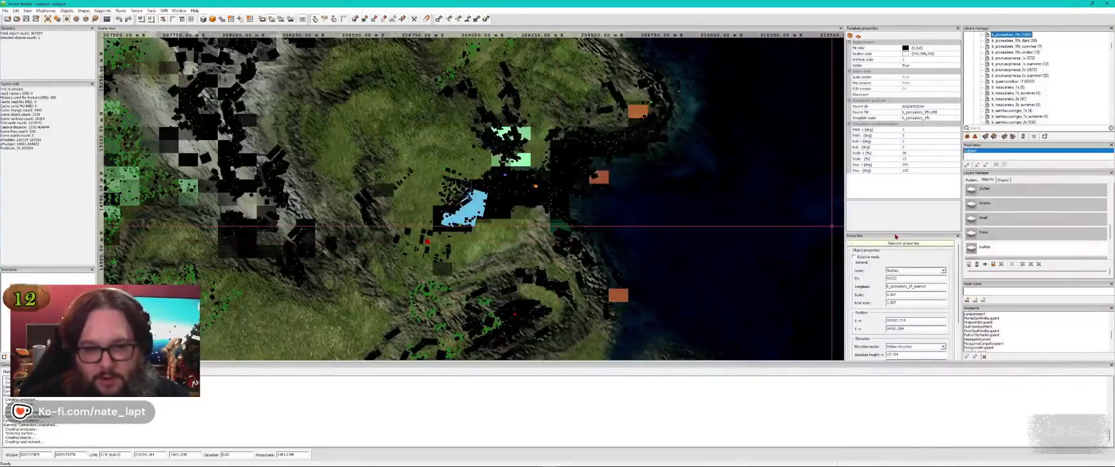
# Step: Fly through the woodland past the building into the meadow, then return to the map
pyautogui.hotkey('alt', 'Tab')
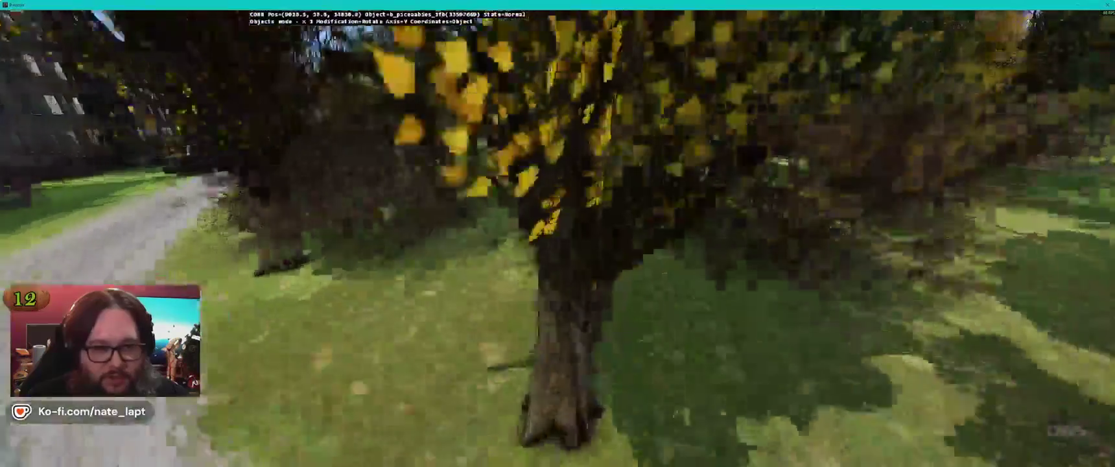
pyautogui.press('w')
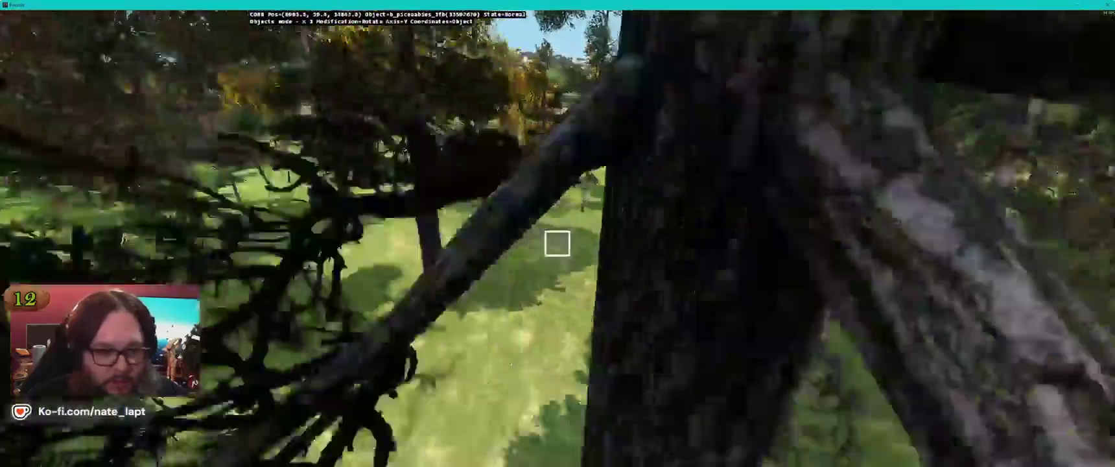
pyautogui.press('w')
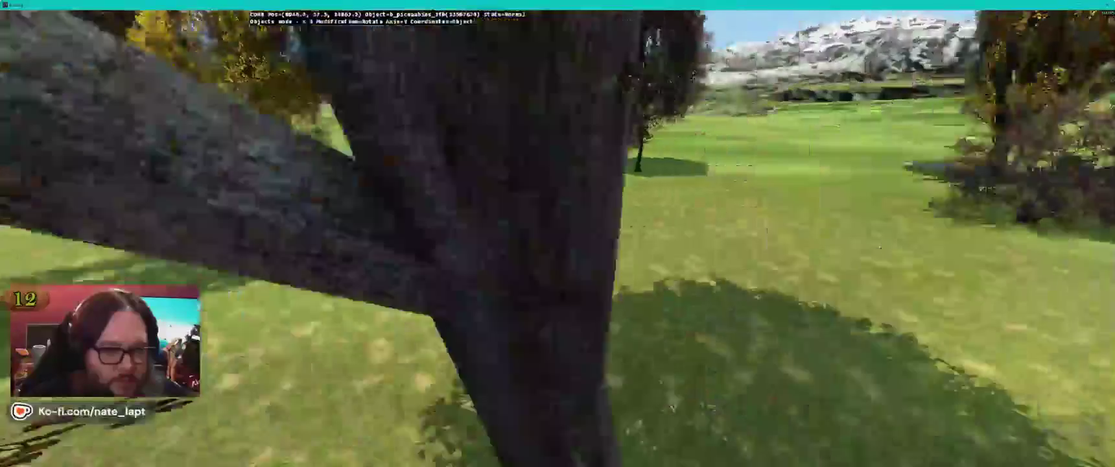
pyautogui.press('w')
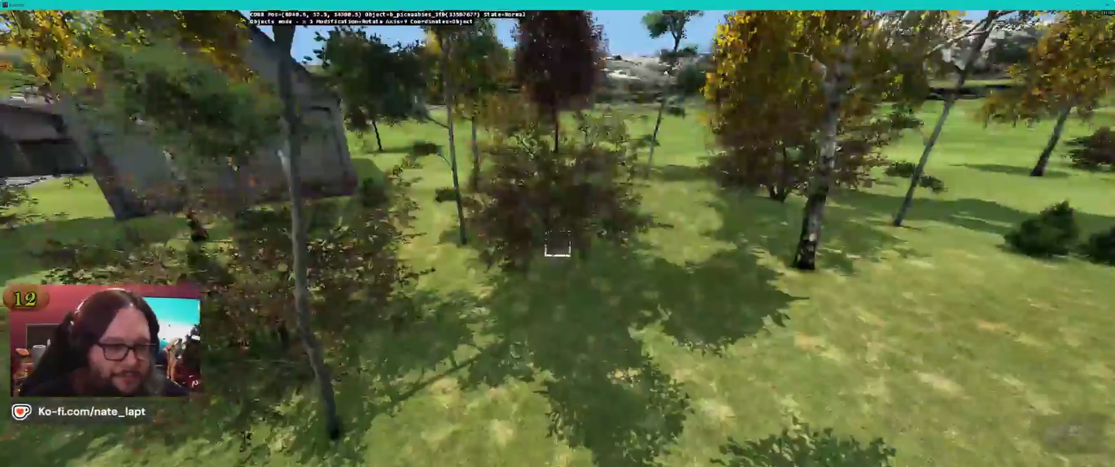
pyautogui.press('w')
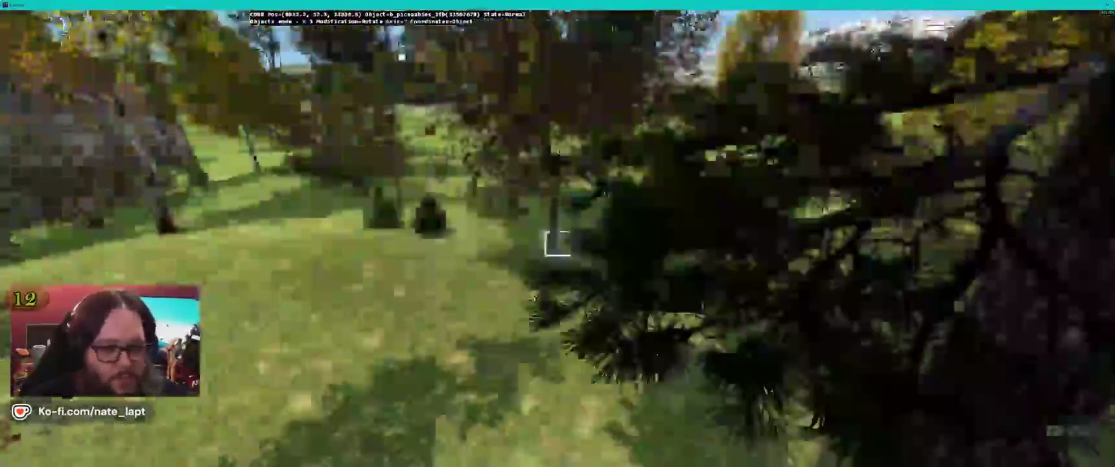
pyautogui.press('w')
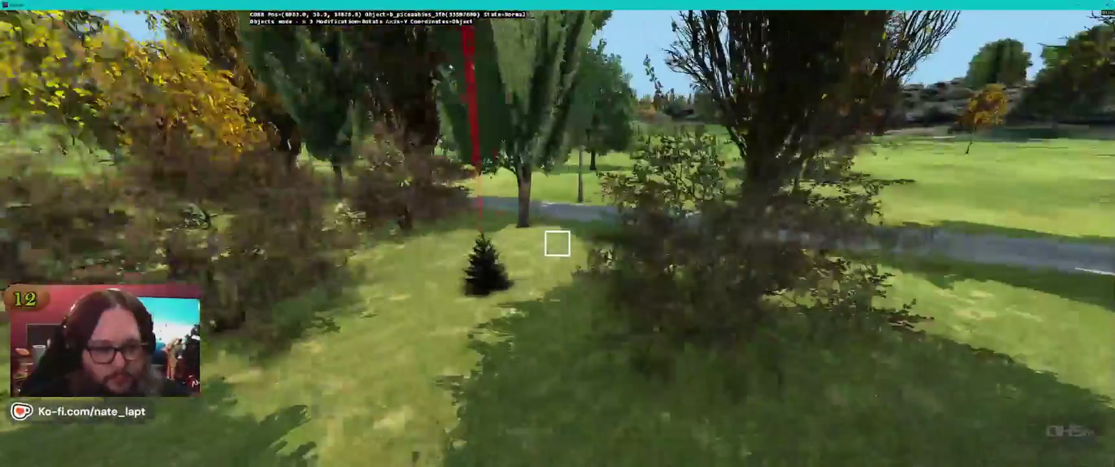
pyautogui.press('w')
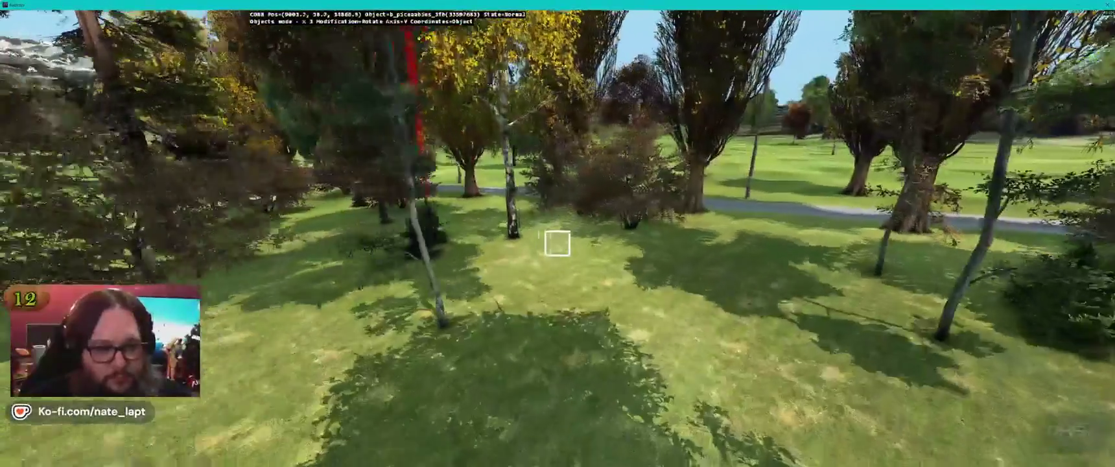
pyautogui.press('w')
pyautogui.hotkey('alt', 'Tab')
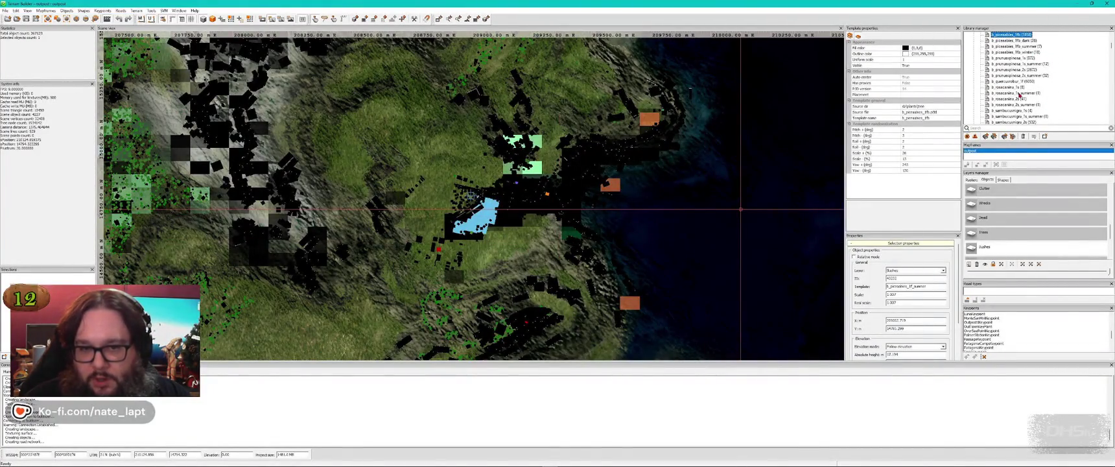
# Step: Make two quick 3D checks of the forest glade where the oak shrub goes
pyautogui.hotkey('alt', 'Tab')
pyautogui.press('w')
pyautogui.press('w')
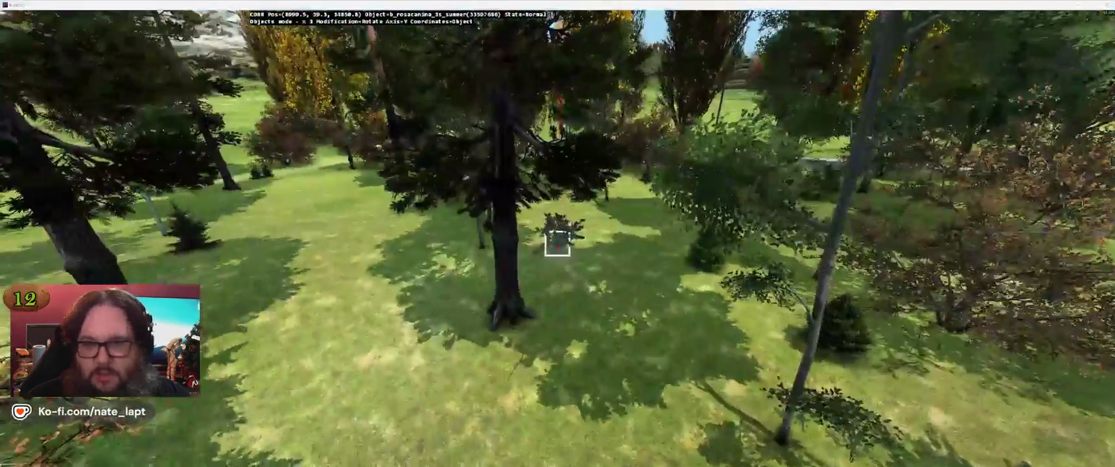
pyautogui.hotkey('alt', 'Tab')
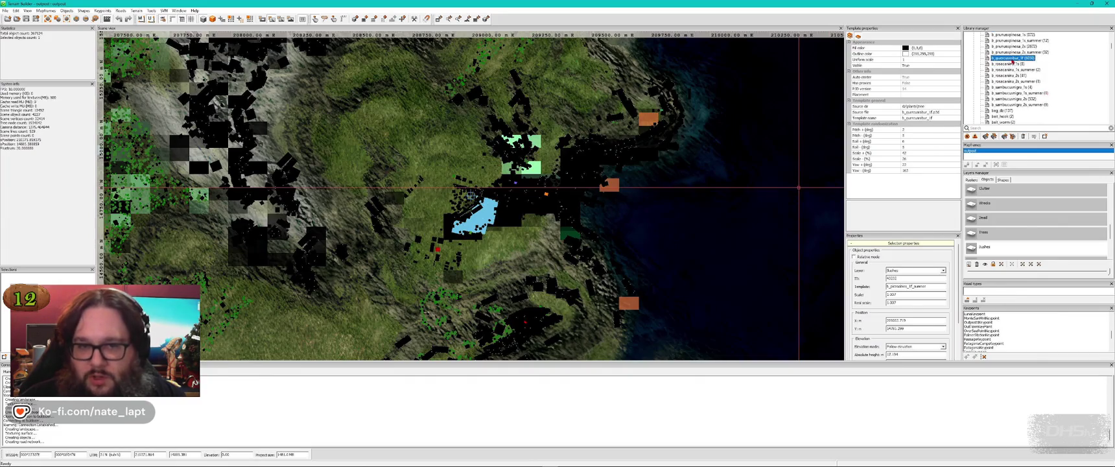
pyautogui.hotkey('alt', 'Tab')
pyautogui.press('w')
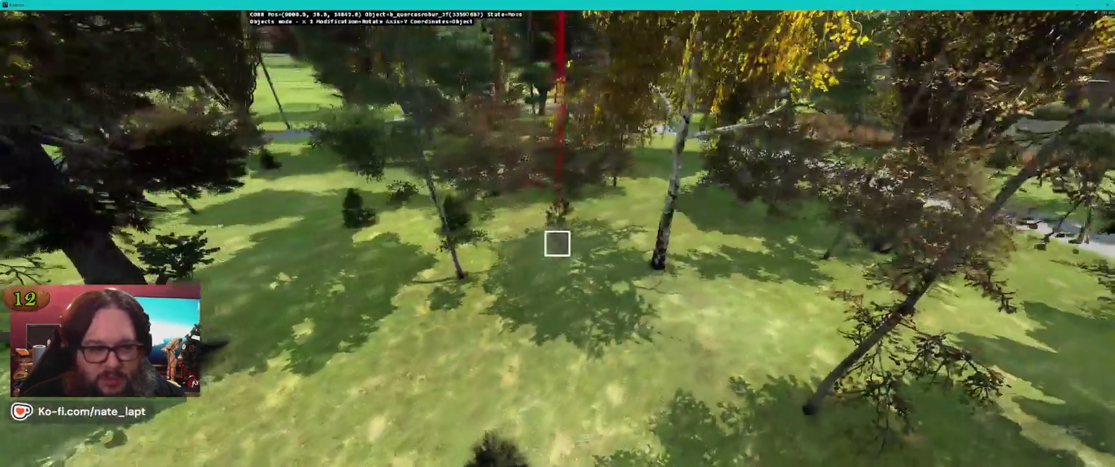
pyautogui.hotkey('alt', 'Tab')
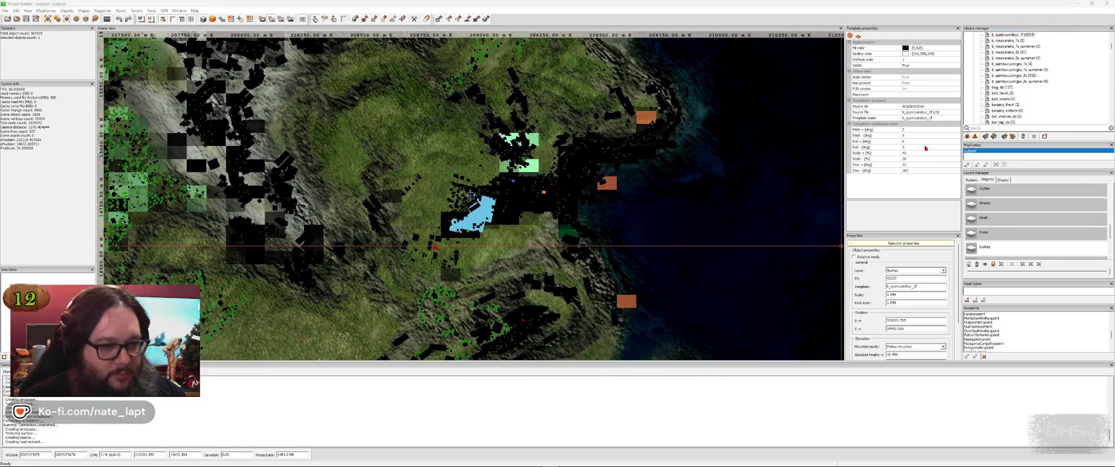
# Step: Glance at the forest in 3D, then return to the preview to inspect the oak shrub by the road
pyautogui.hotkey('alt', 'Tab')
pyautogui.press('w')
pyautogui.hotkey('alt', 'Tab')
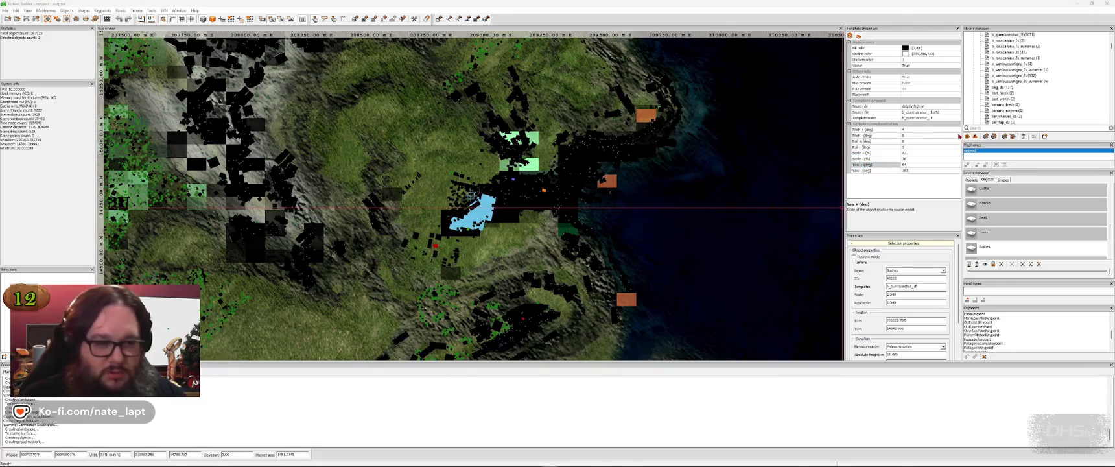
pyautogui.hotkey('alt', 'Tab')
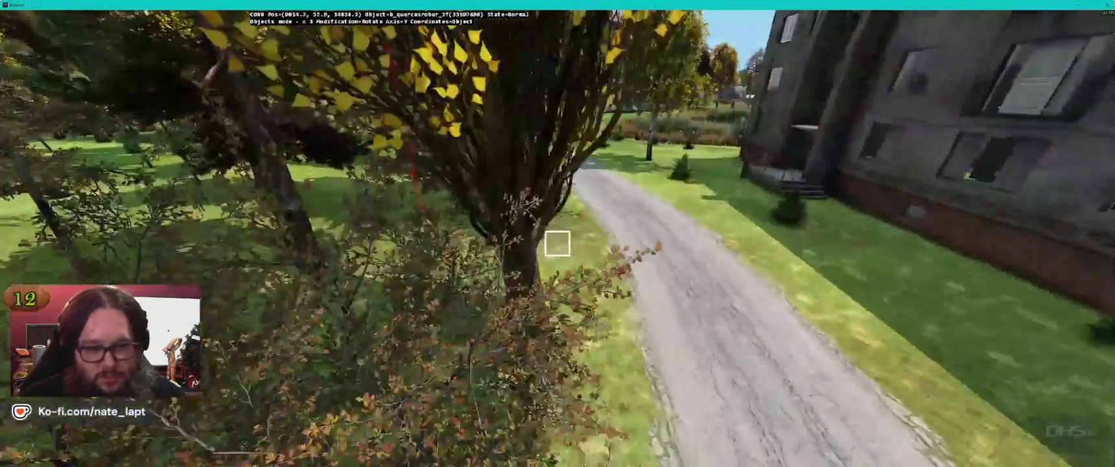
# Step: Fly along the road through the trees past the houses and barn to inspect vegetation
pyautogui.press('w')
pyautogui.press('w')
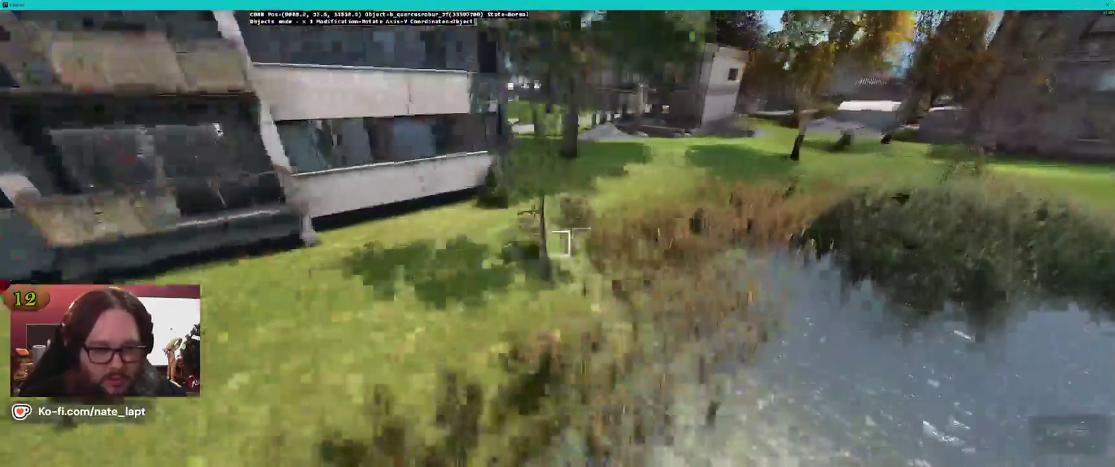
pyautogui.press('w')
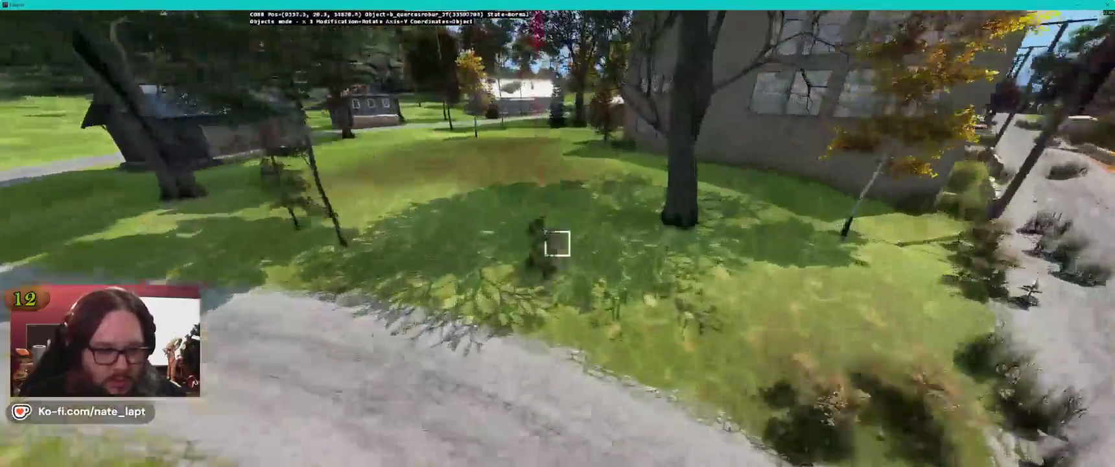
pyautogui.press('w')
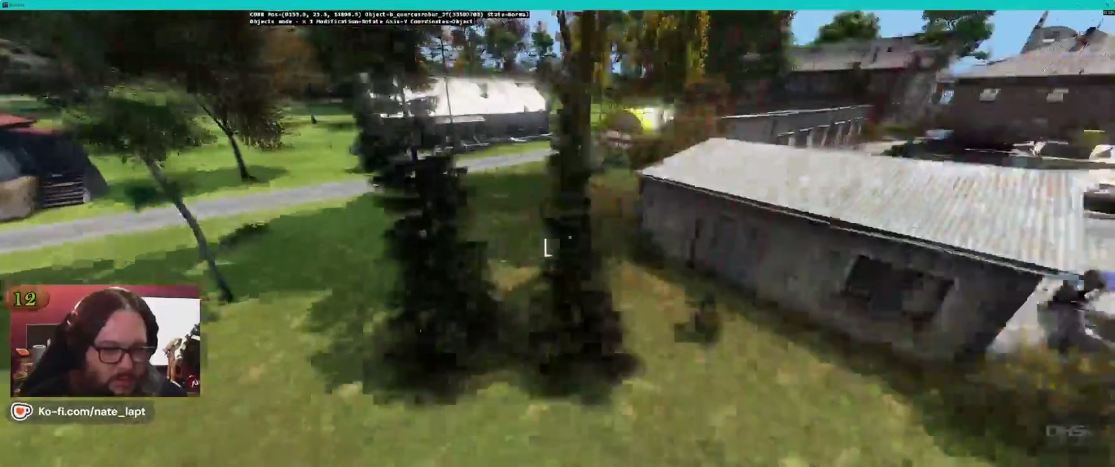
pyautogui.press('w')
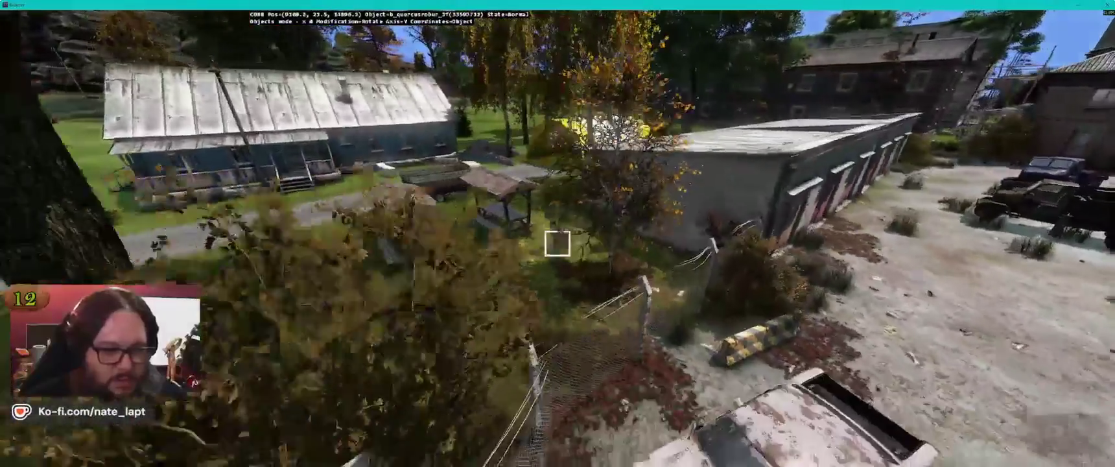
pyautogui.press('w')
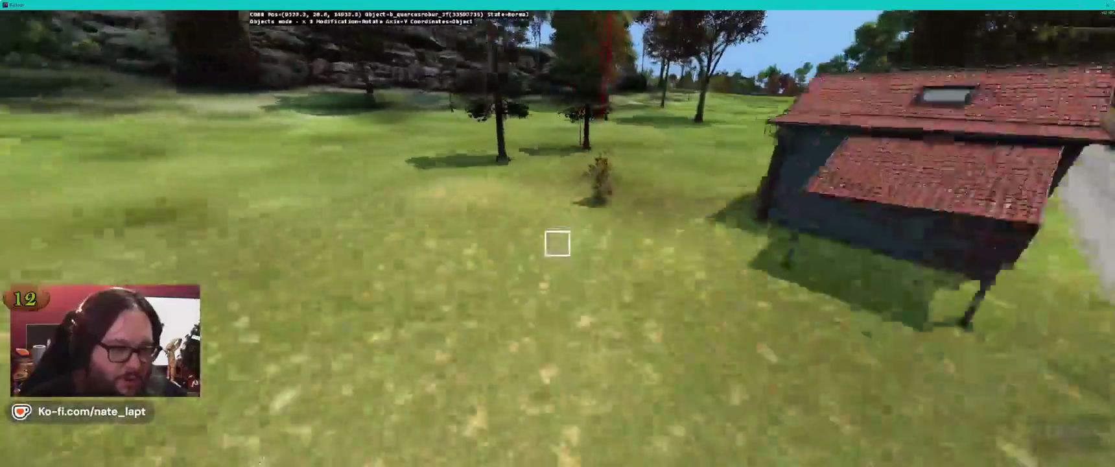
pyautogui.press('w')
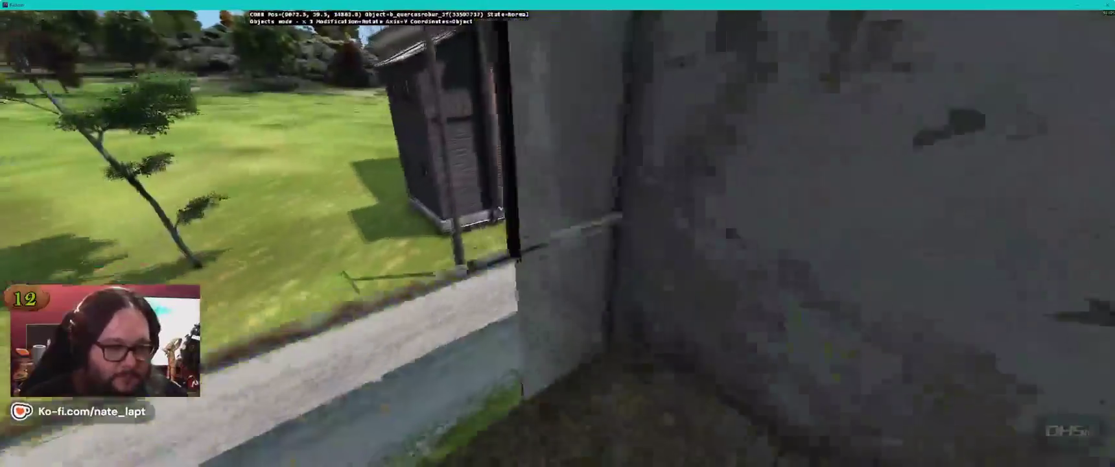
pyautogui.press('w')
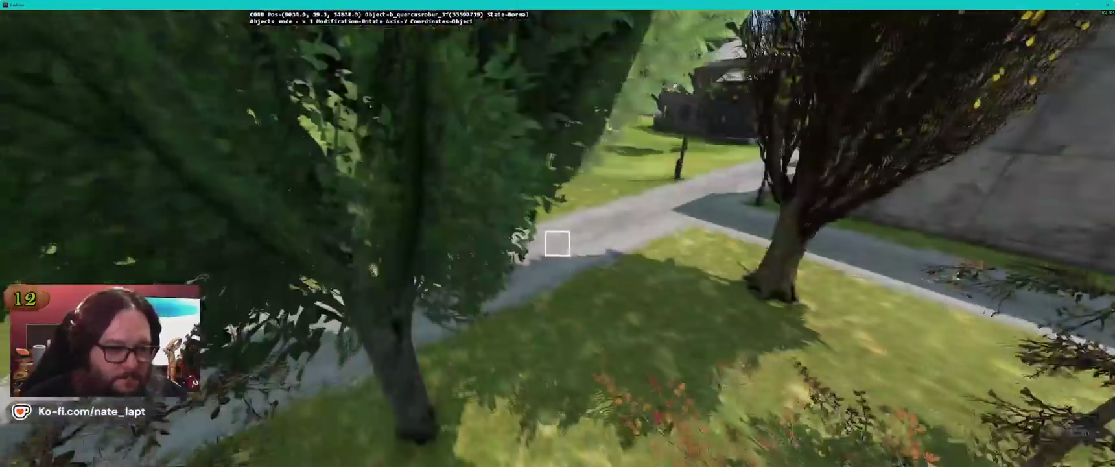
pyautogui.press('w')
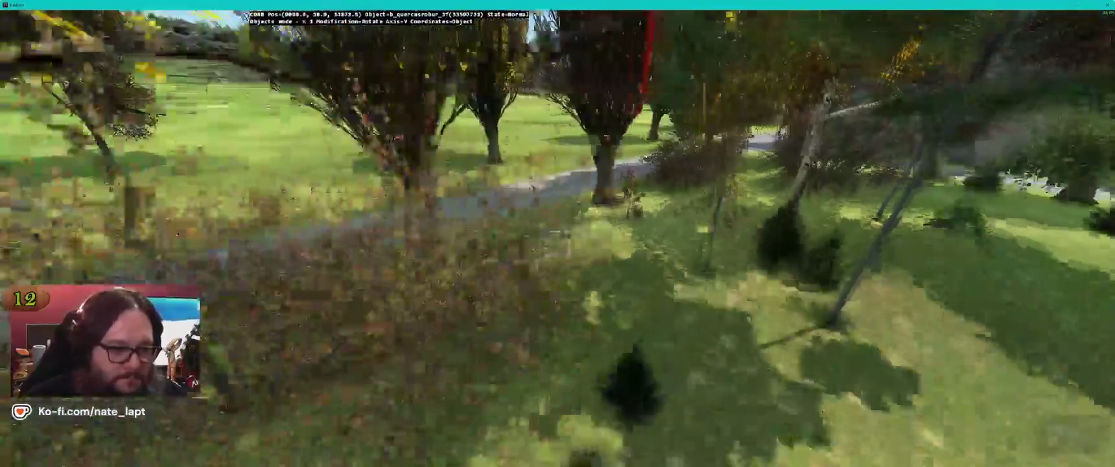
pyautogui.press('w')
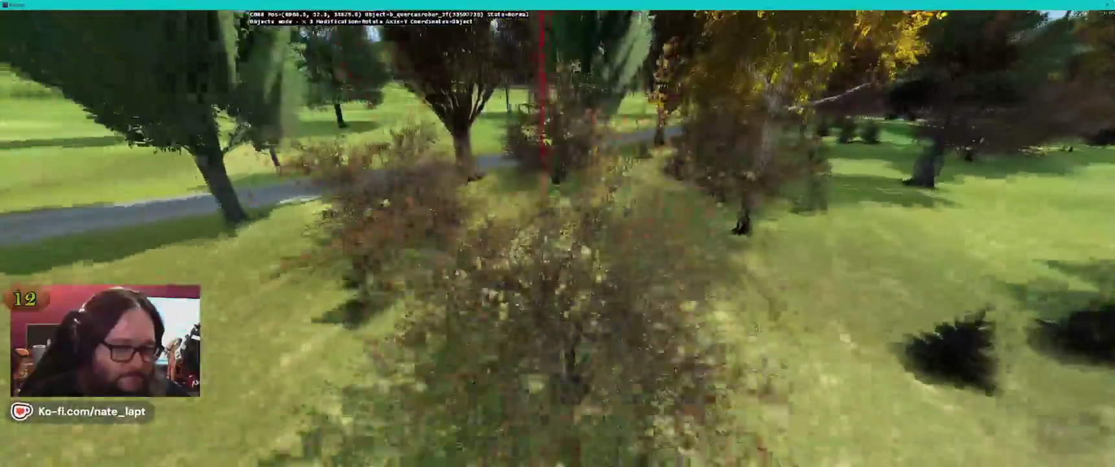
pyautogui.press('w')
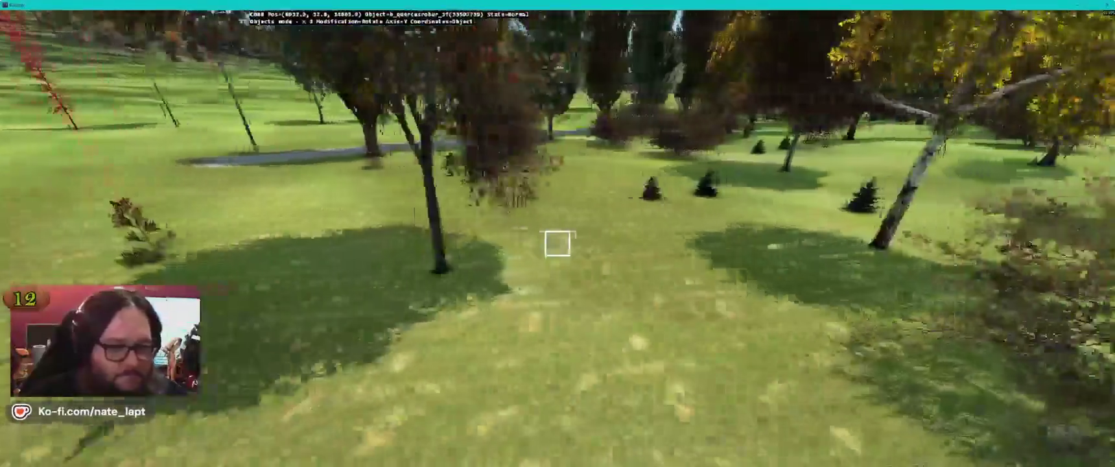
pyautogui.press('w')
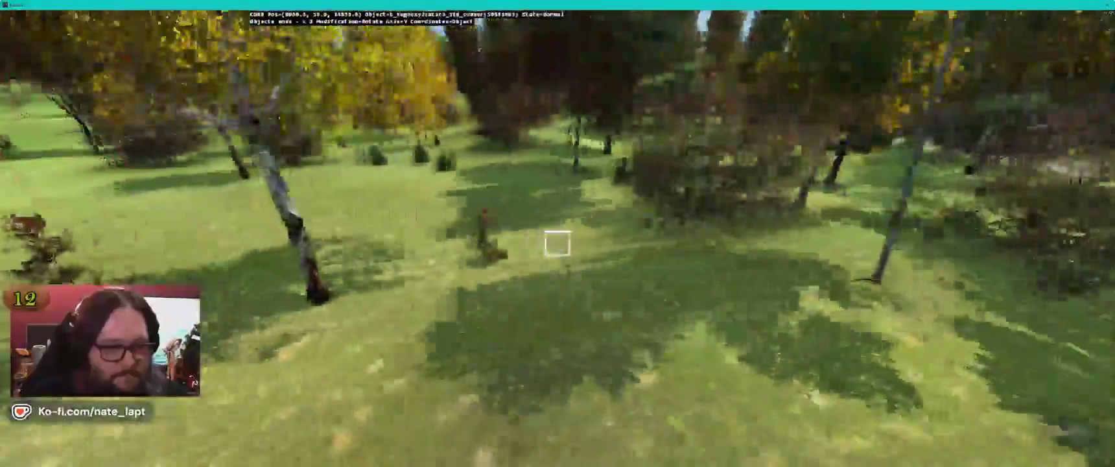
# Step: Continue across the river to the pond, then inspect bushes near the kiosk, shop and buildings
pyautogui.press('w')
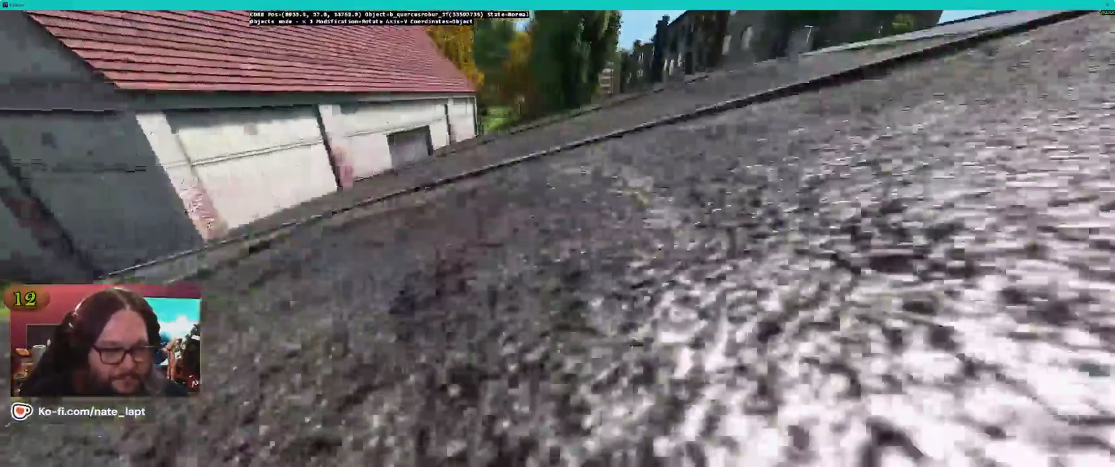
pyautogui.press('w')
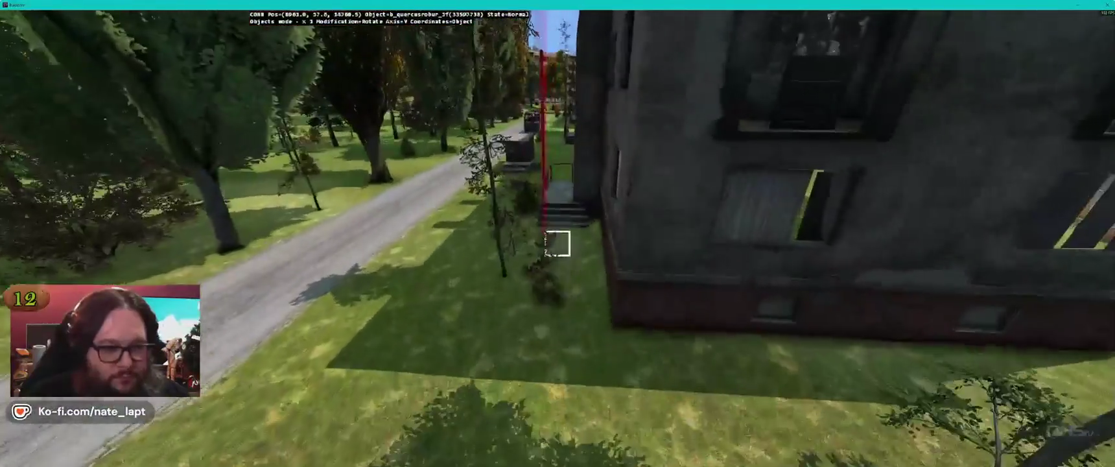
pyautogui.press('w')
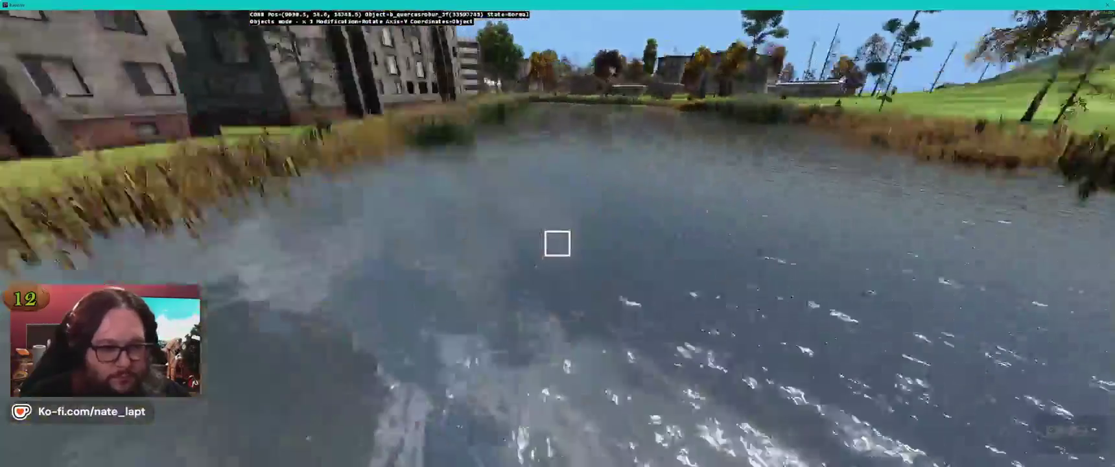
pyautogui.press('w')
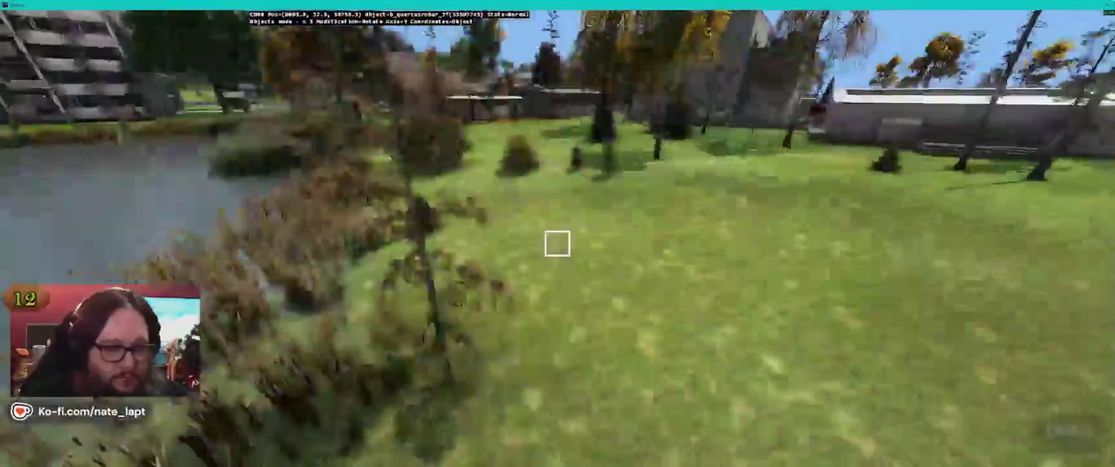
pyautogui.press('w')
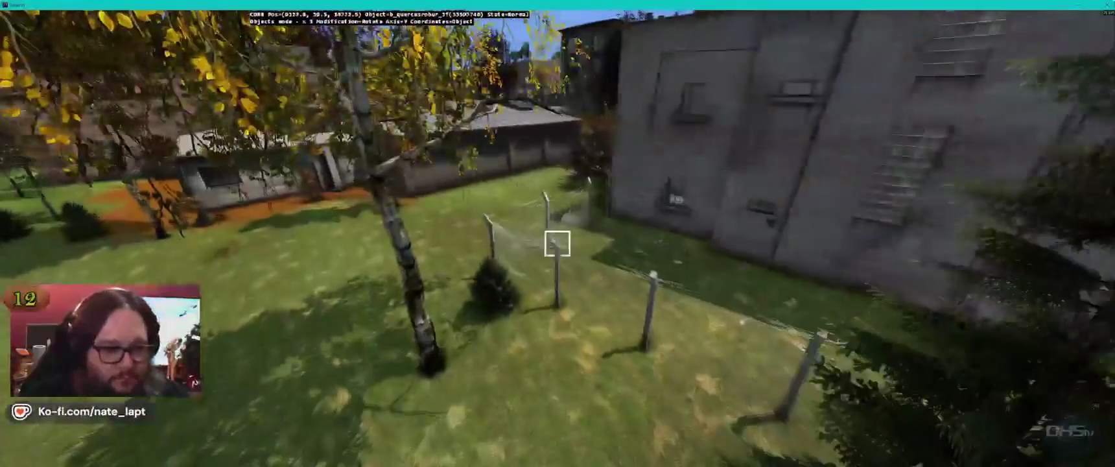
pyautogui.press('w')
pyautogui.press('w')
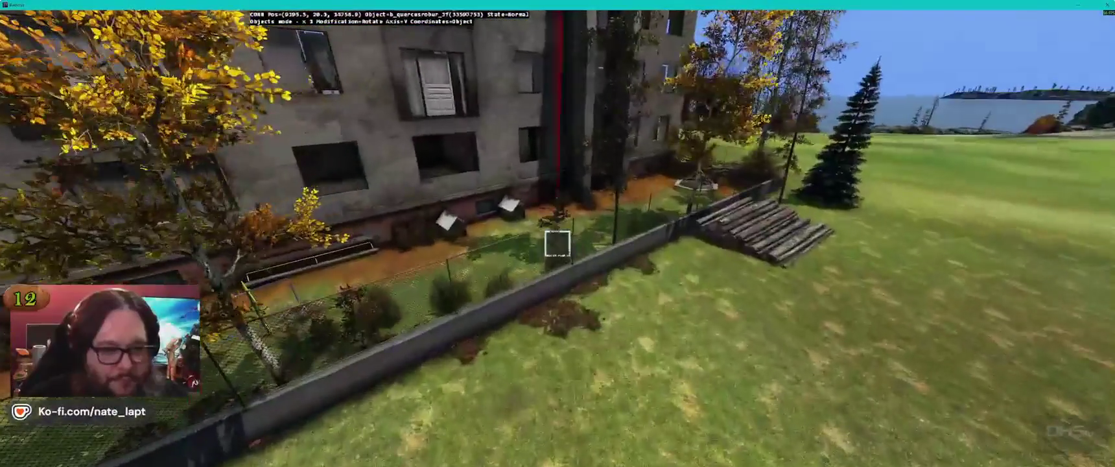
pyautogui.press('w')
pyautogui.press('w')
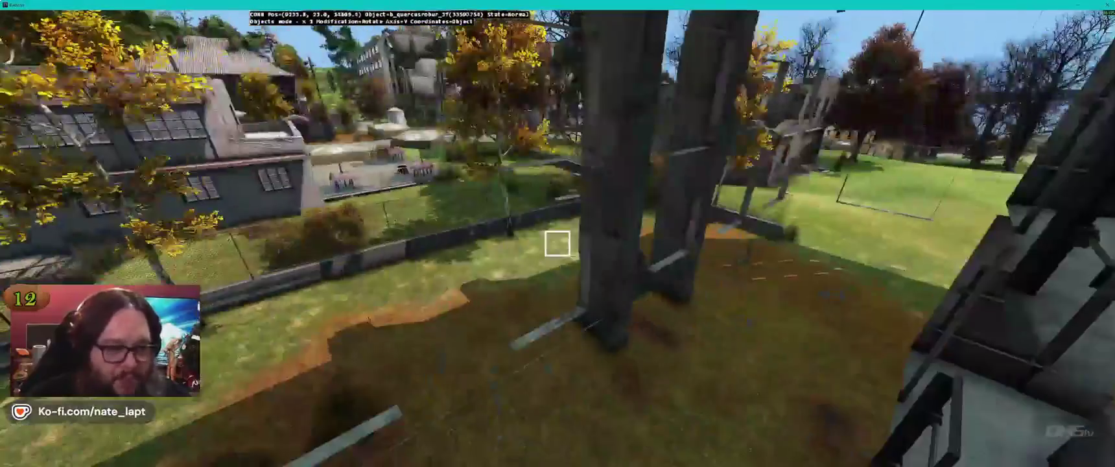
pyautogui.press('w')
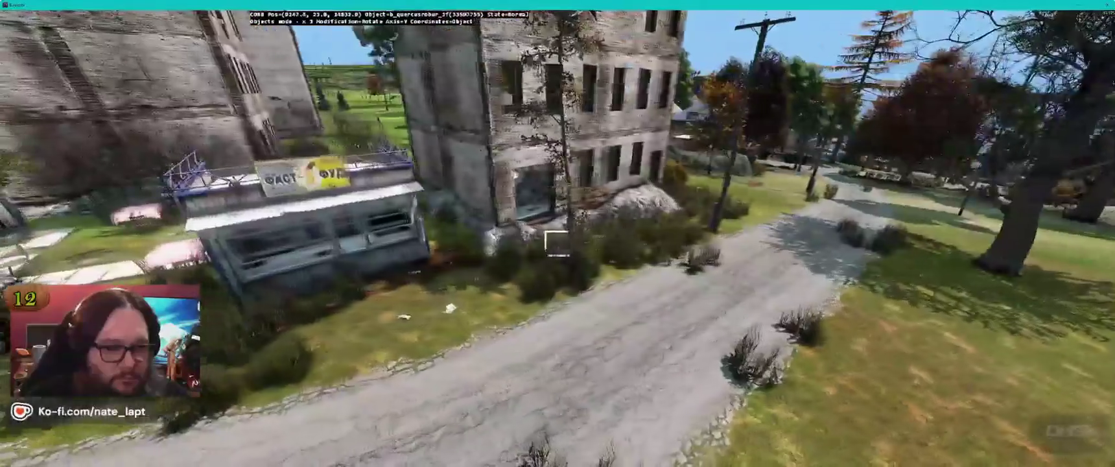
pyautogui.press('w')
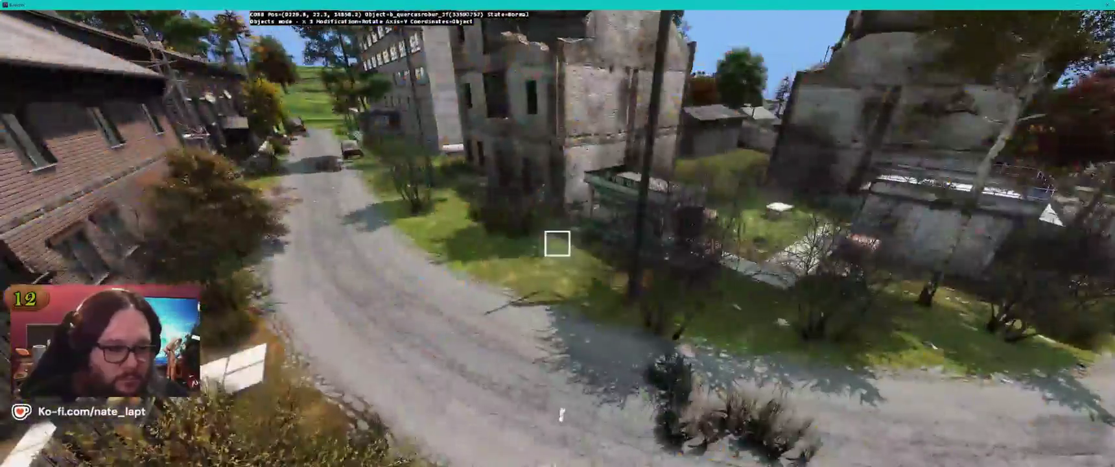
# Step: Check the lawn by the grey building, the roadside trees and the clearing, then return to the map
pyautogui.press('w')
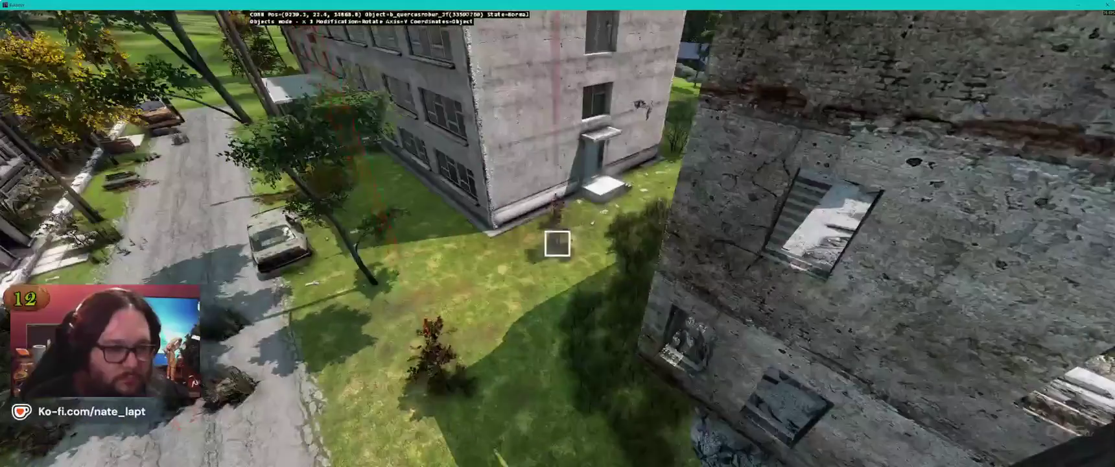
pyautogui.press('w')
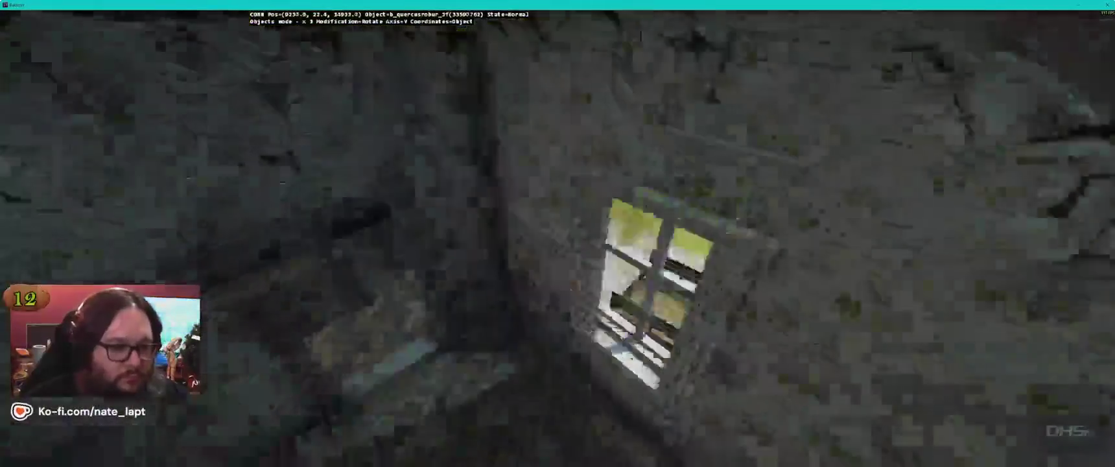
pyautogui.press('w')
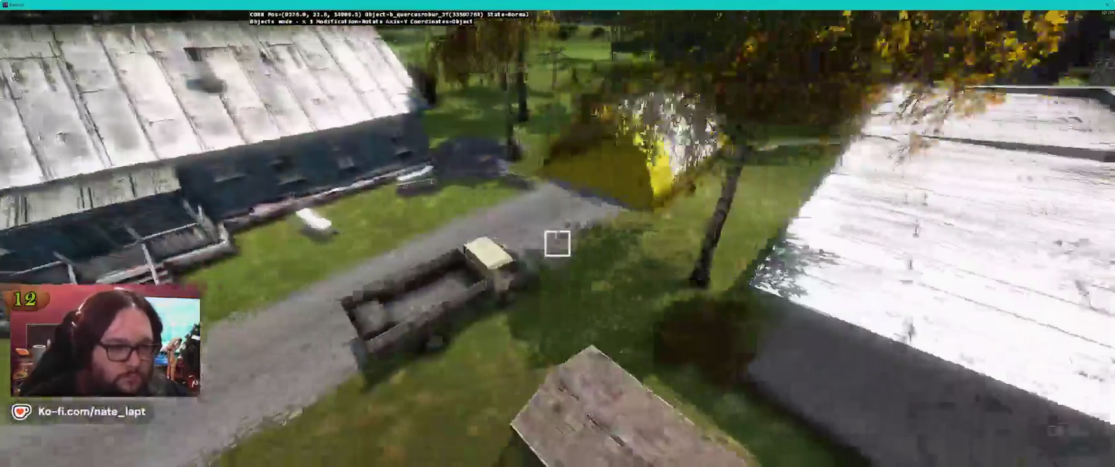
pyautogui.press('w')
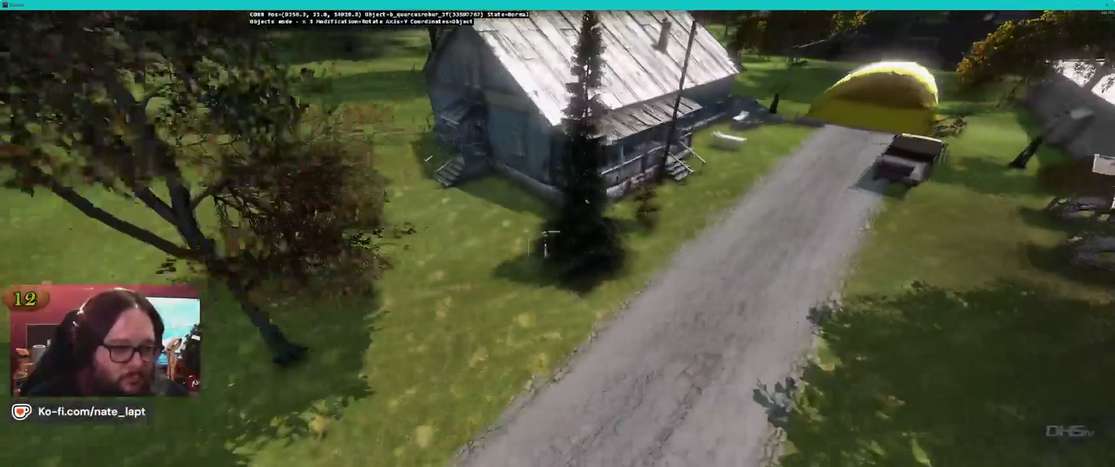
pyautogui.press('w')
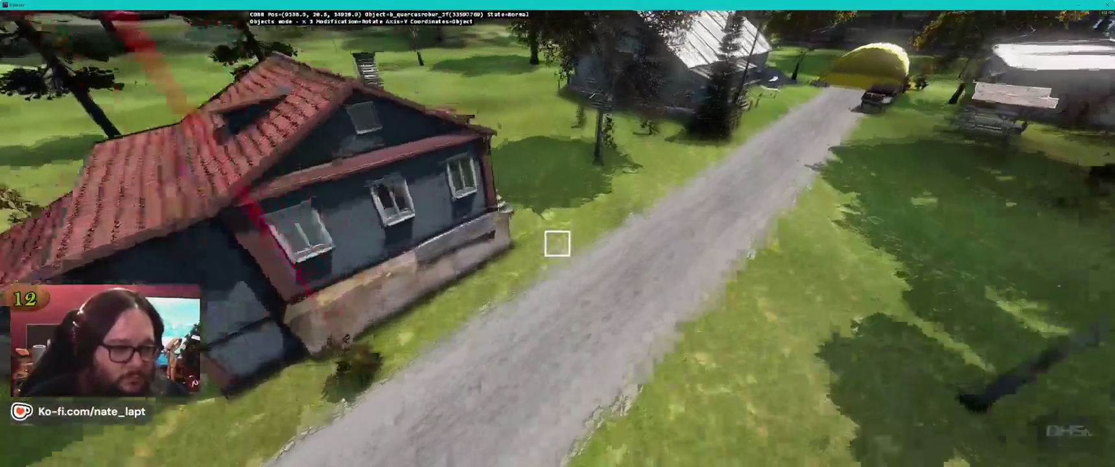
pyautogui.press('w')
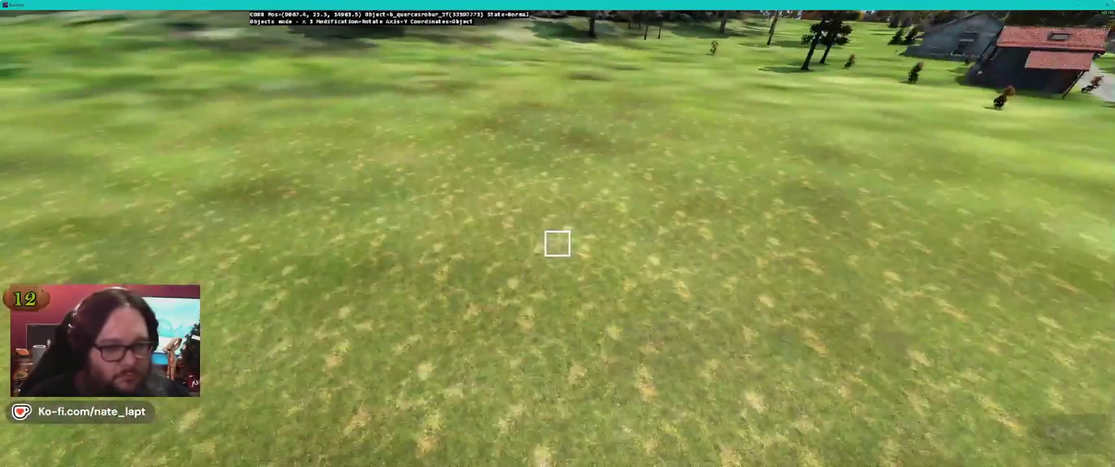
pyautogui.press('w')
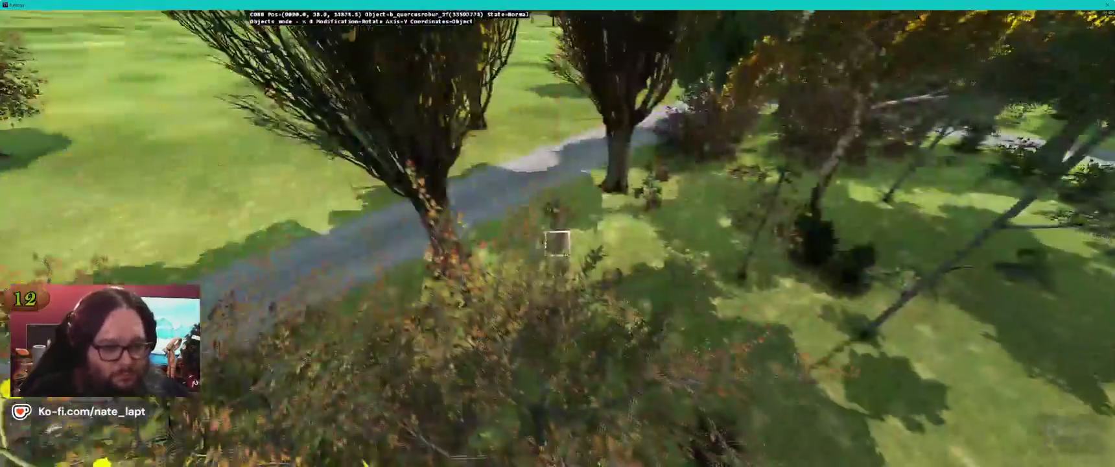
pyautogui.press('w')
pyautogui.press('w')
pyautogui.press('w')
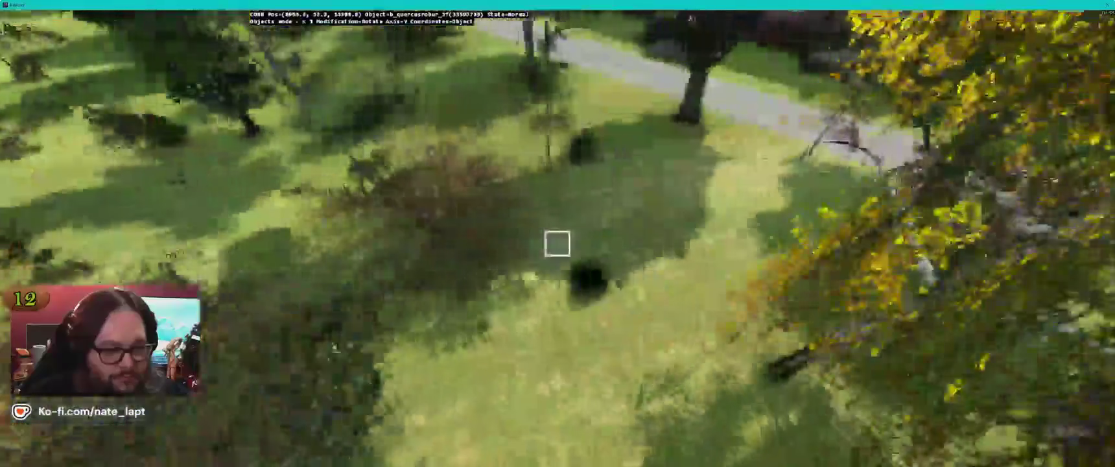
pyautogui.press('w')
pyautogui.press('w')
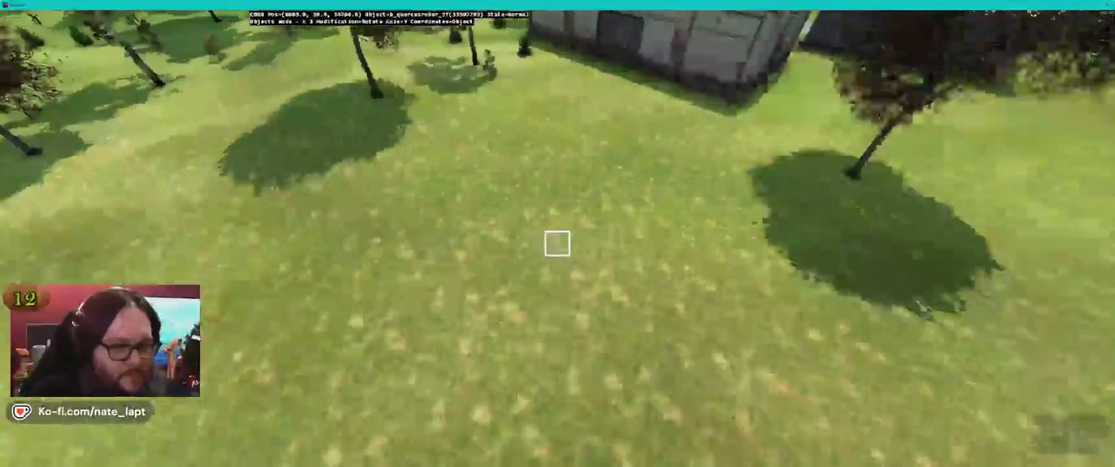
pyautogui.press('w')
pyautogui.hotkey('alt', 'Tab')
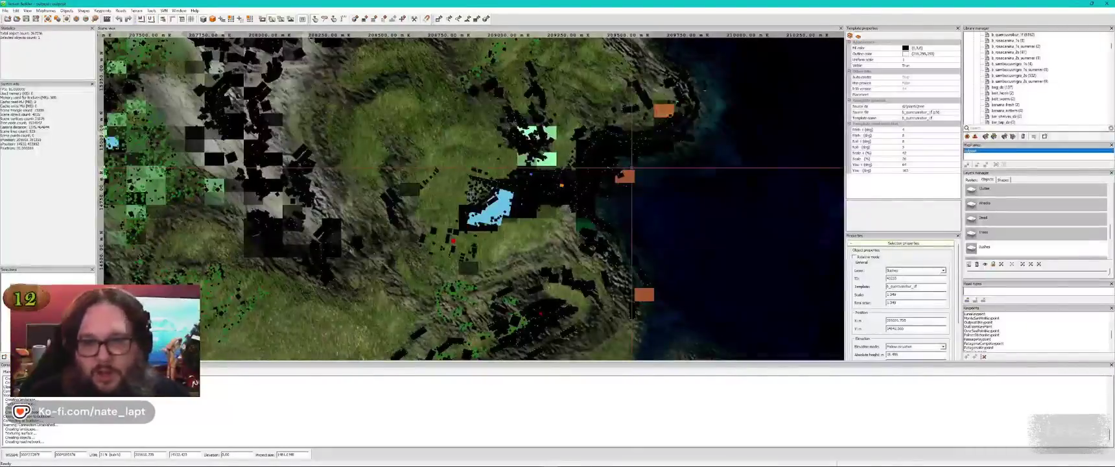
# Step: Inspect the rosa canina bushes in the 3D preview twice, returning to the 2D map each time
pyautogui.hotkey('alt', 'Tab')
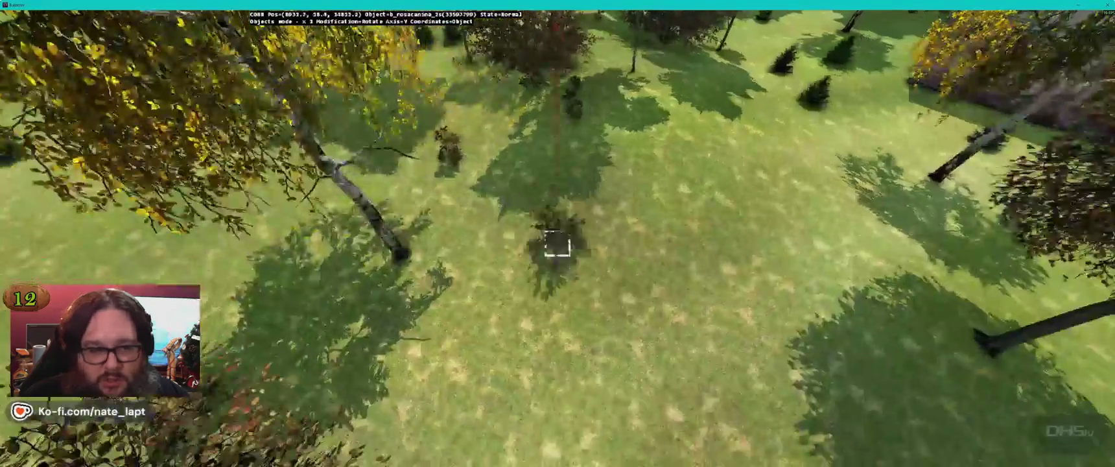
pyautogui.hotkey('alt', 'Tab')
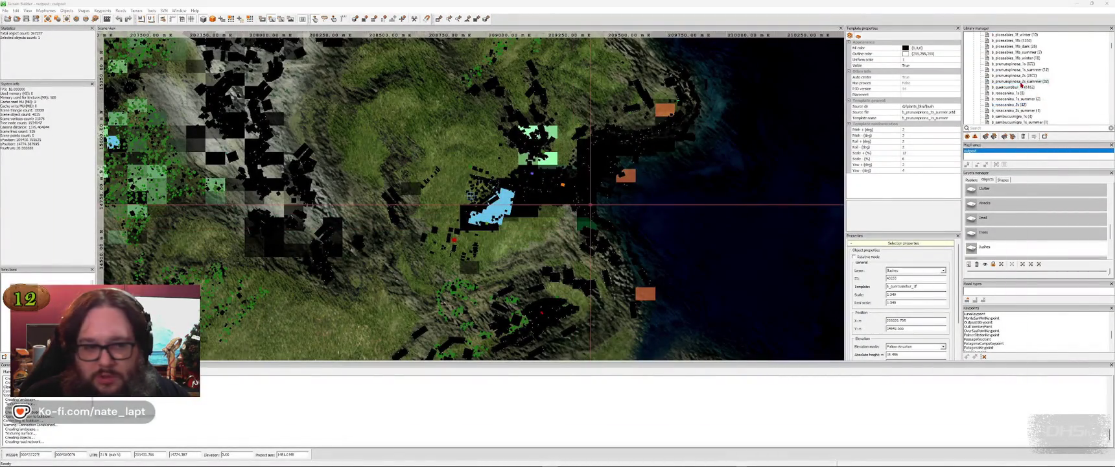
pyautogui.hotkey('alt', 'Tab')
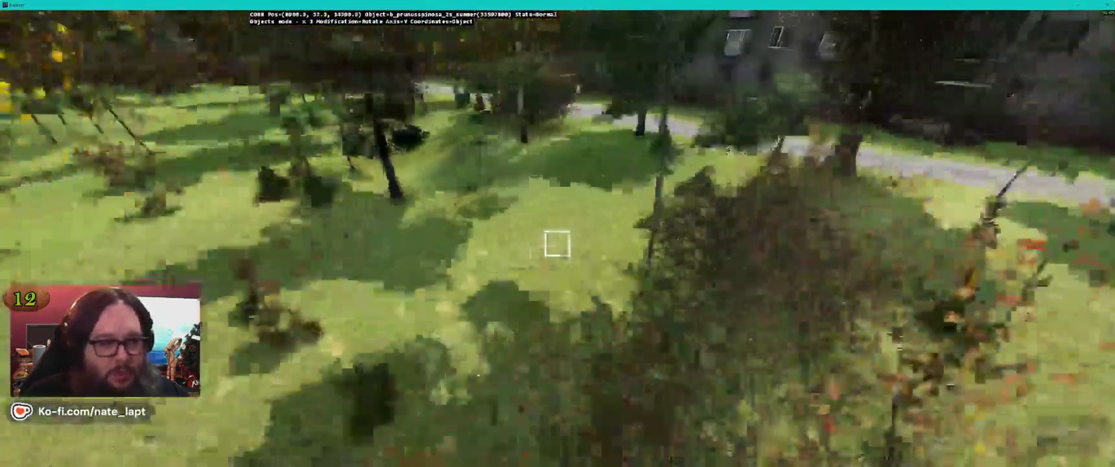
pyautogui.hotkey('alt', 'Tab')
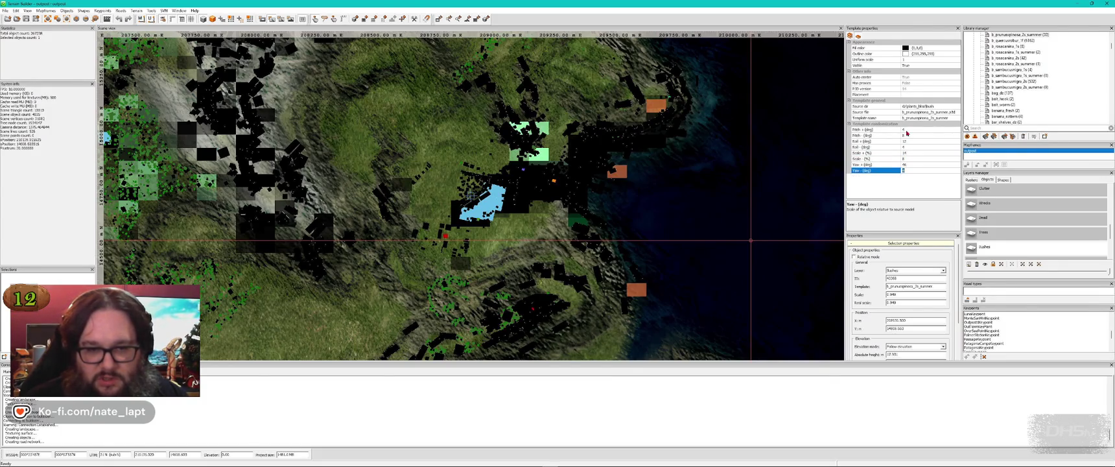
# Step: Fly the 3D preview through the trees across several lawns to inspect the placed shrubs
pyautogui.hotkey('alt', 'Tab')
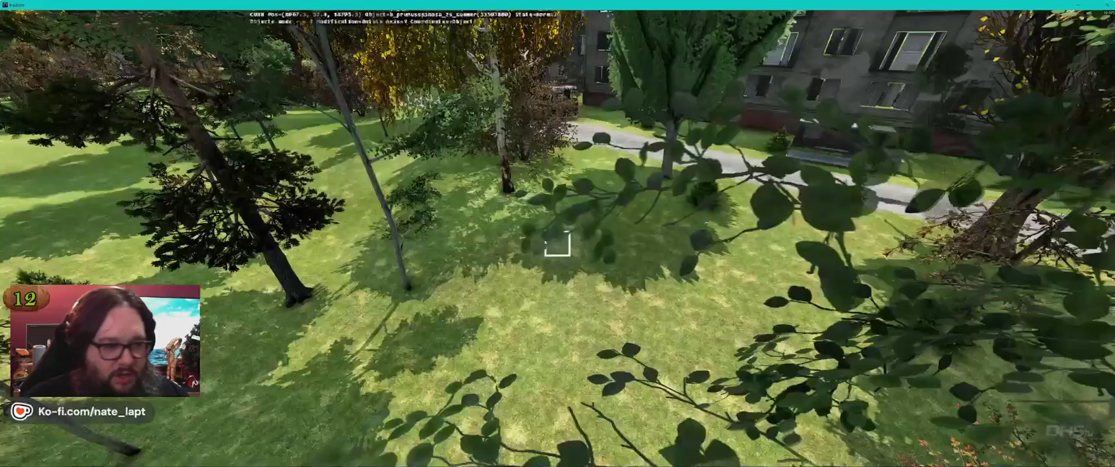
pyautogui.press('w')
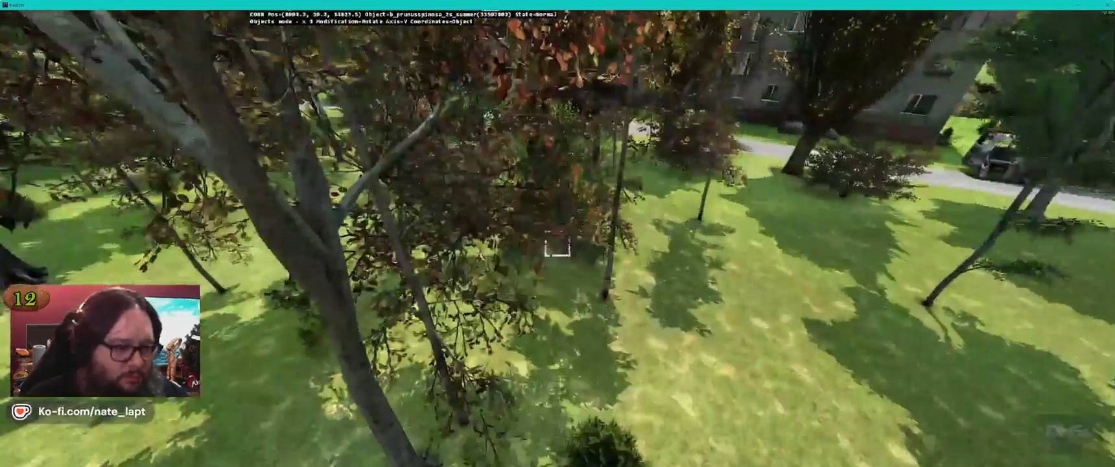
pyautogui.press('w')
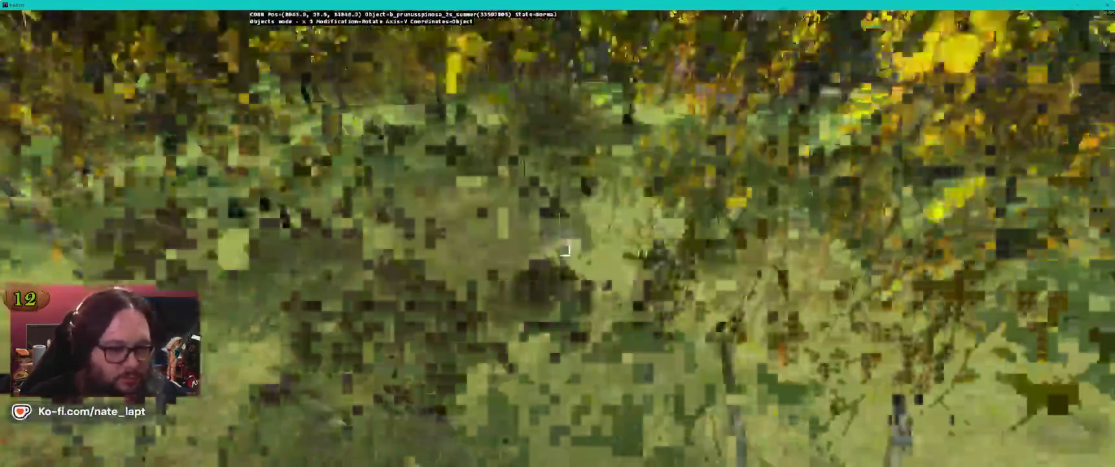
pyautogui.press('w')
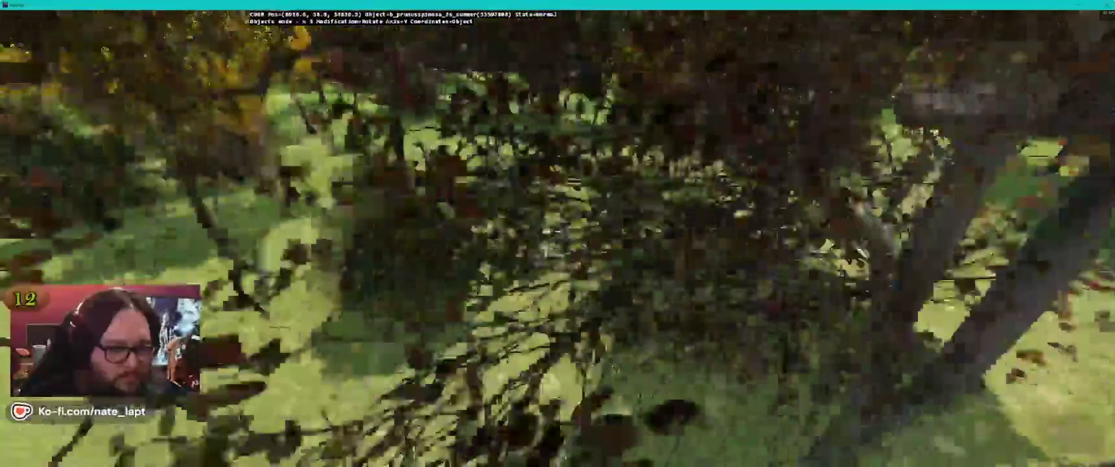
pyautogui.press('w')
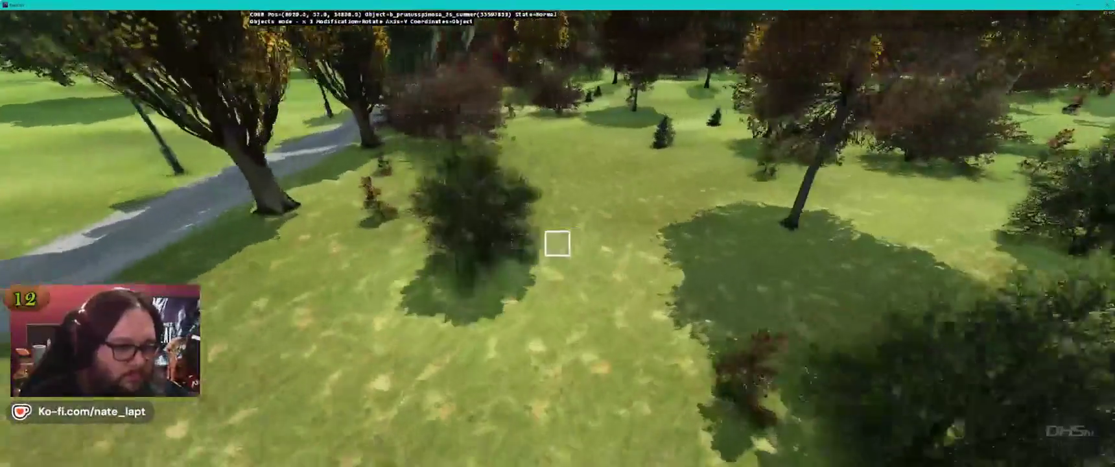
pyautogui.press('w')
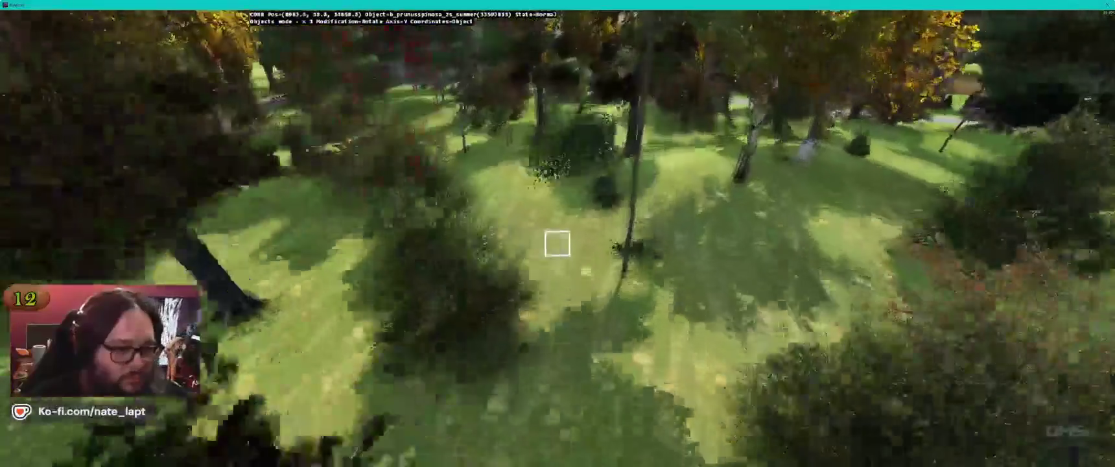
pyautogui.press('w')
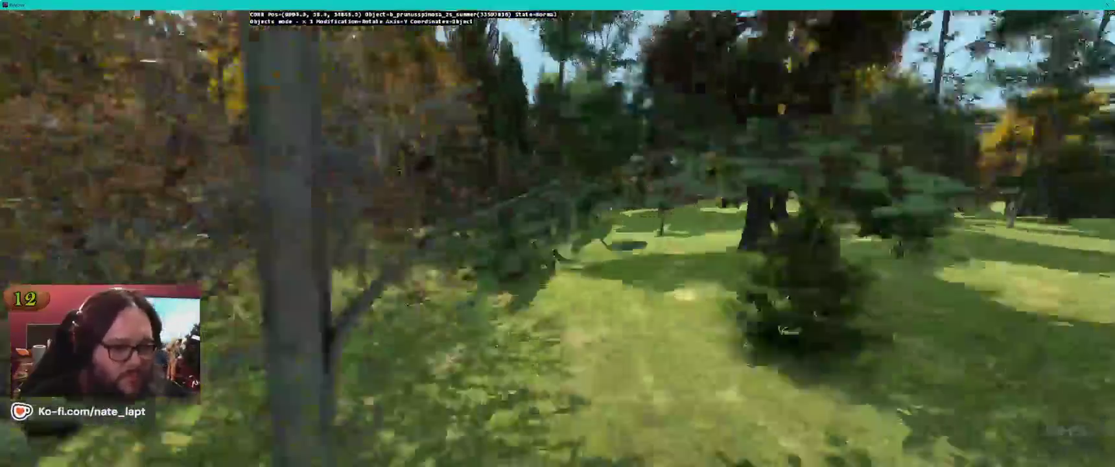
# Step: Cross the last lawn, back out to overlook the field, and return to the map
pyautogui.press('w')
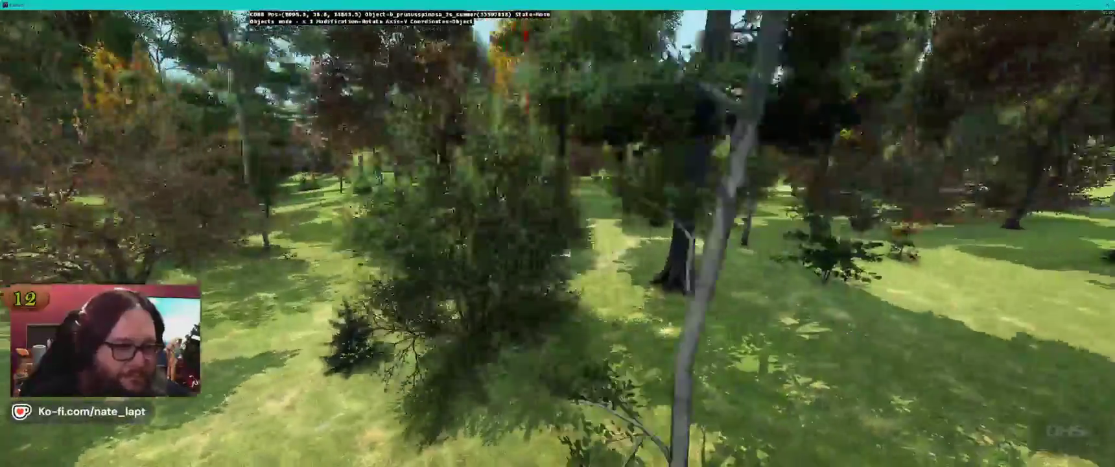
pyautogui.press('w')
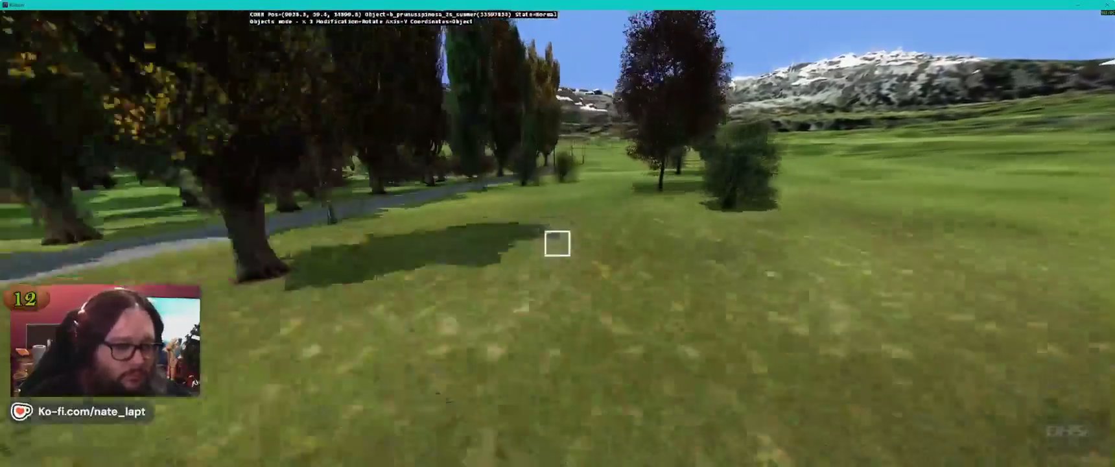
pyautogui.press('w')
pyautogui.press('w')
pyautogui.press('s')
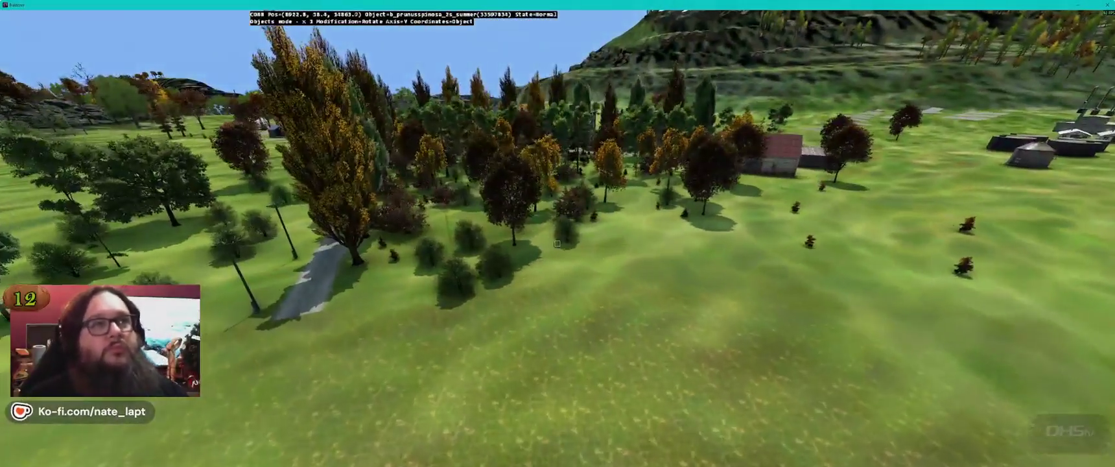
pyautogui.press('d')
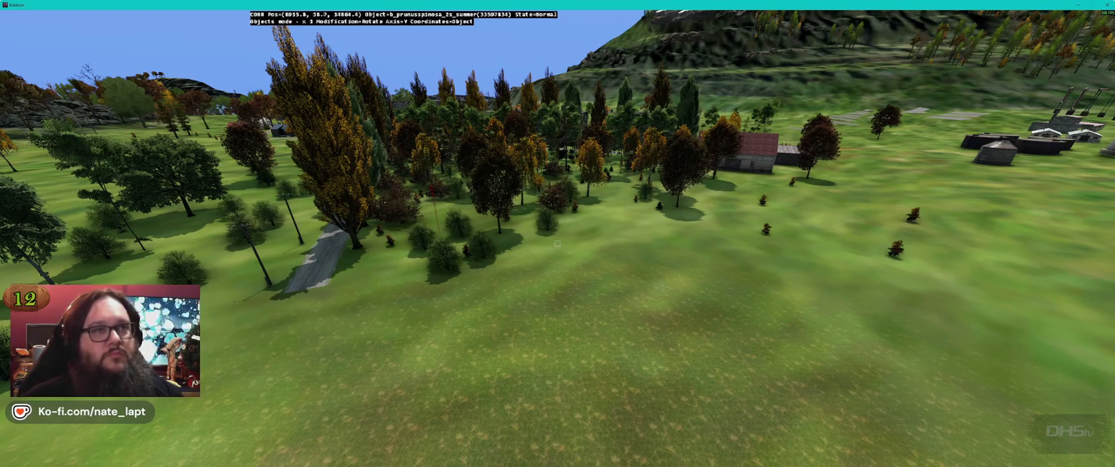
pyautogui.hotkey('alt', 'Tab')
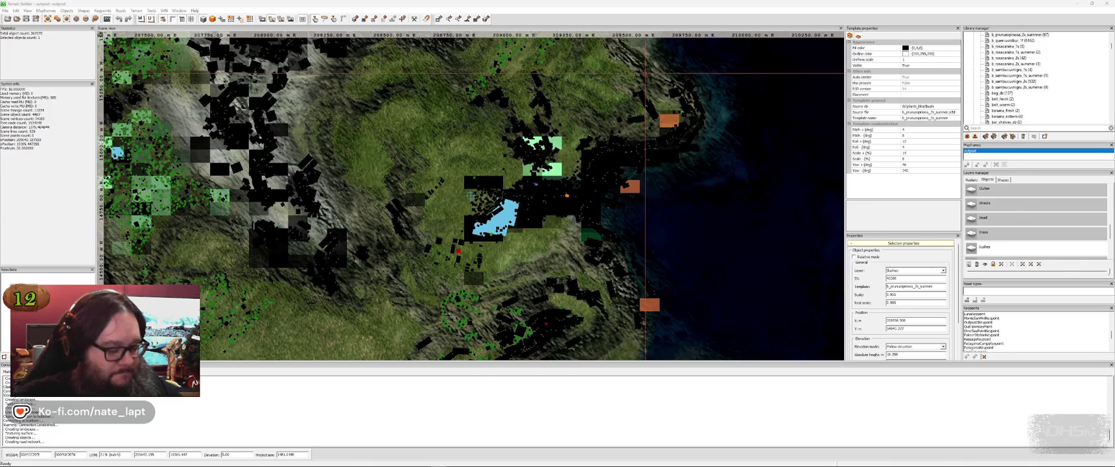
pyautogui.hotkey('alt', 'Tab')
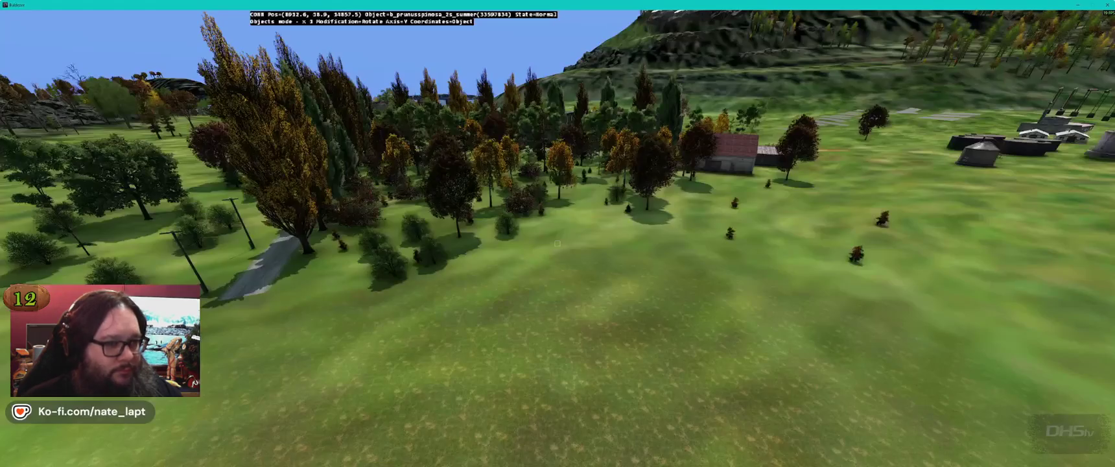
pyautogui.hotkey('alt', 'Tab')
pyautogui.hotkey('alt', 'shift', 'Tab')
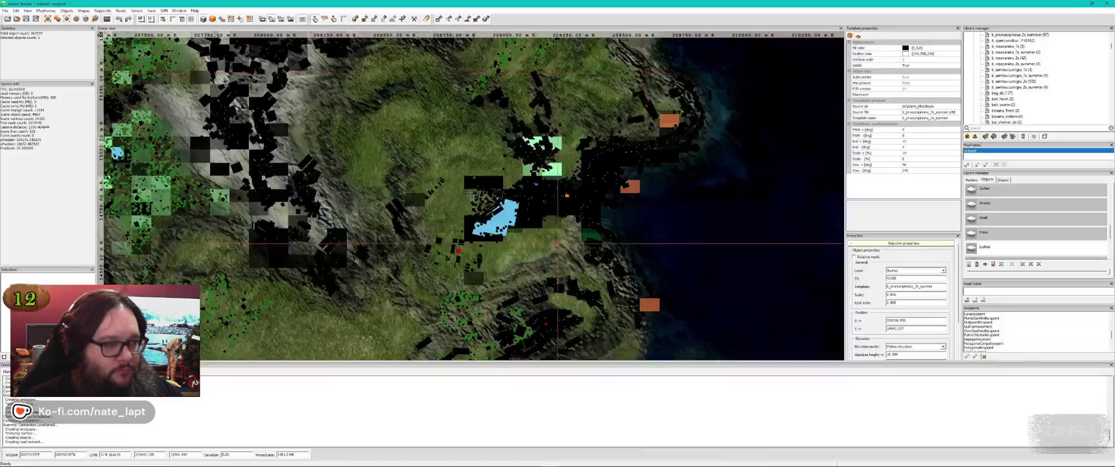
pyautogui.hotkey('alt', 'Tab')
pyautogui.press('w')
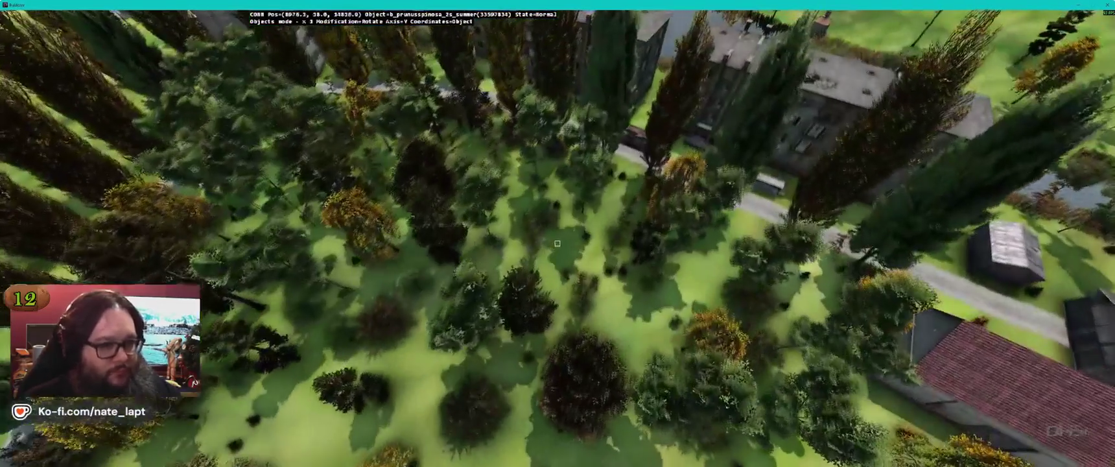
pyautogui.press('w')
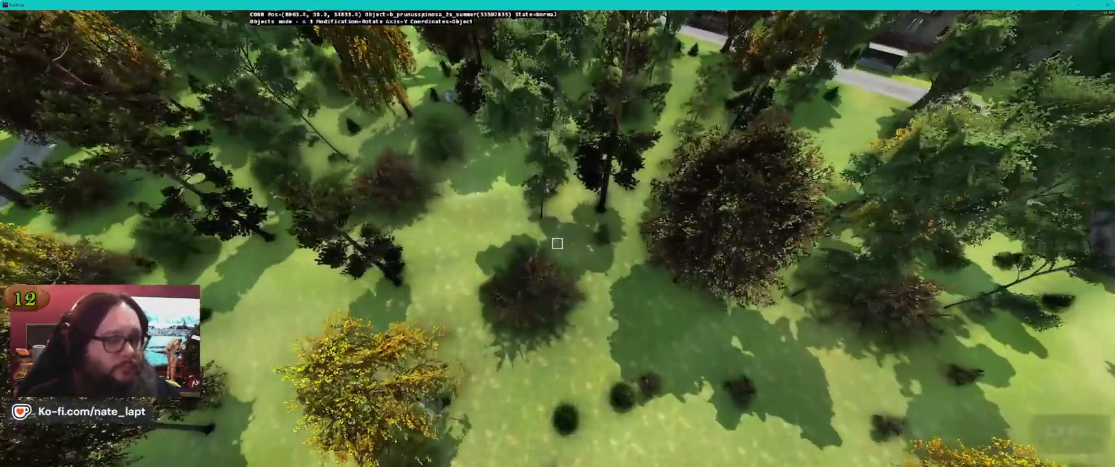
pyautogui.press('w')
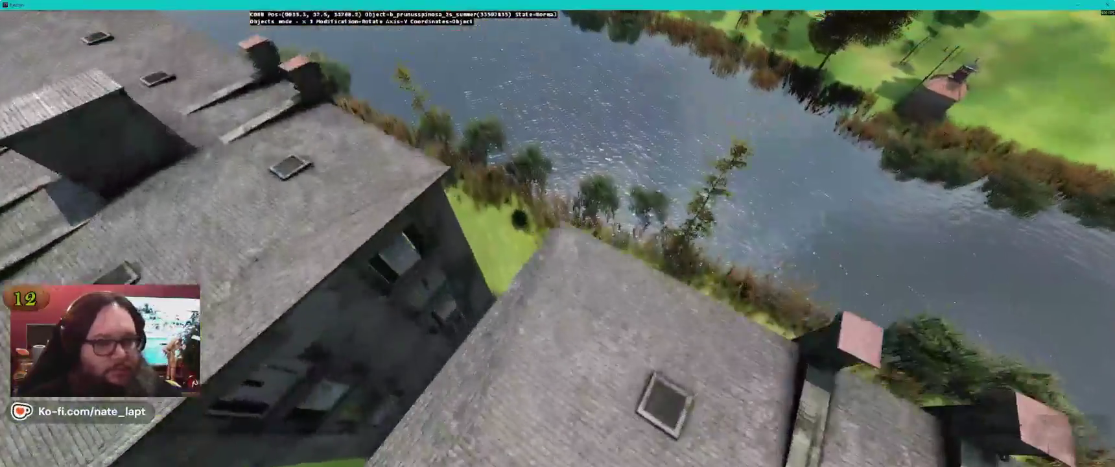
pyautogui.press('w')
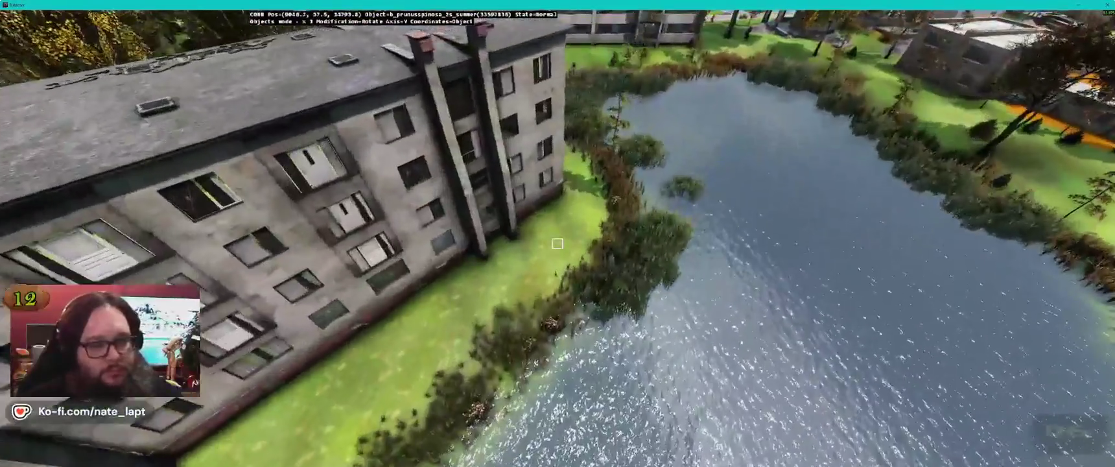
pyautogui.press('w')
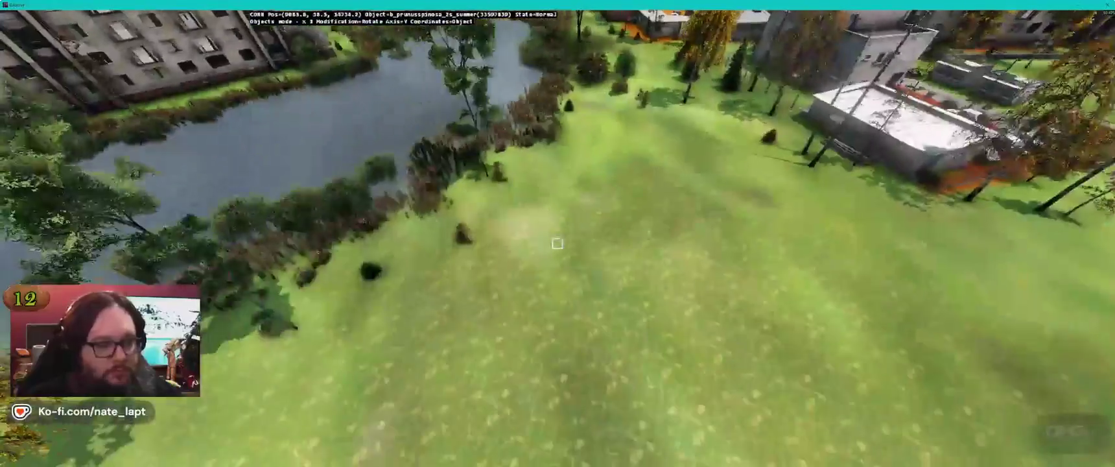
pyautogui.press('w')
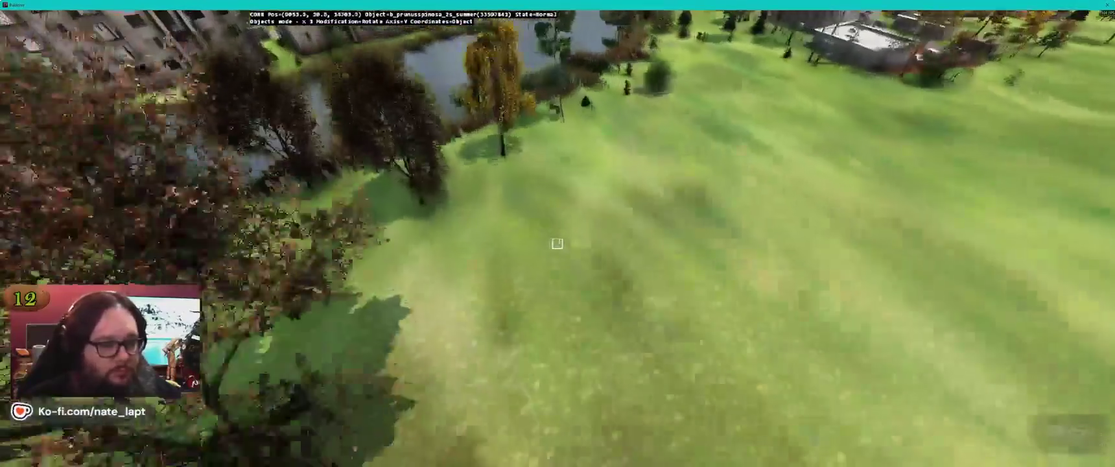
pyautogui.press('w')
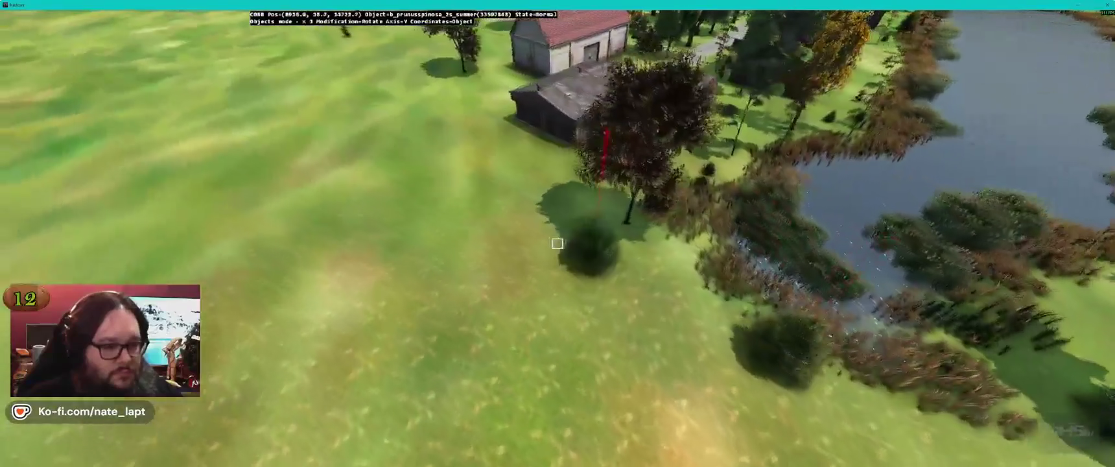
pyautogui.press('w')
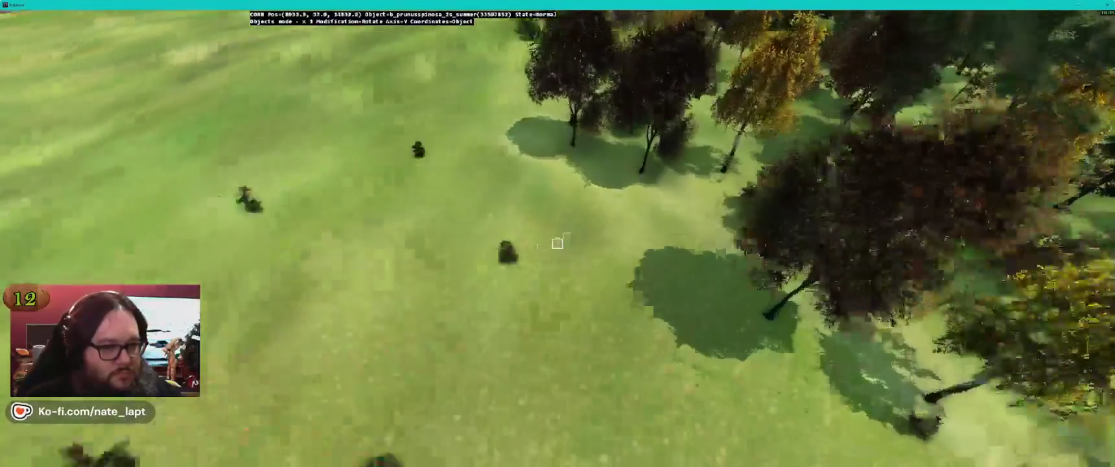
pyautogui.press('w')
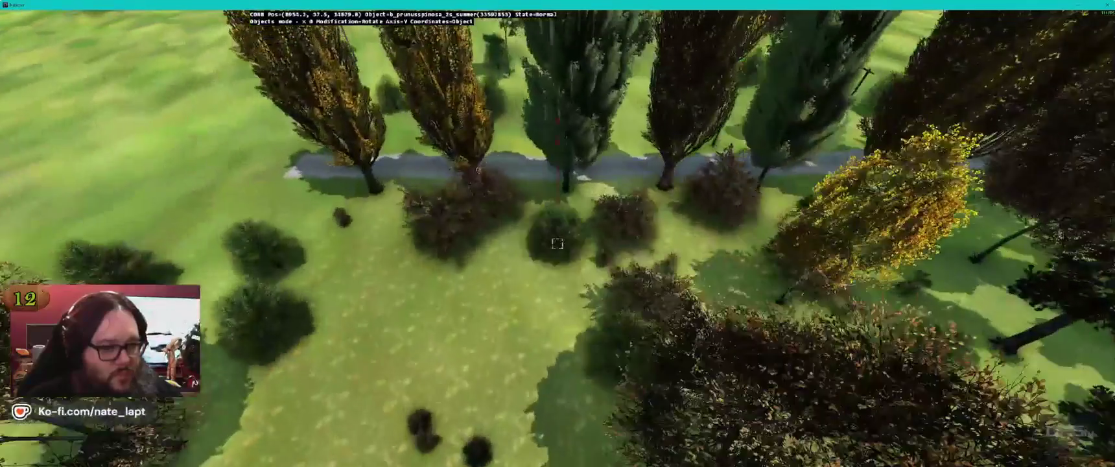
pyautogui.press('w')
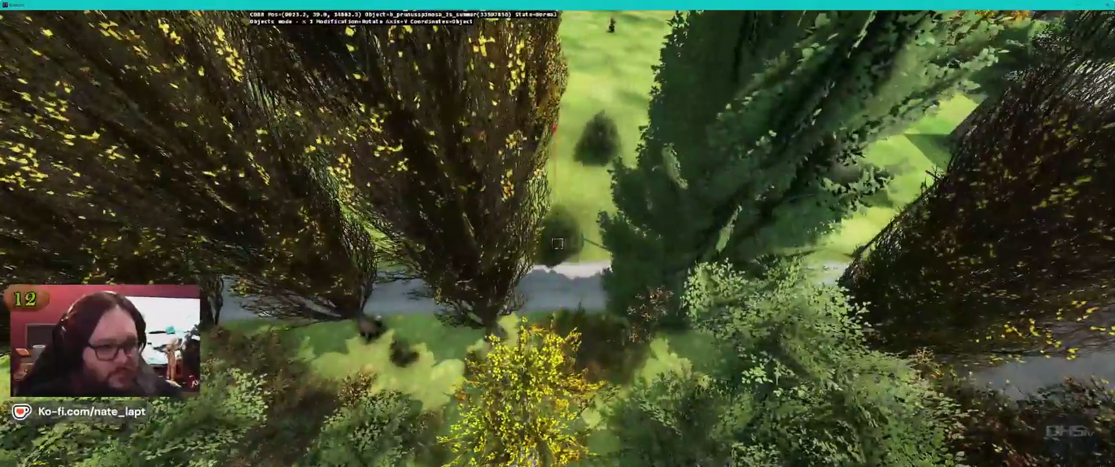
pyautogui.press('w')
pyautogui.press('w')
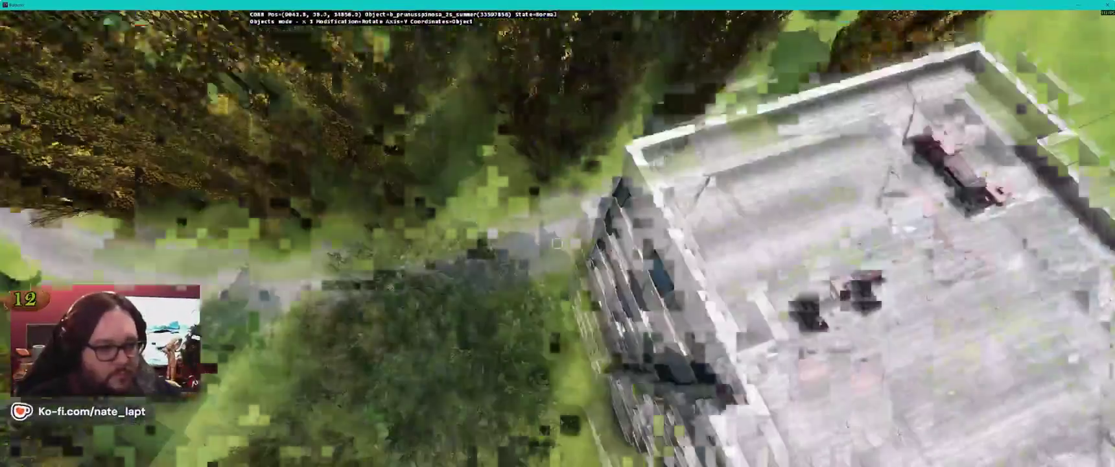
pyautogui.press('w')
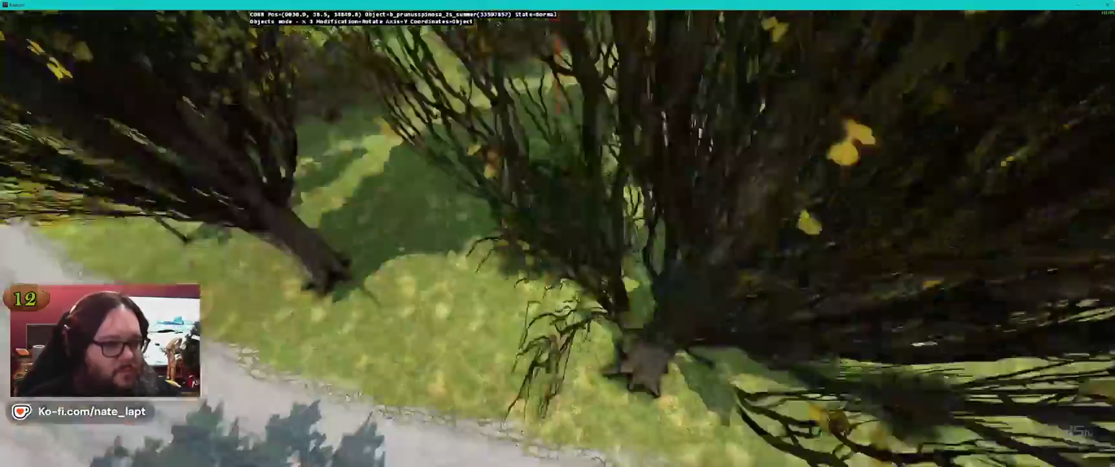
pyautogui.press('w')
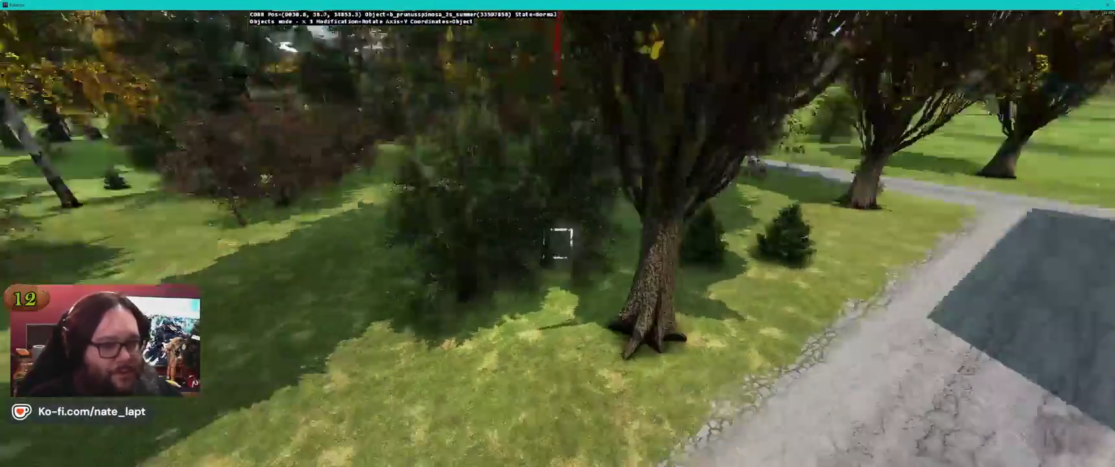
pyautogui.press('w')
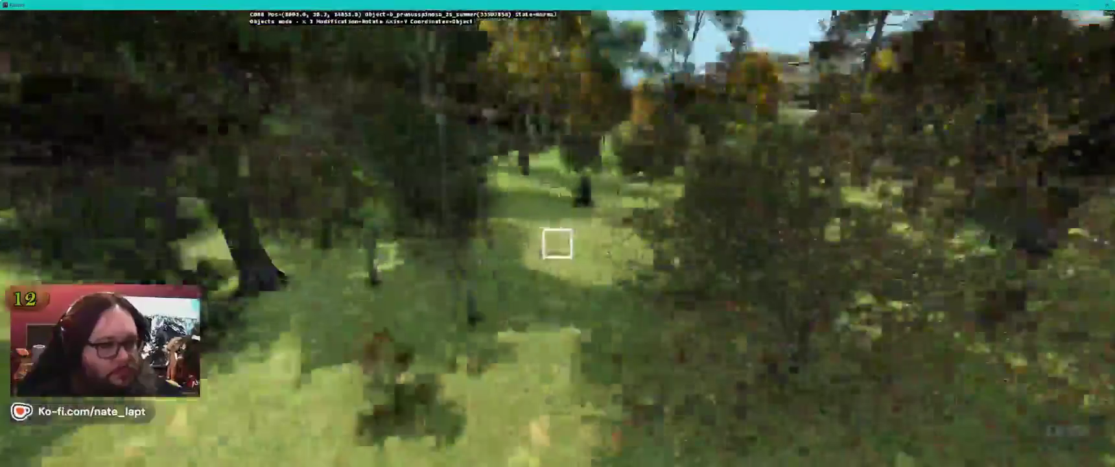
pyautogui.press('w')
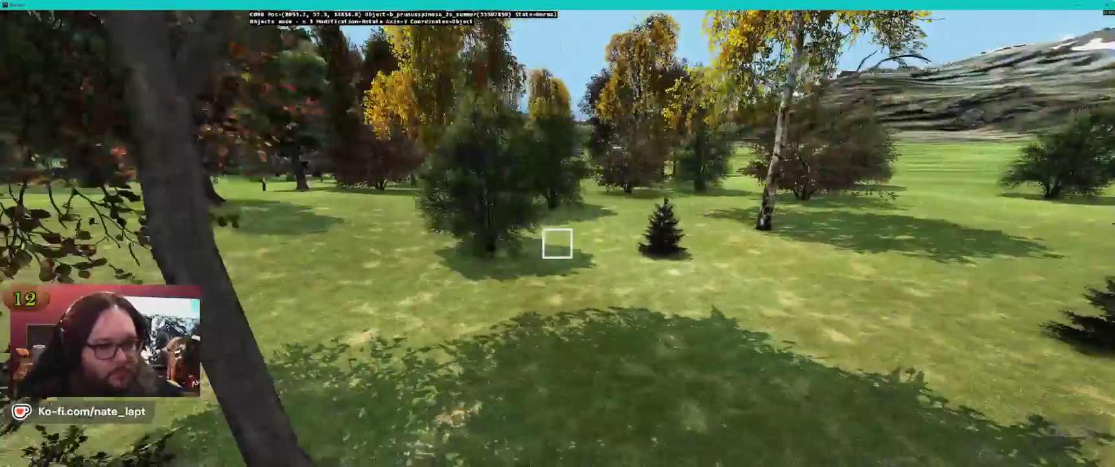
pyautogui.press('w')
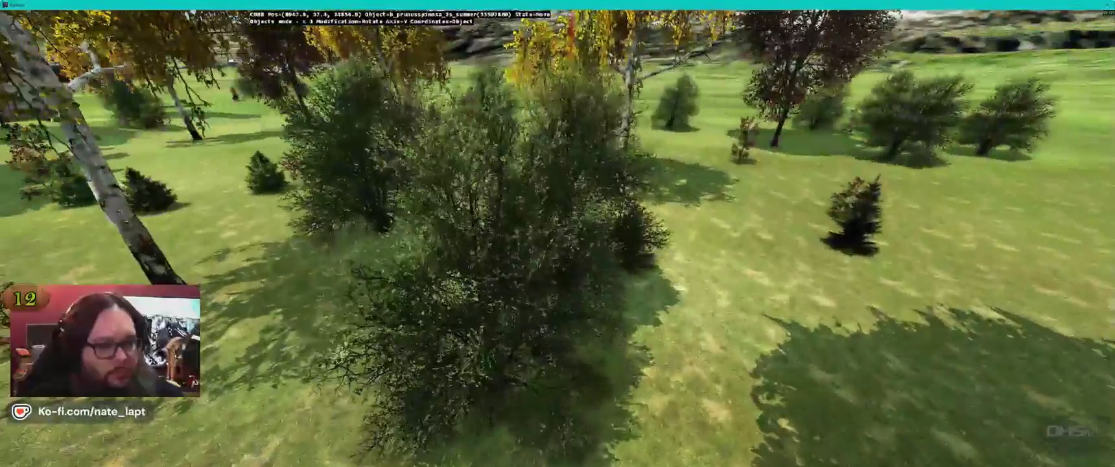
pyautogui.press('w')
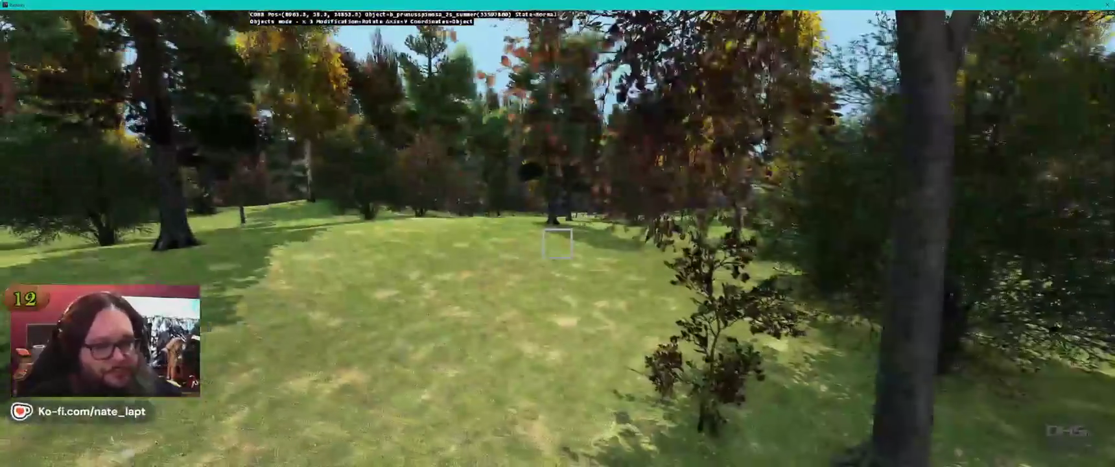
pyautogui.press('w')
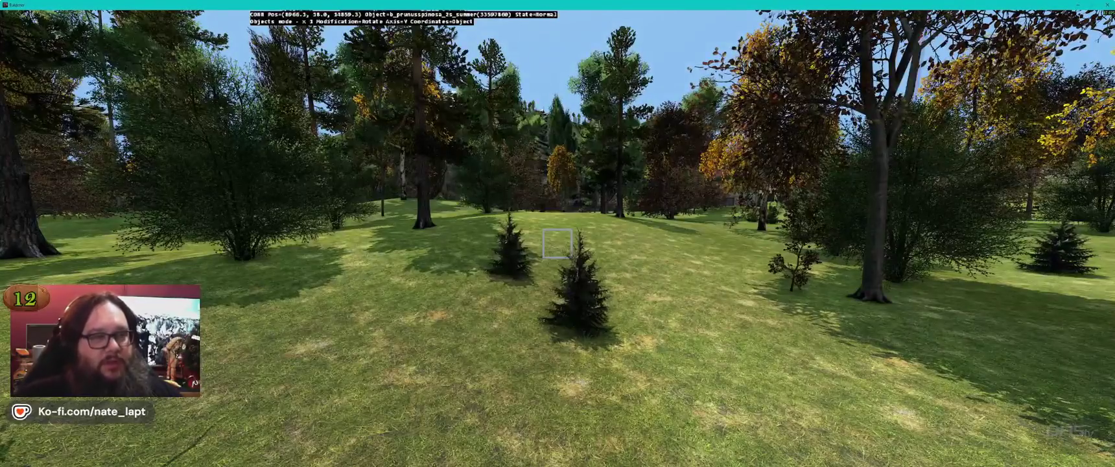
pyautogui.press('w')
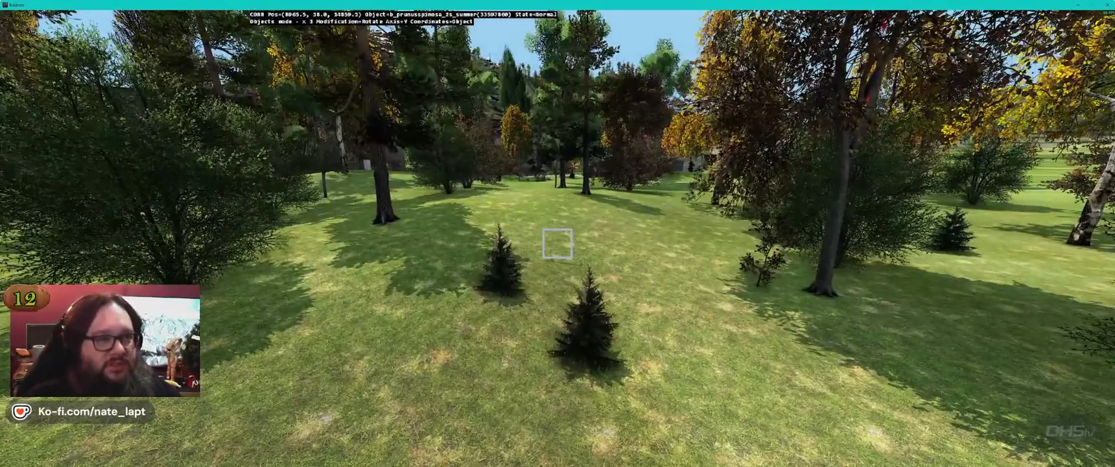
pyautogui.press('w')
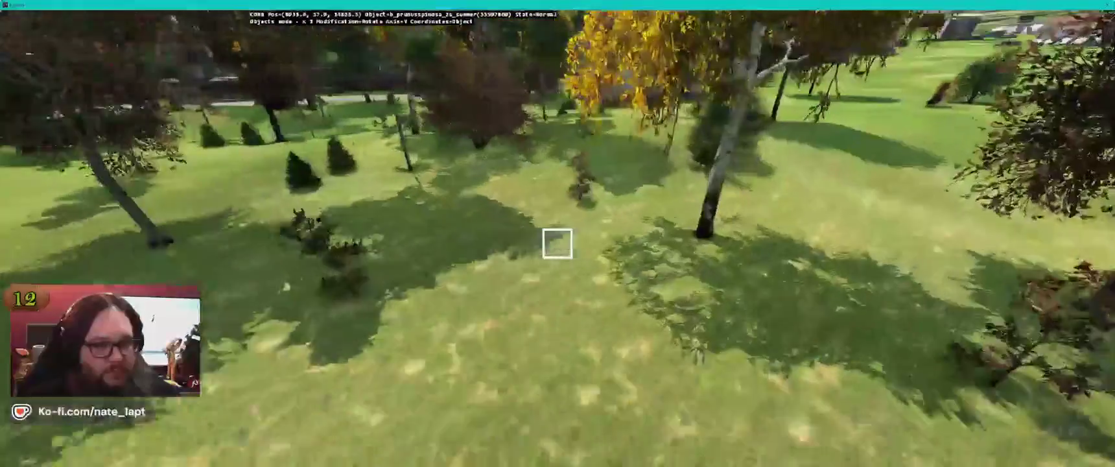
pyautogui.press('w')
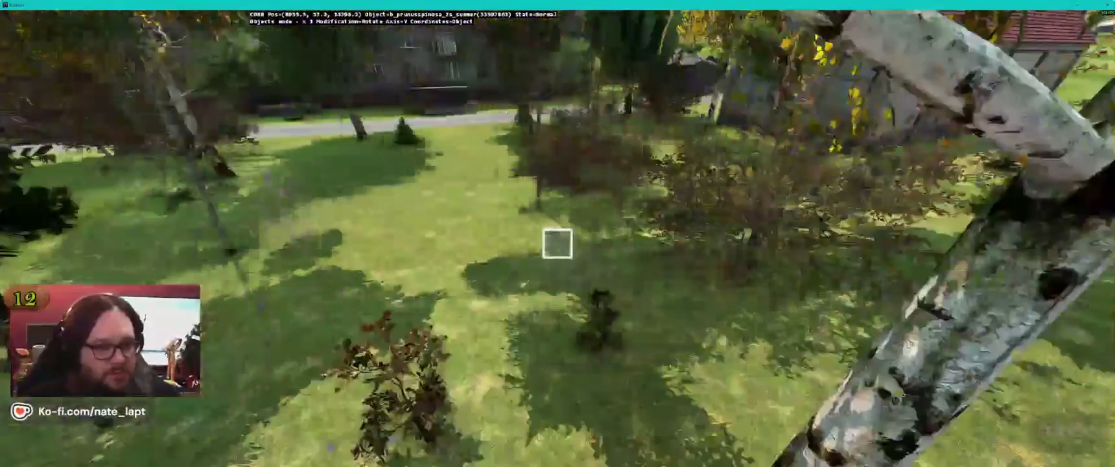
pyautogui.press('w')
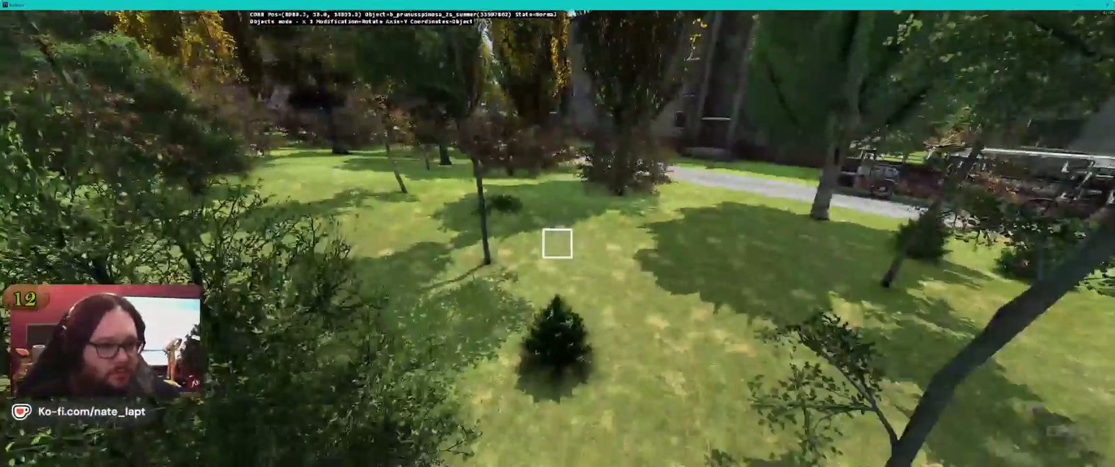
pyautogui.press('w')
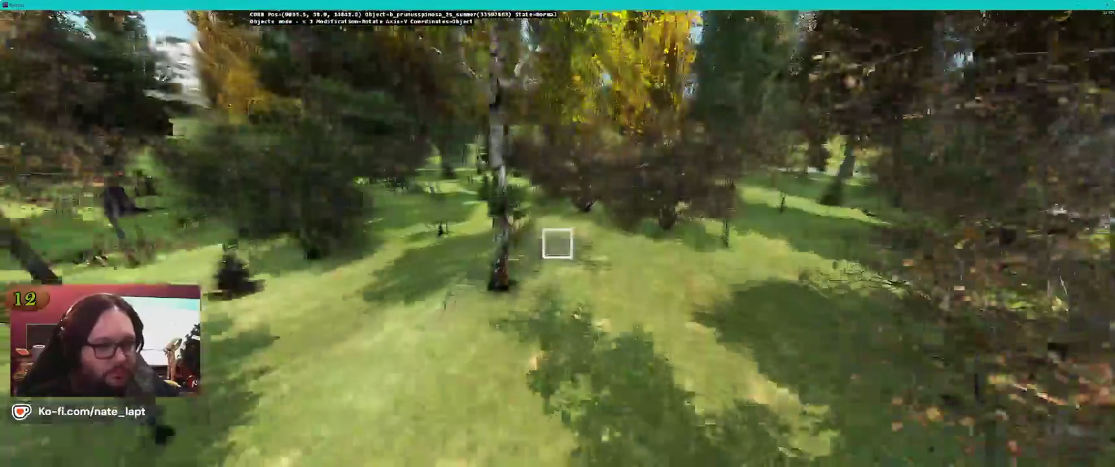
pyautogui.press('w')
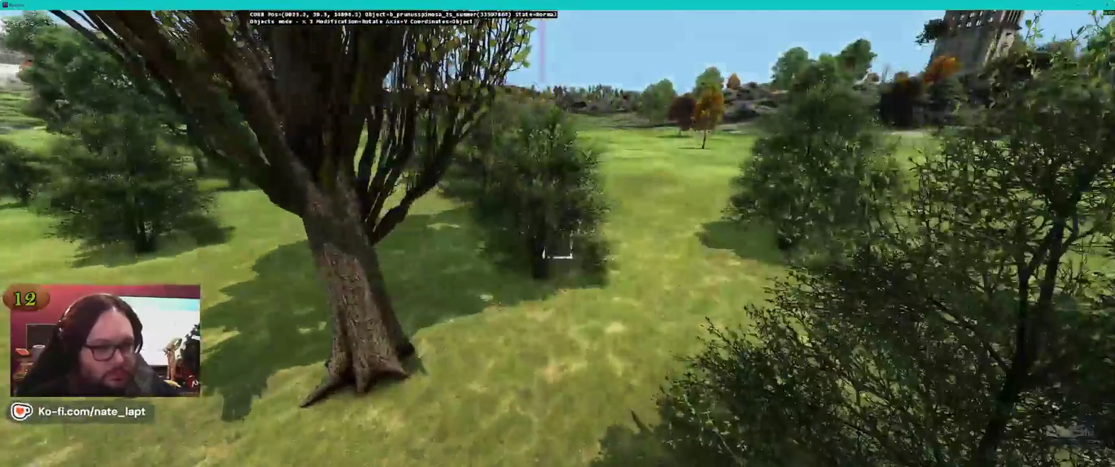
pyautogui.press('w')
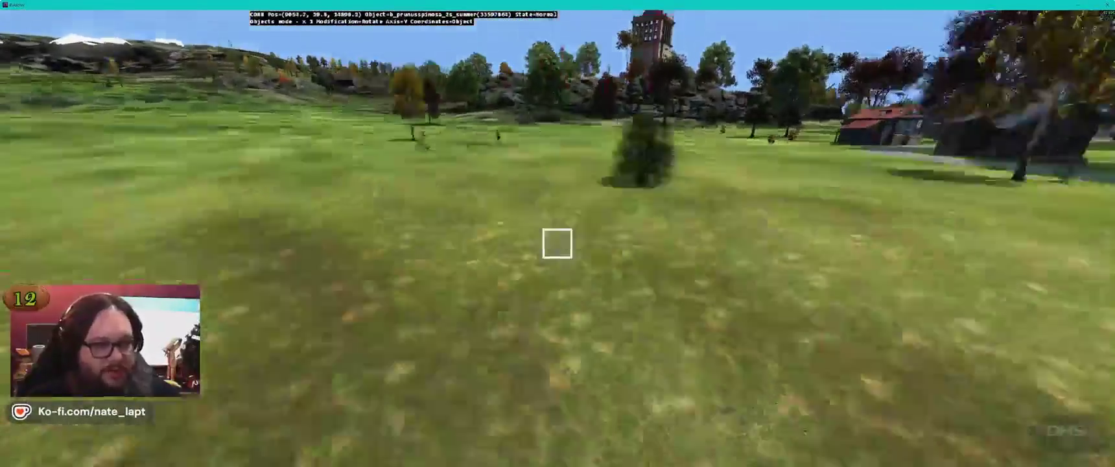
pyautogui.press('w')
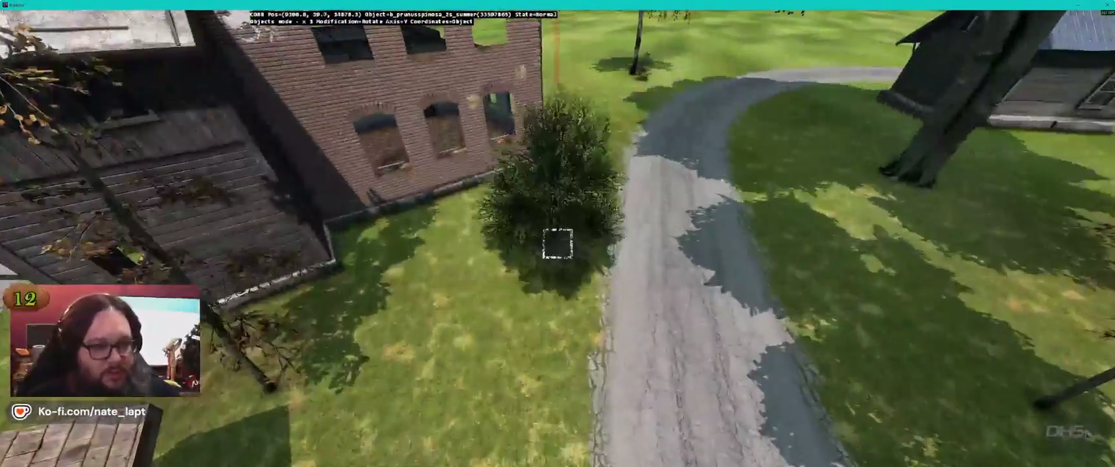
pyautogui.press('w')
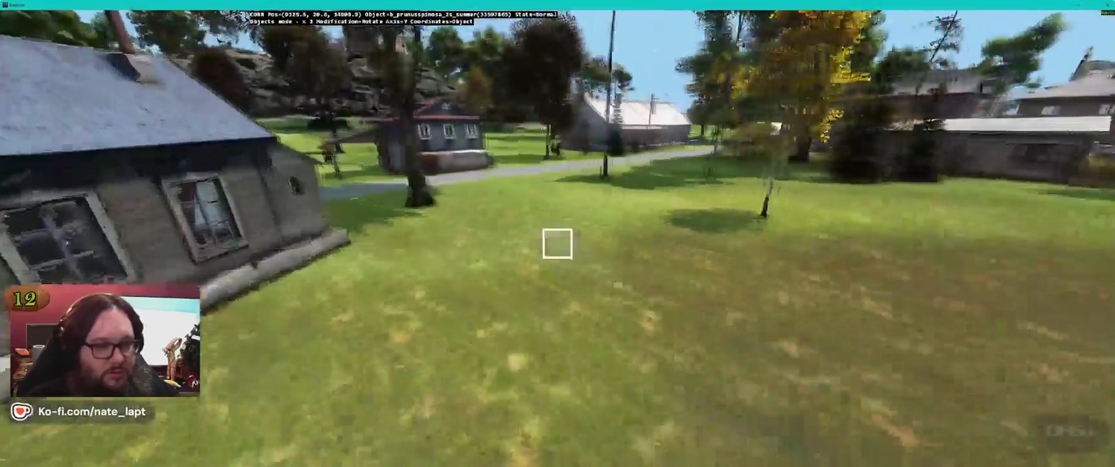
pyautogui.press('w')
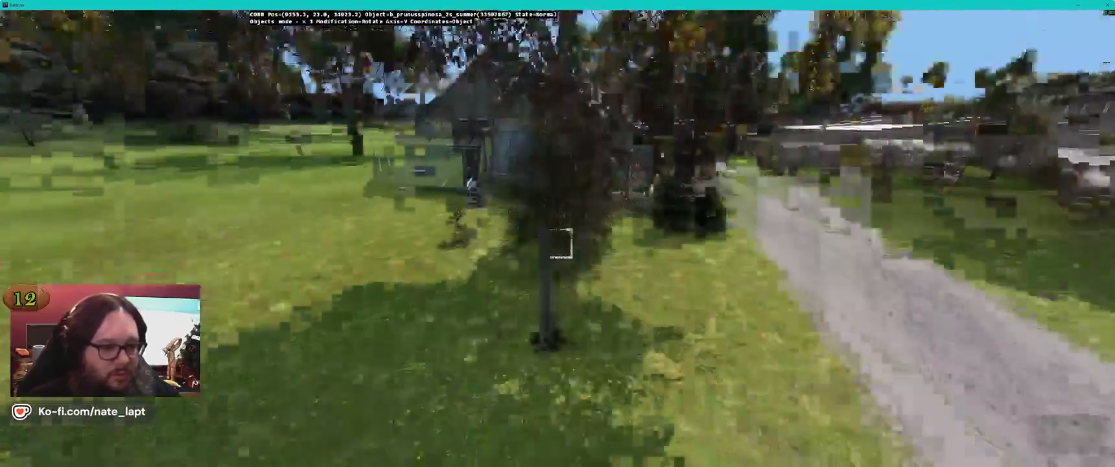
pyautogui.press('w')
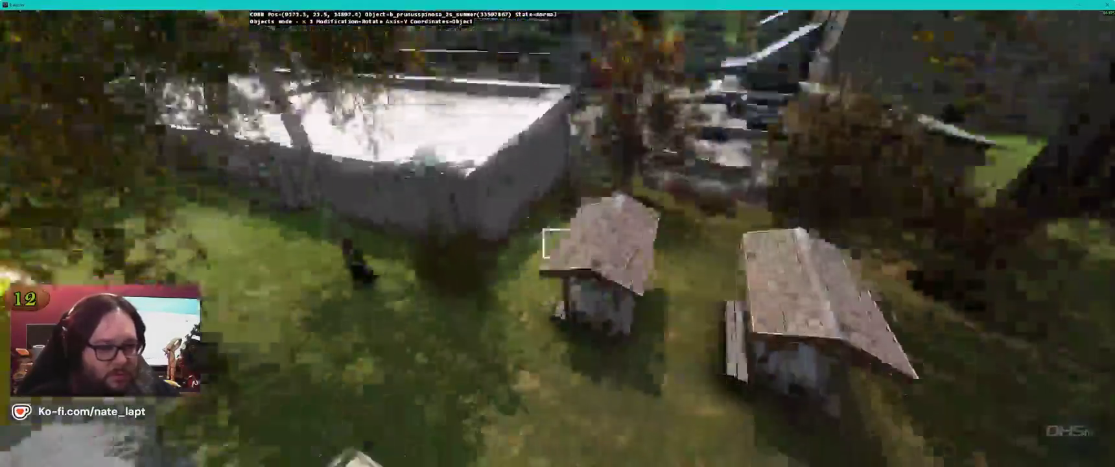
pyautogui.press('s')
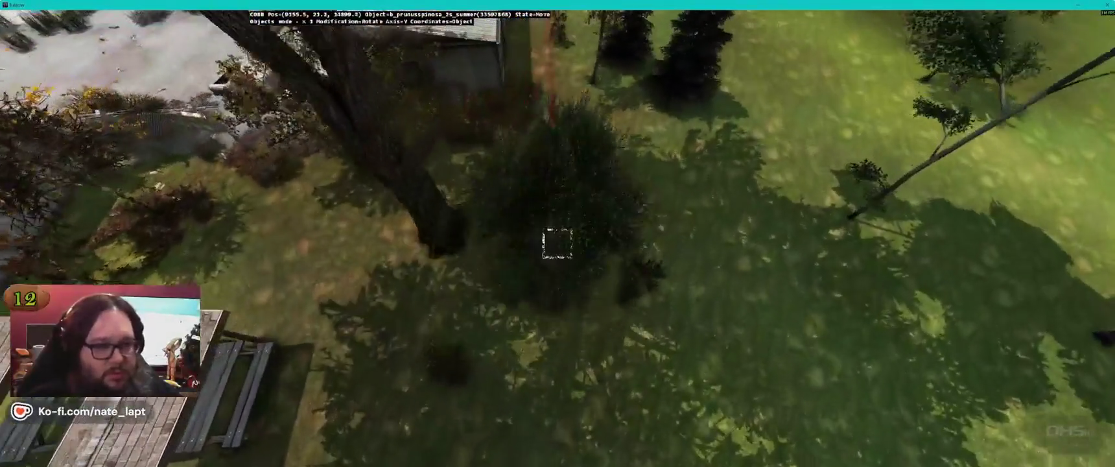
pyautogui.press('w')
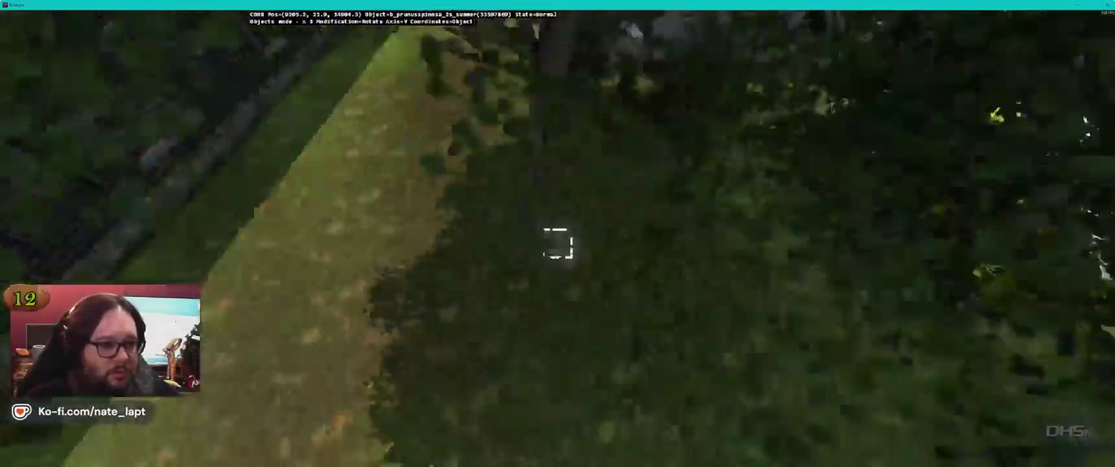
pyautogui.press('w')
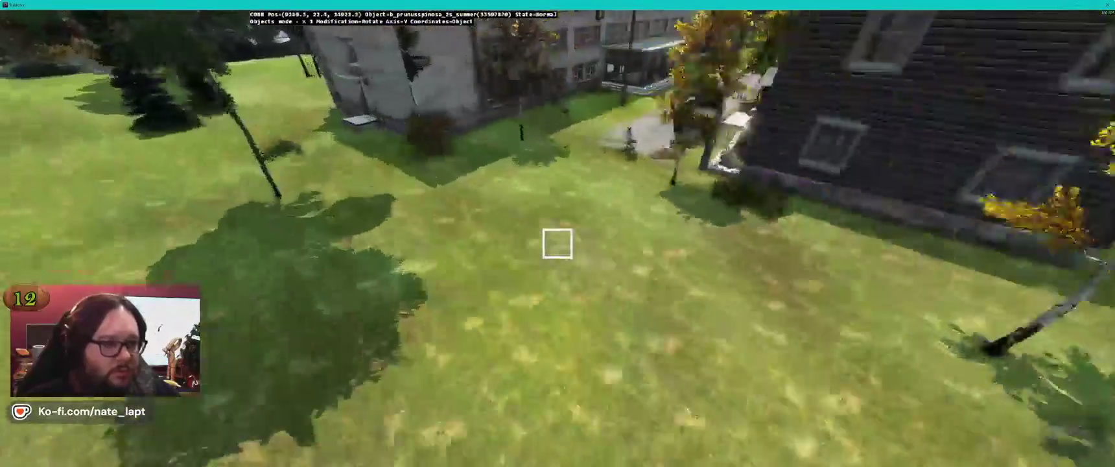
pyautogui.press('s')
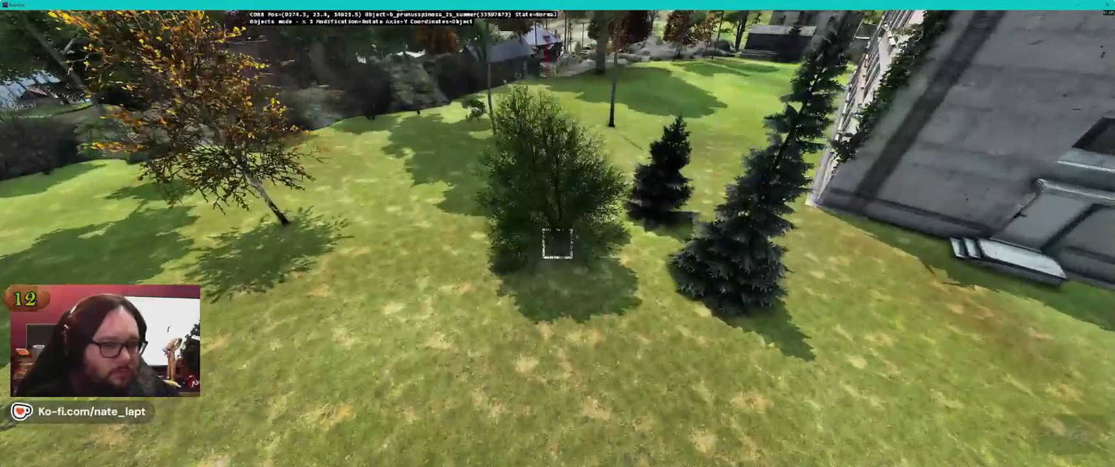
pyautogui.press('w')
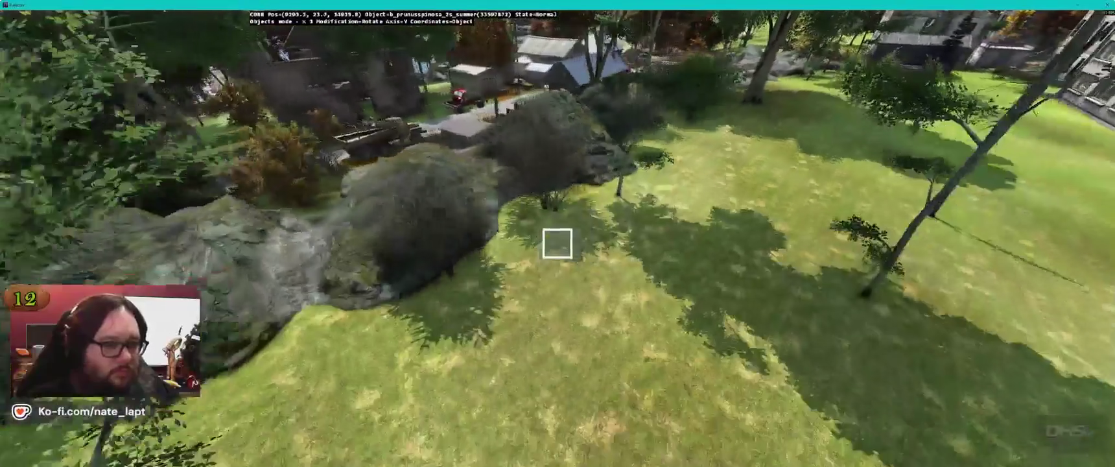
pyautogui.press('w')
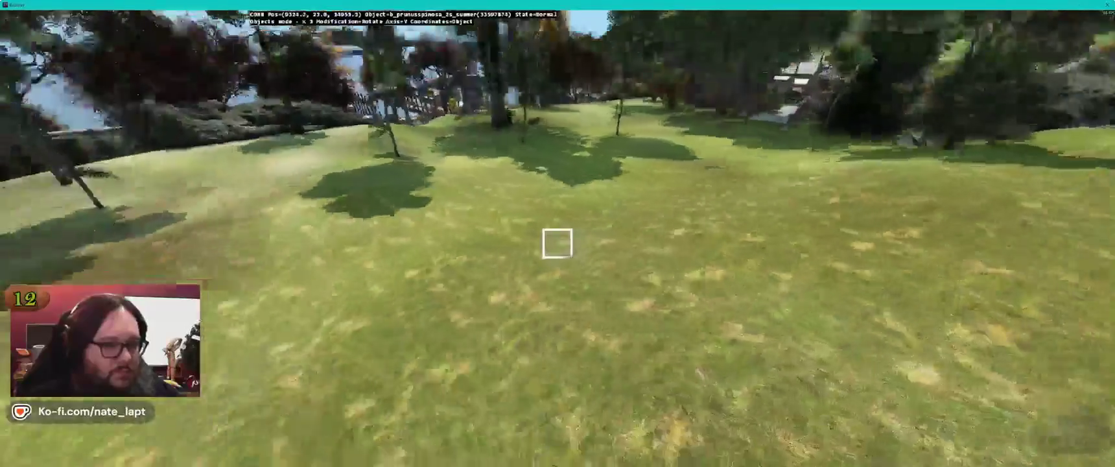
pyautogui.press('w')
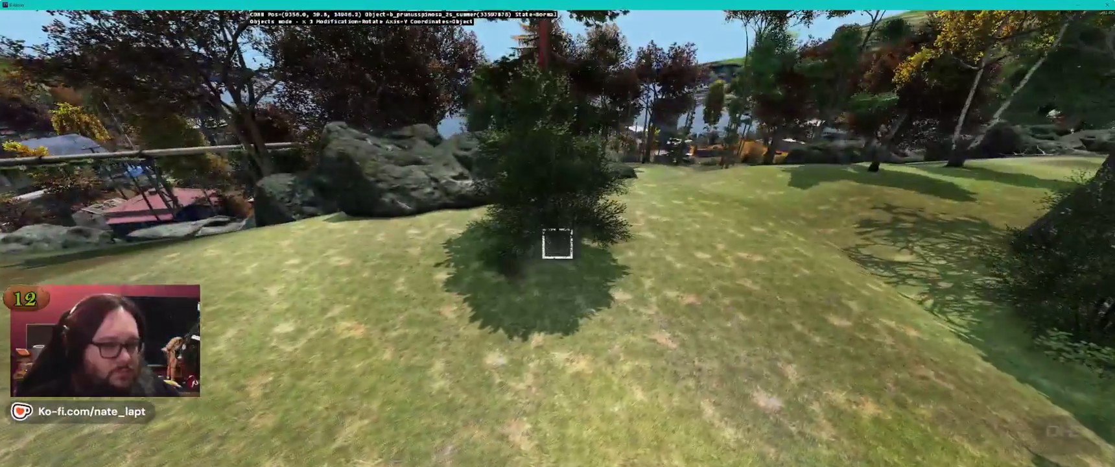
pyautogui.press('w')
pyautogui.press('w')
pyautogui.press('w')
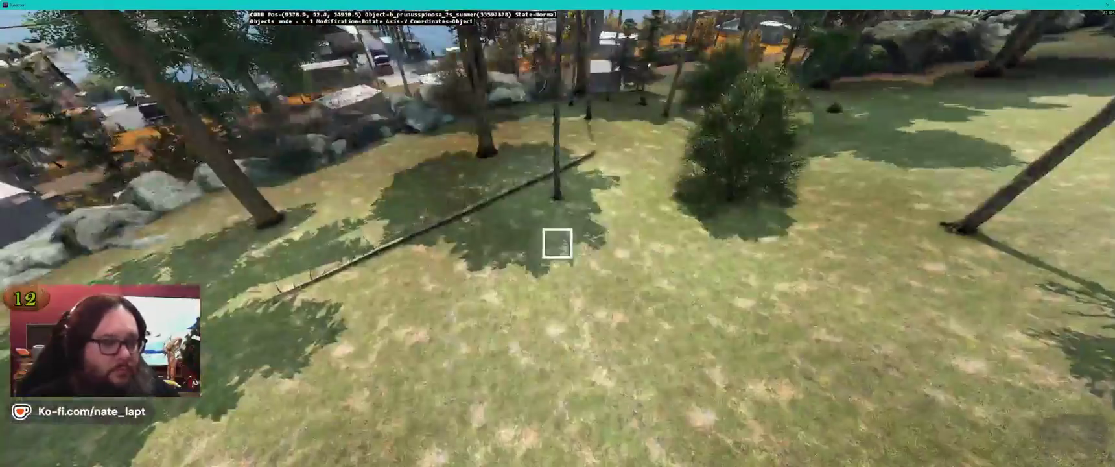
pyautogui.press('w')
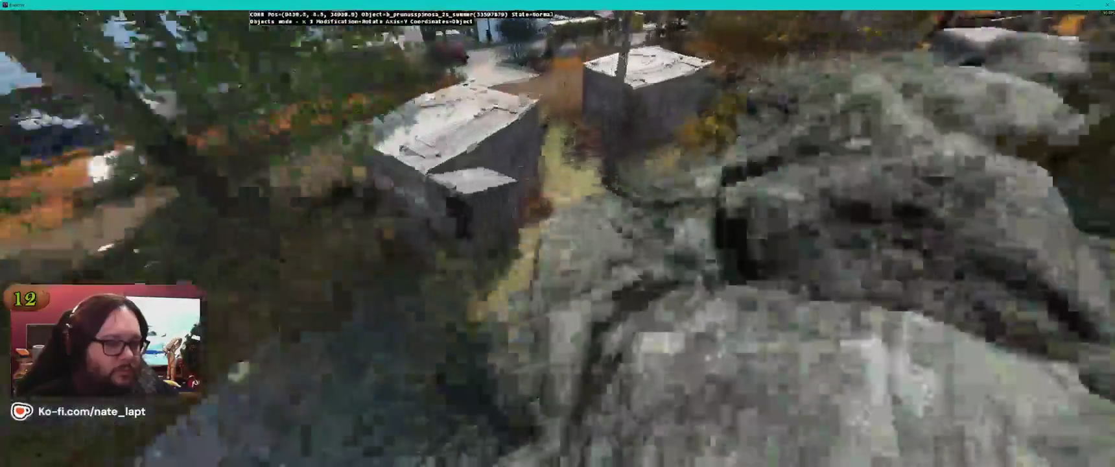
pyautogui.press('w')
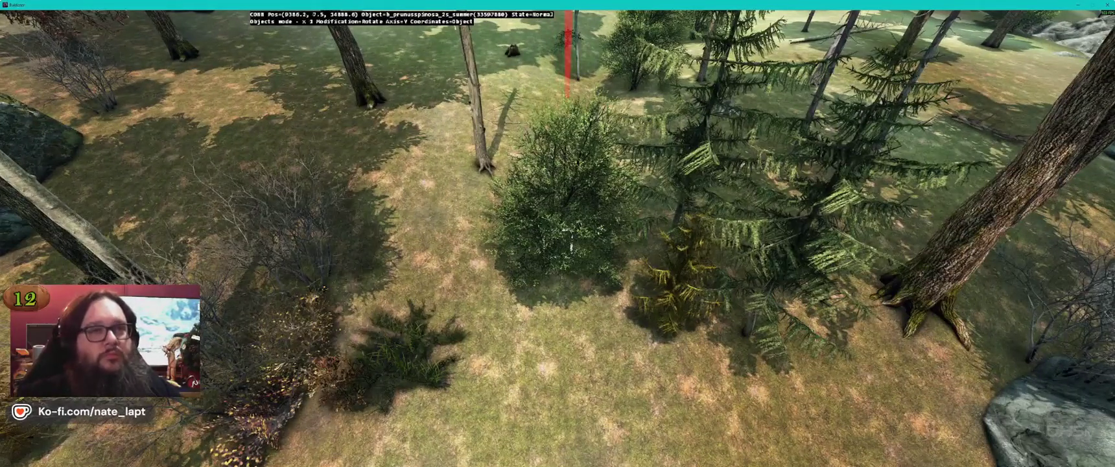
pyautogui.press('s')
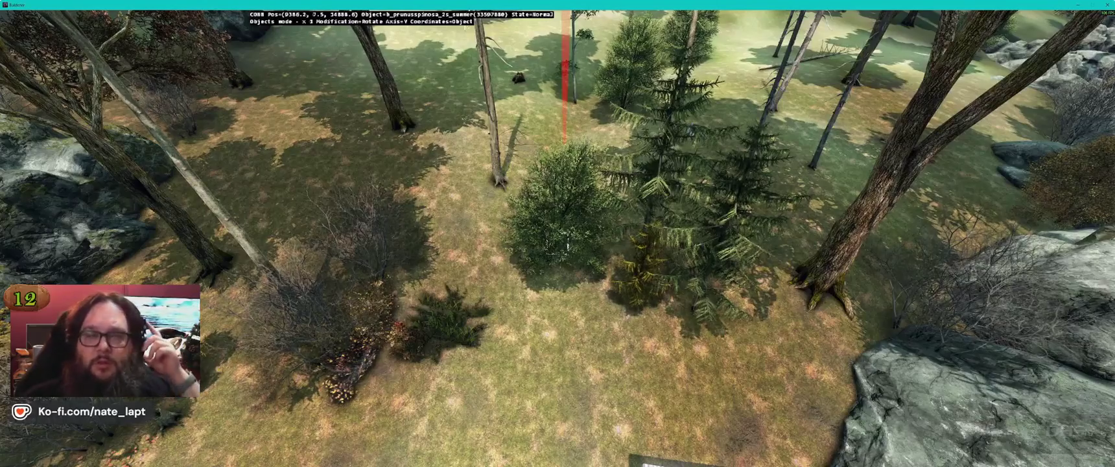
pyautogui.press('w')
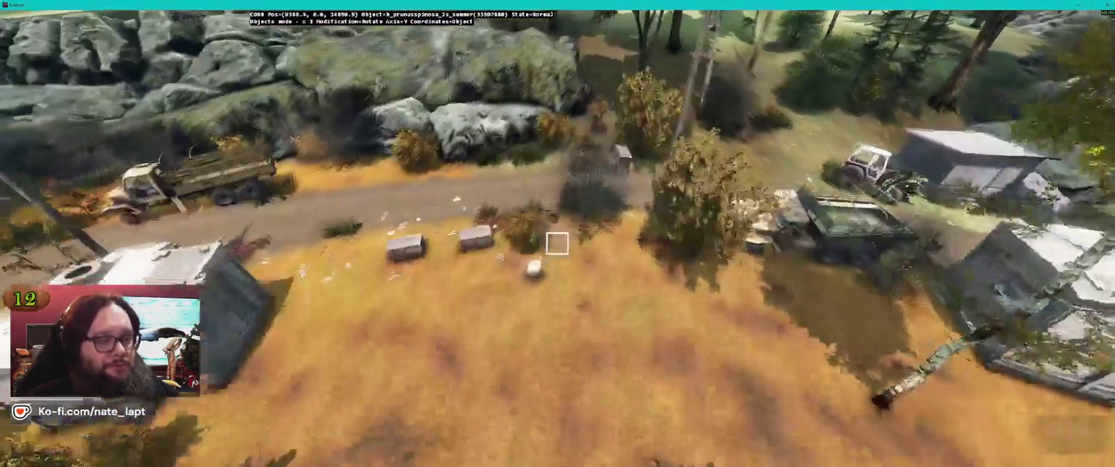
pyautogui.press('s')
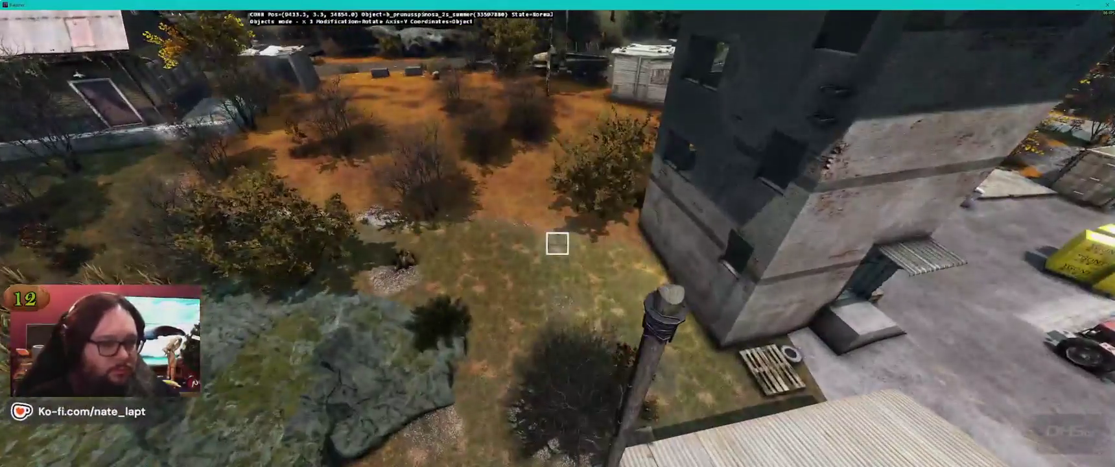
pyautogui.press('s')
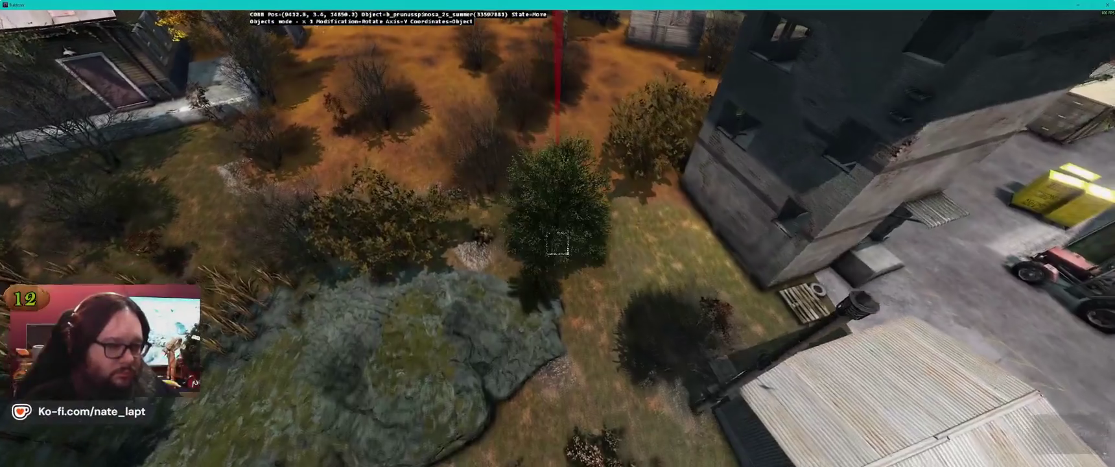
pyautogui.press('w')
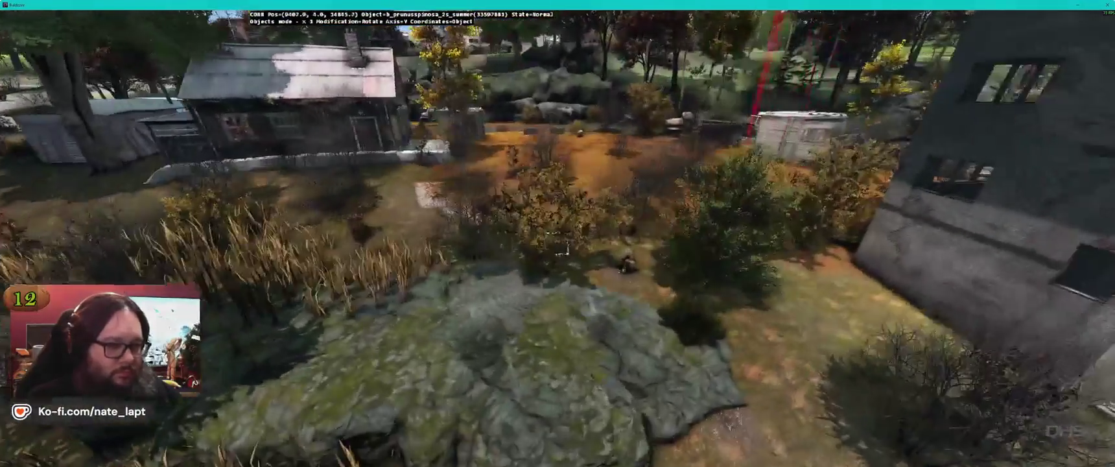
pyautogui.press('w')
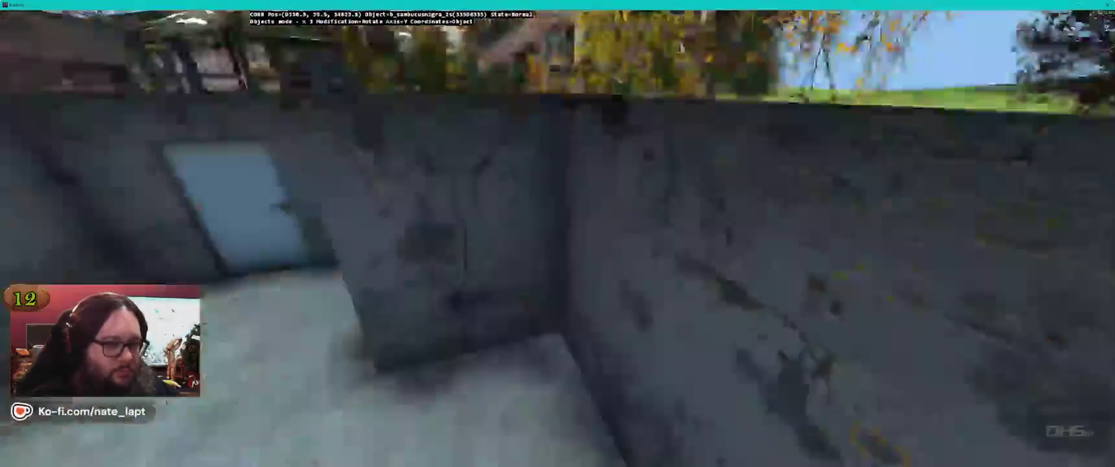
# Step: Fly down to the yellow-leaved bush and along the pond shoreline, then return to the map editor
pyautogui.press('w')
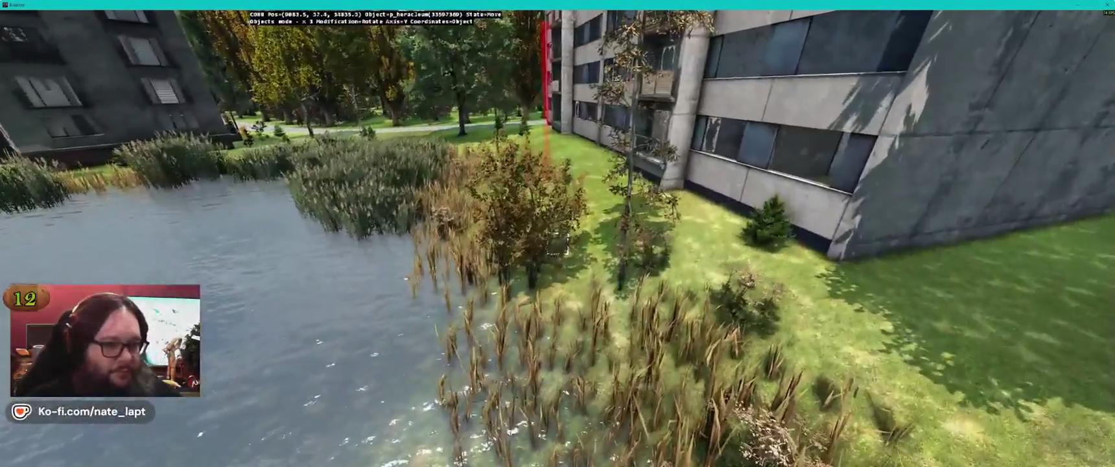
pyautogui.press('w')
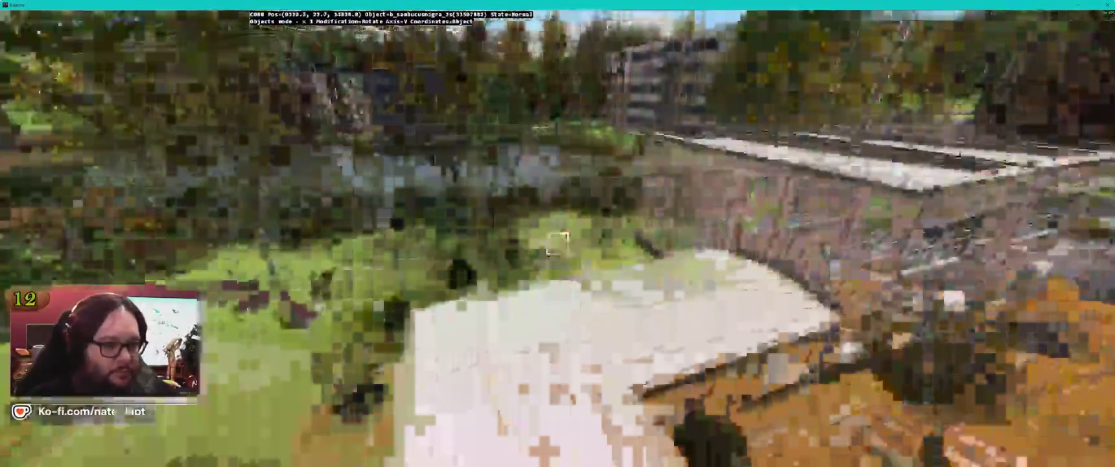
pyautogui.press('w')
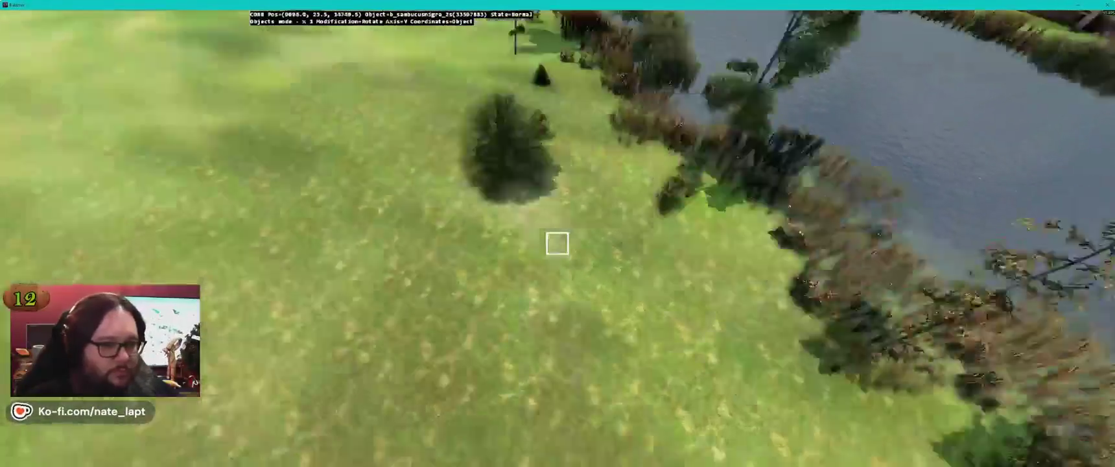
pyautogui.press('w')
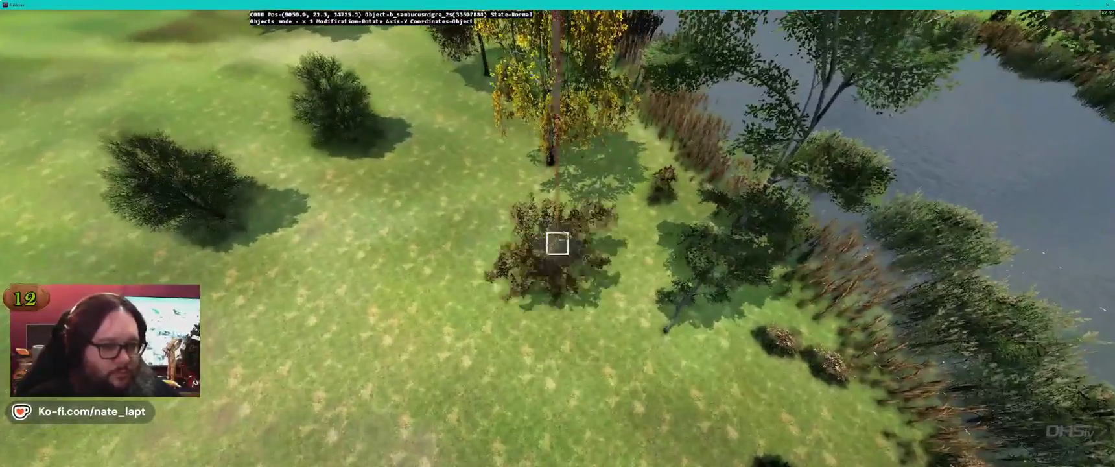
pyautogui.hotkey('alt', 'Tab')
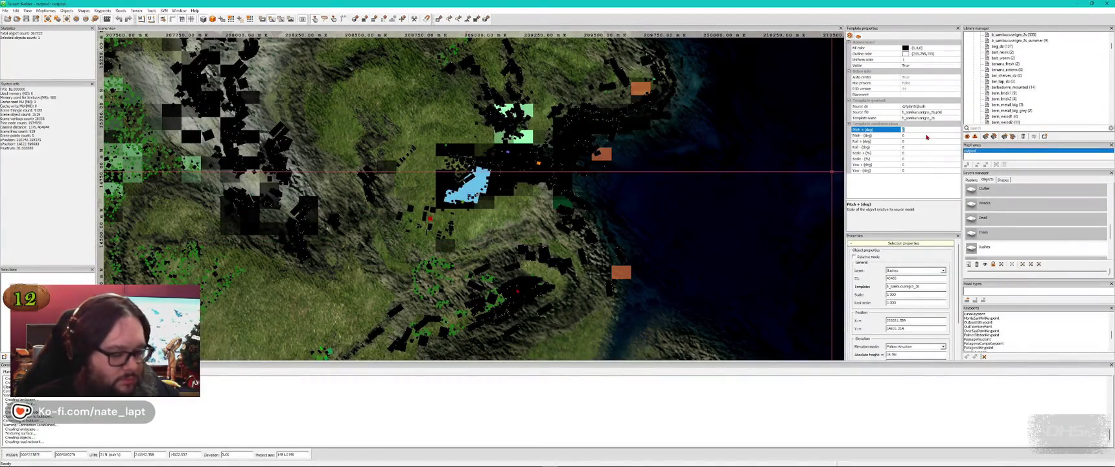
# Step: Give the elder template a 4-degree pitch variation and scale range values 15 and 80
pyautogui.write('4')
pyautogui.press('Return')
pyautogui.press('Return')
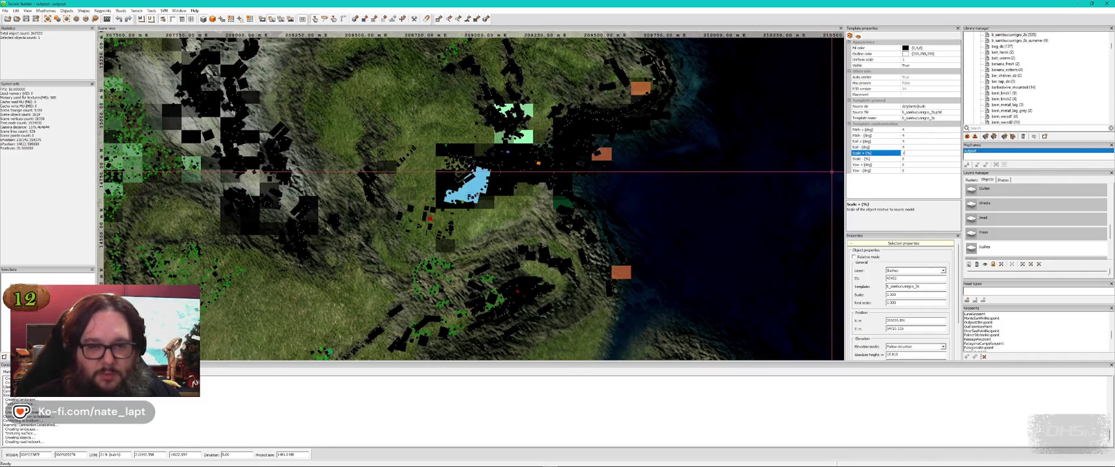
pyautogui.write('15')
pyautogui.press('Return')
pyautogui.press('Return')
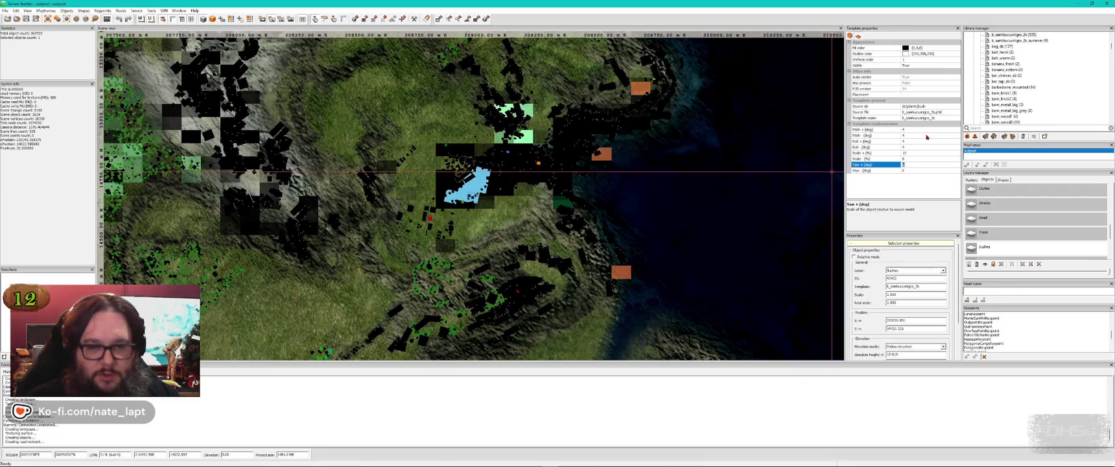
pyautogui.write('80')
pyautogui.press('Return')
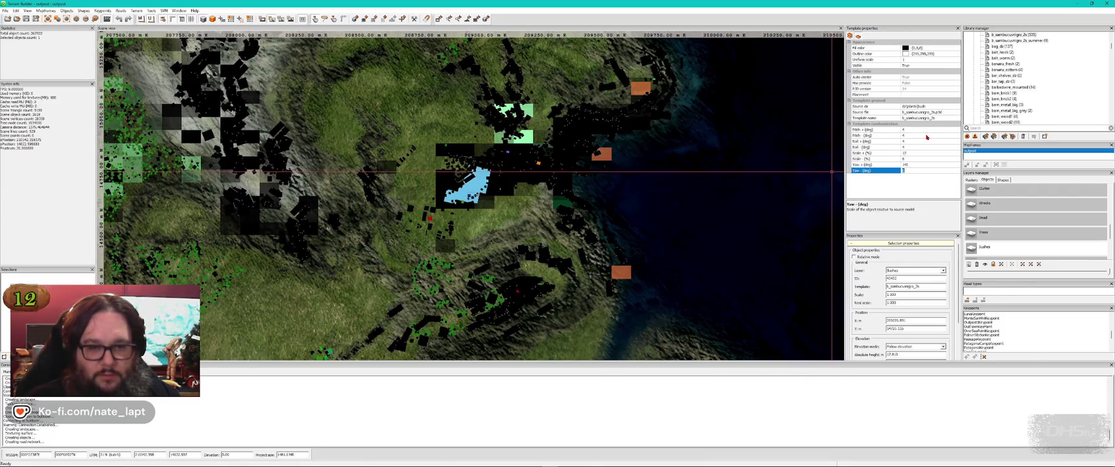
pyautogui.hotkey('alt', 'Tab')
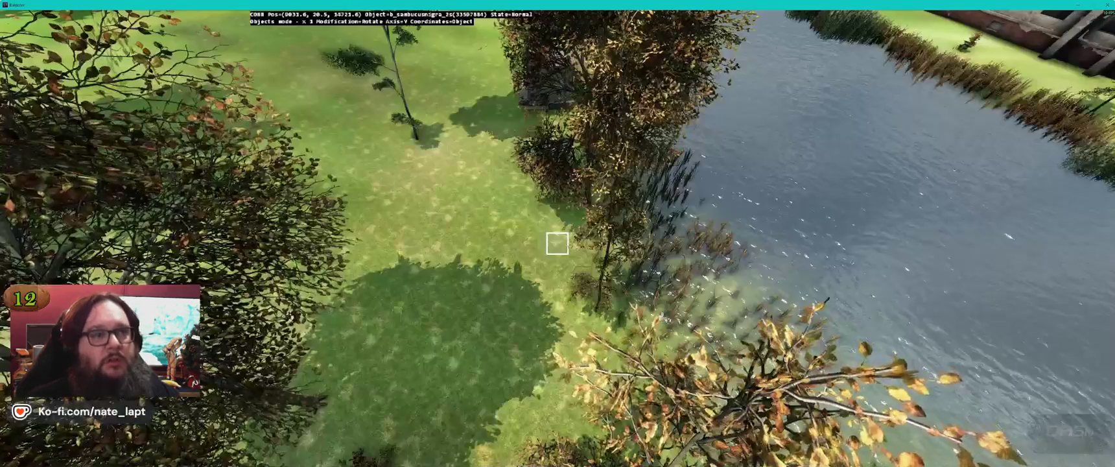
# Step: Fly over the river, pond and sheds into the yellow birches to place elder bushes there
pyautogui.press('w')
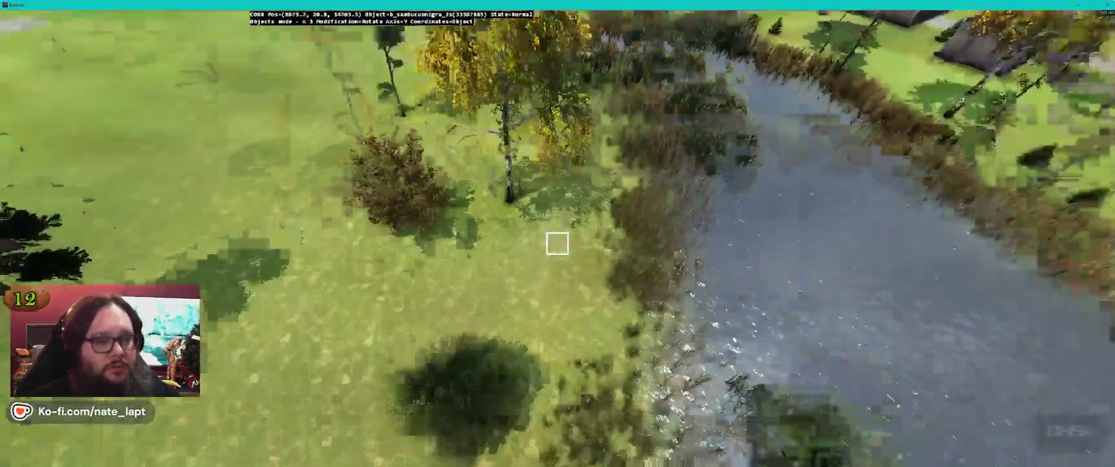
pyautogui.press('Left')
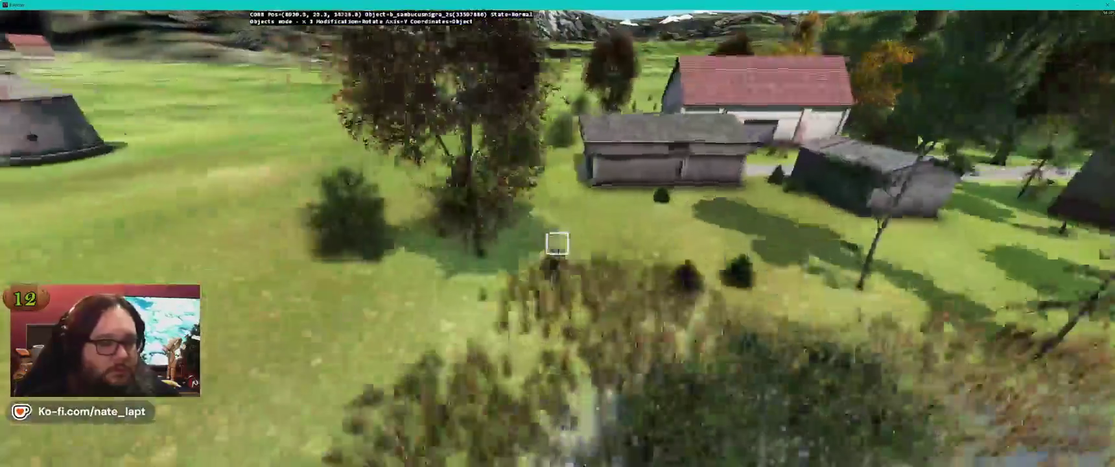
pyautogui.press('w')
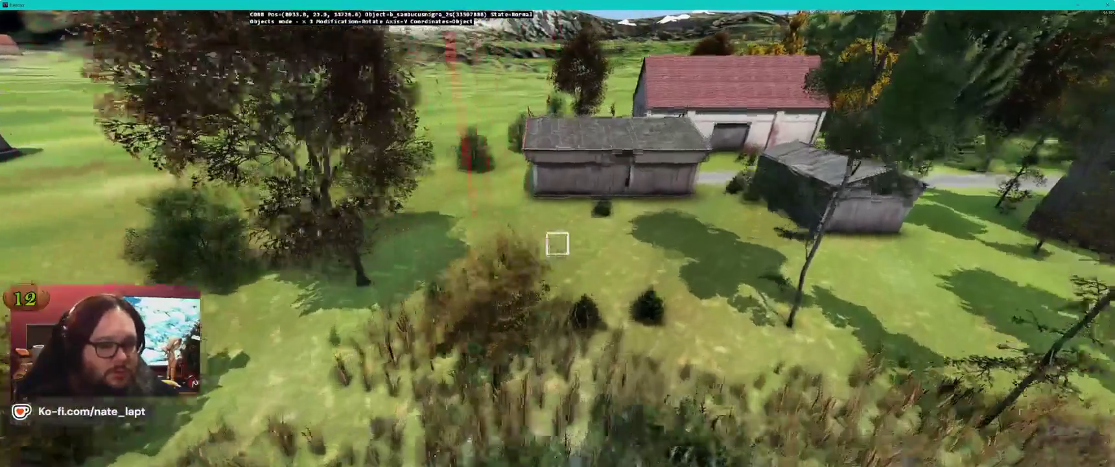
pyautogui.press('w')
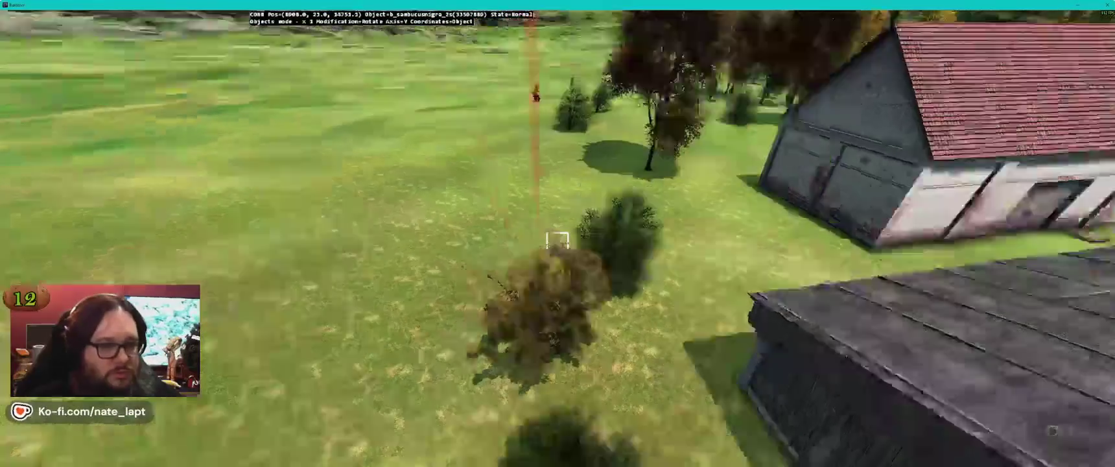
pyautogui.press('w')
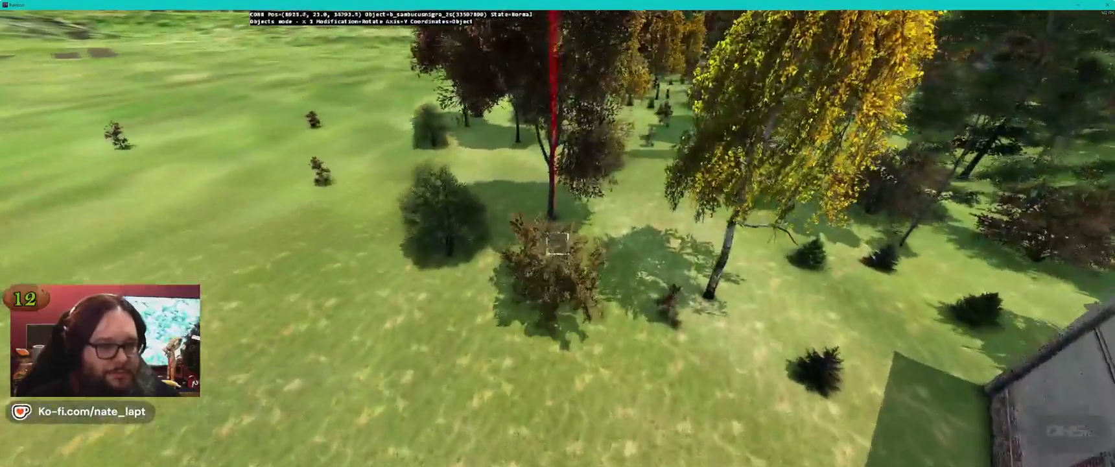
pyautogui.press('w')
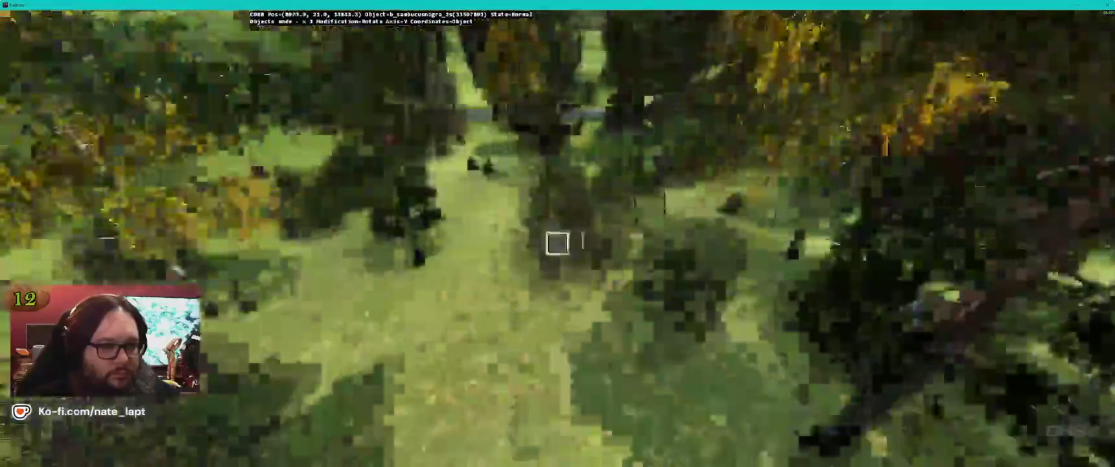
pyautogui.press('w')
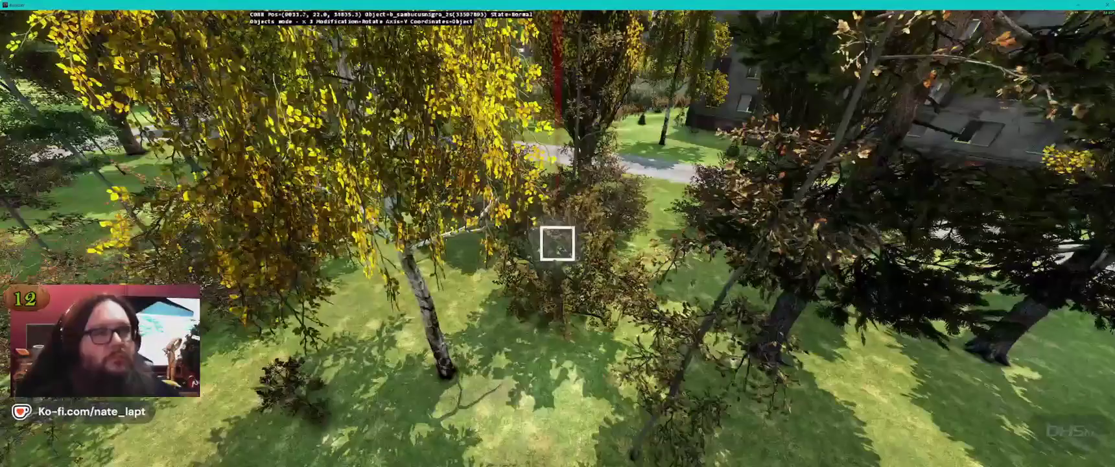
pyautogui.press('w')
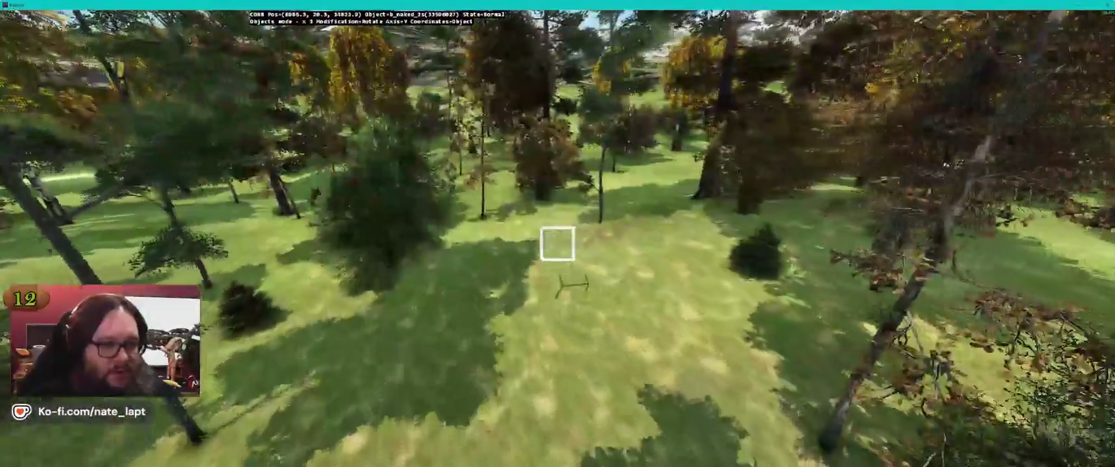
# Step: Check the b_naked_2s template's Yaw setting, then place a bare naked shrub among the trees in Buldozer
pyautogui.hotkey('alt', 'Tab')
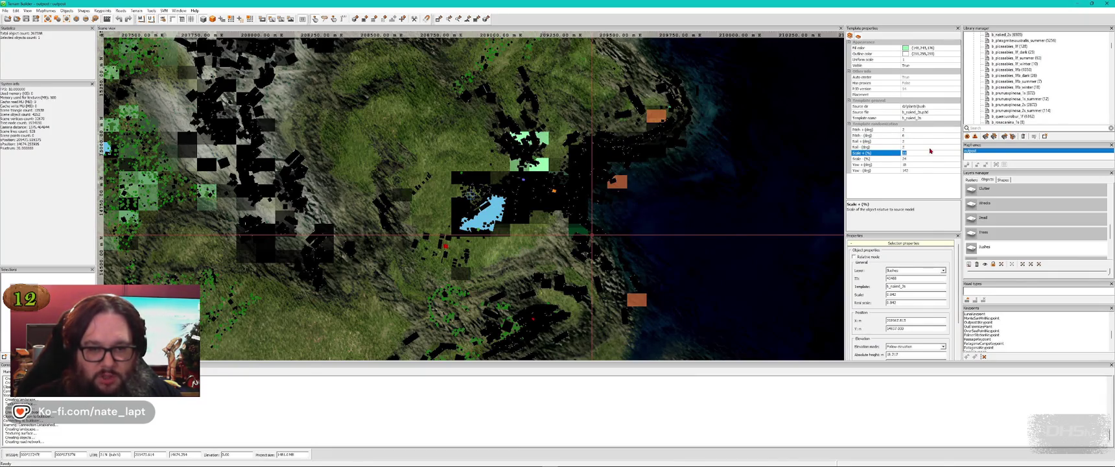
pyautogui.press('Tab')
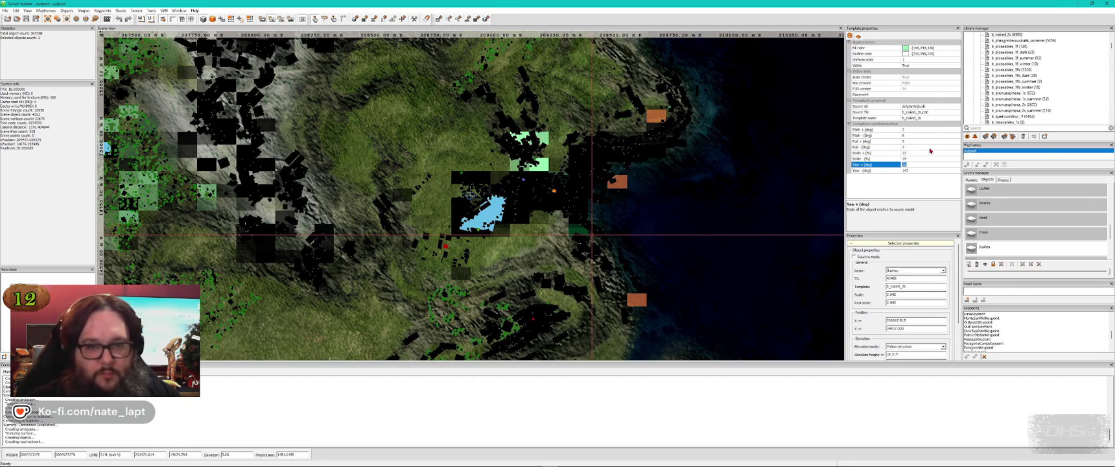
pyautogui.hotkey('alt', 'Tab')
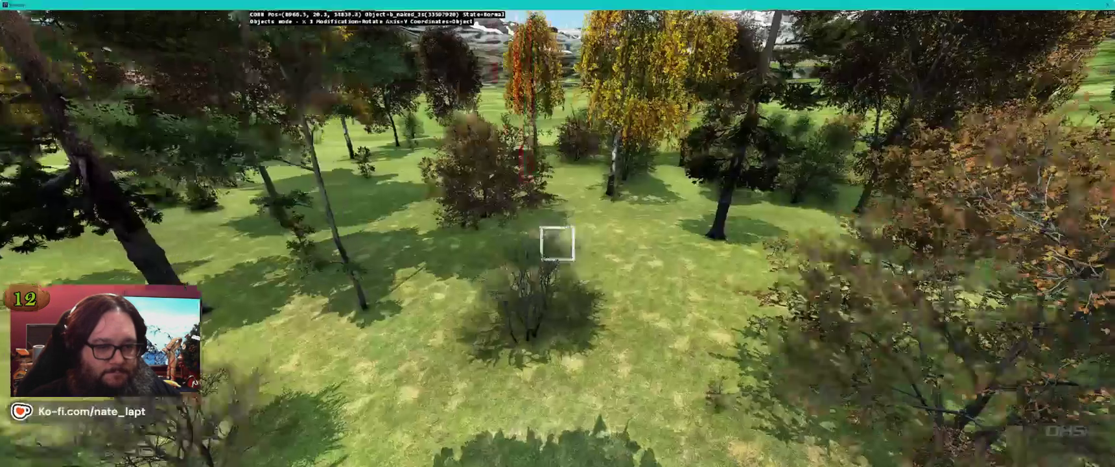
pyautogui.press('w')
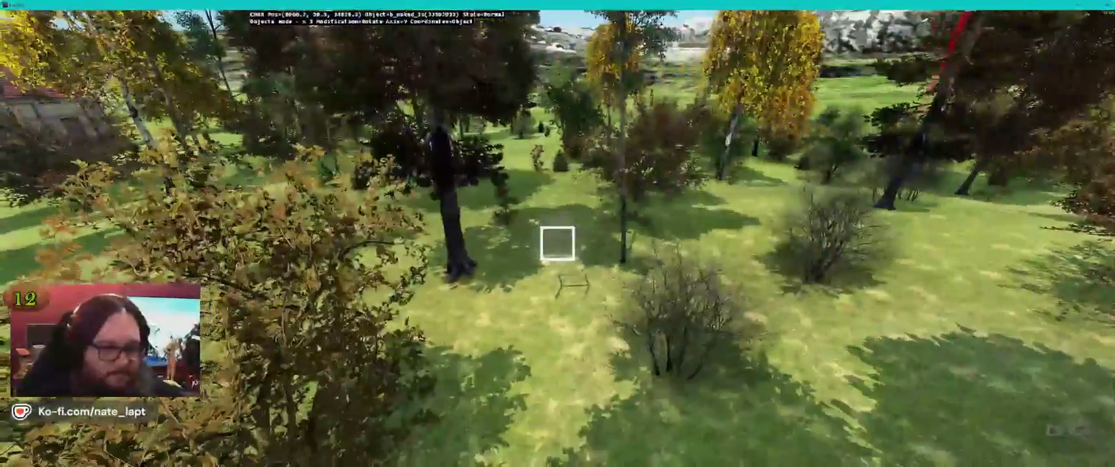
pyautogui.press('w')
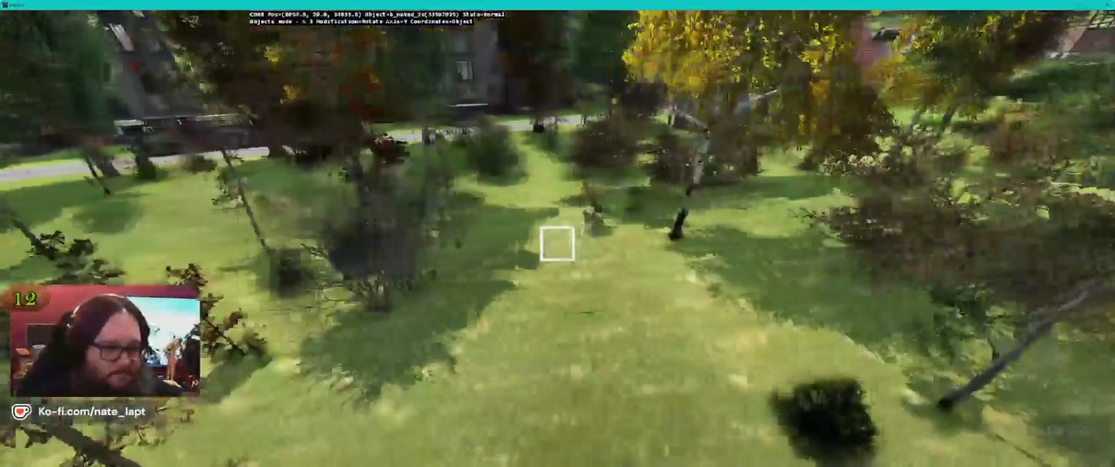
pyautogui.press('s')
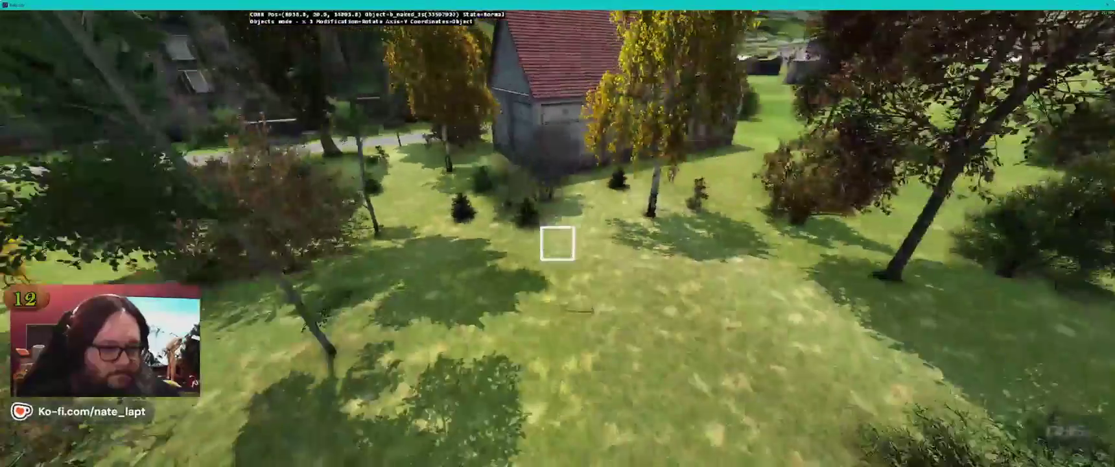
pyautogui.press('w')
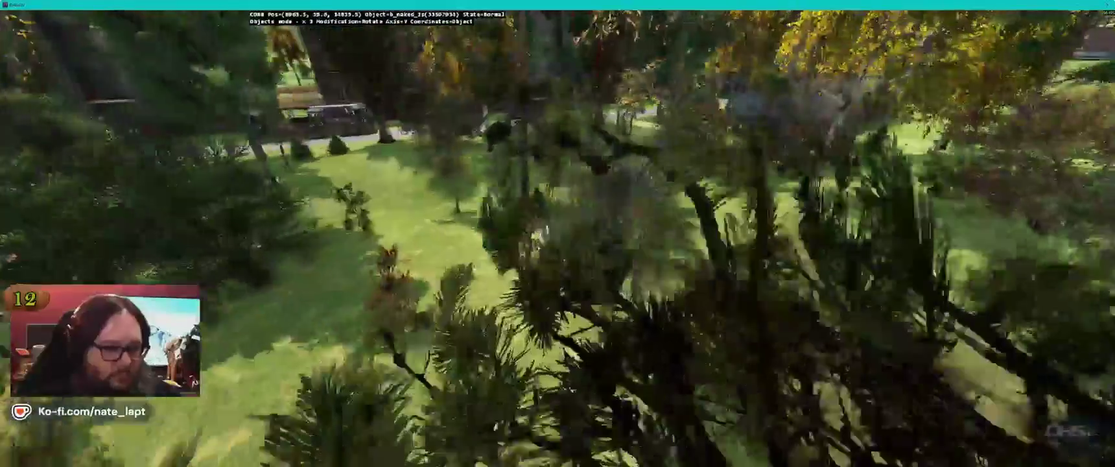
pyautogui.press('w')
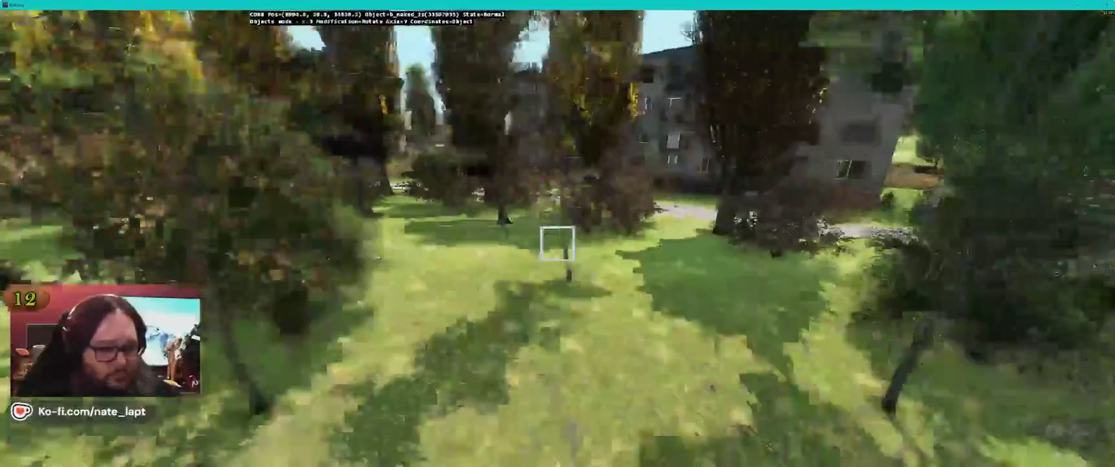
pyautogui.press('w')
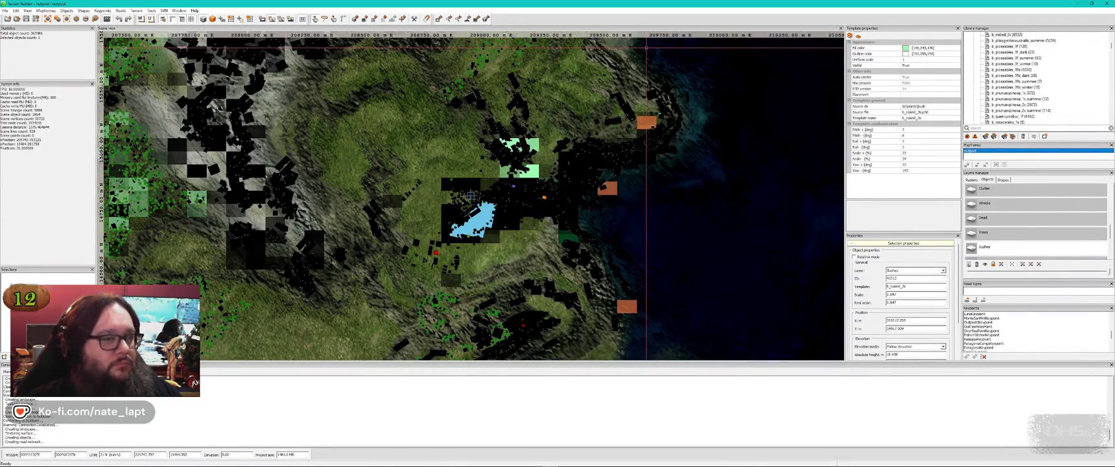
pyautogui.hotkey('alt', 'Tab')
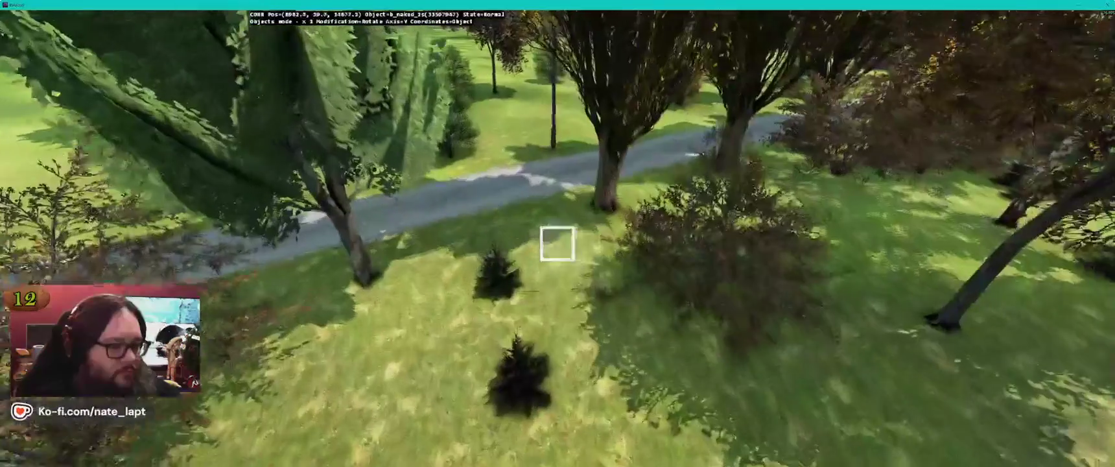
pyautogui.press('w')
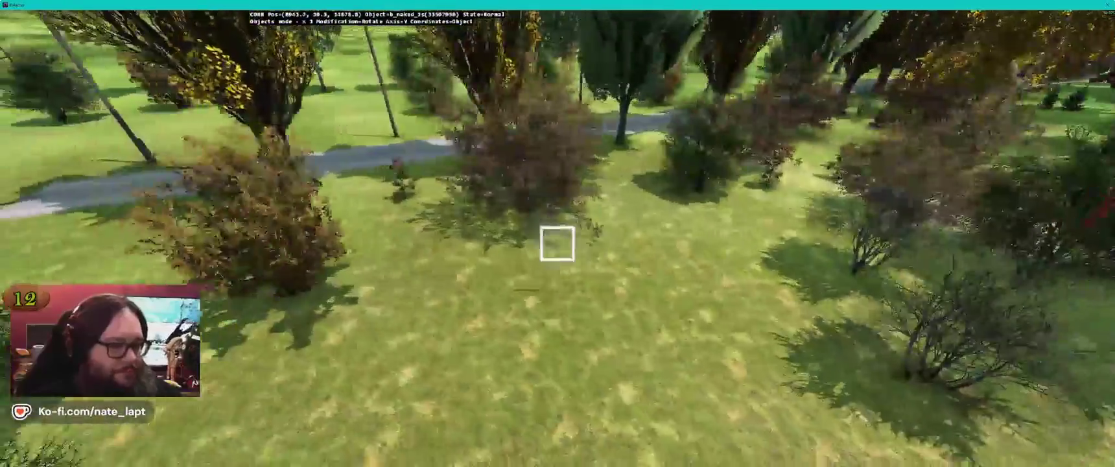
pyautogui.press('a')
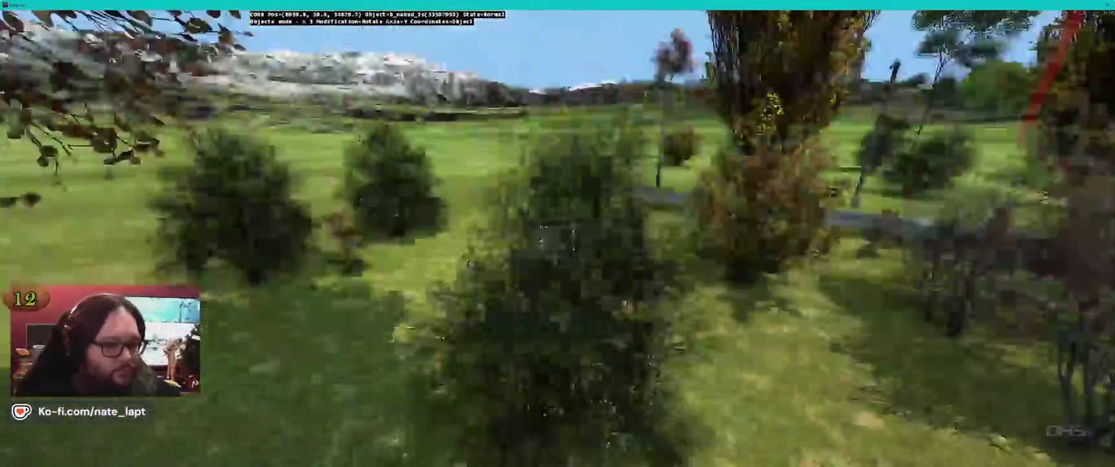
pyautogui.press('s')
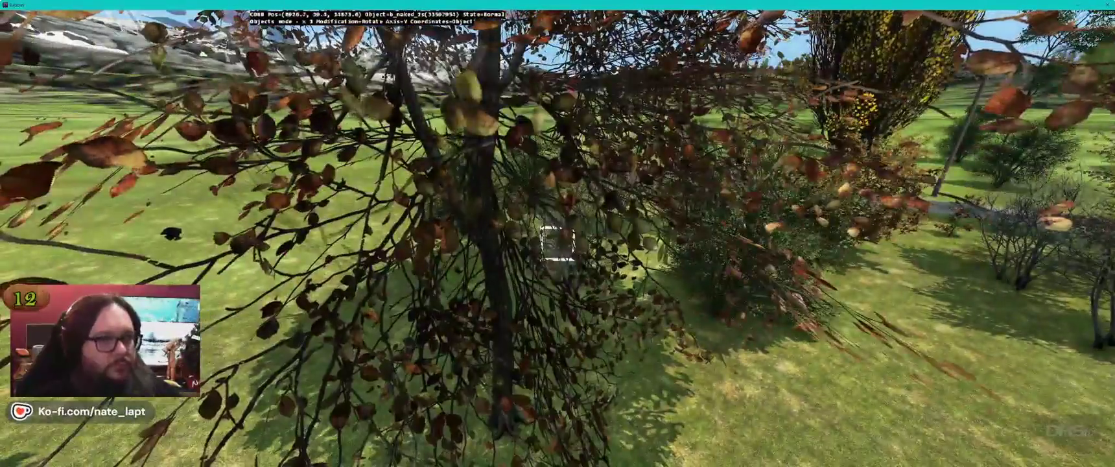
pyautogui.press('w')
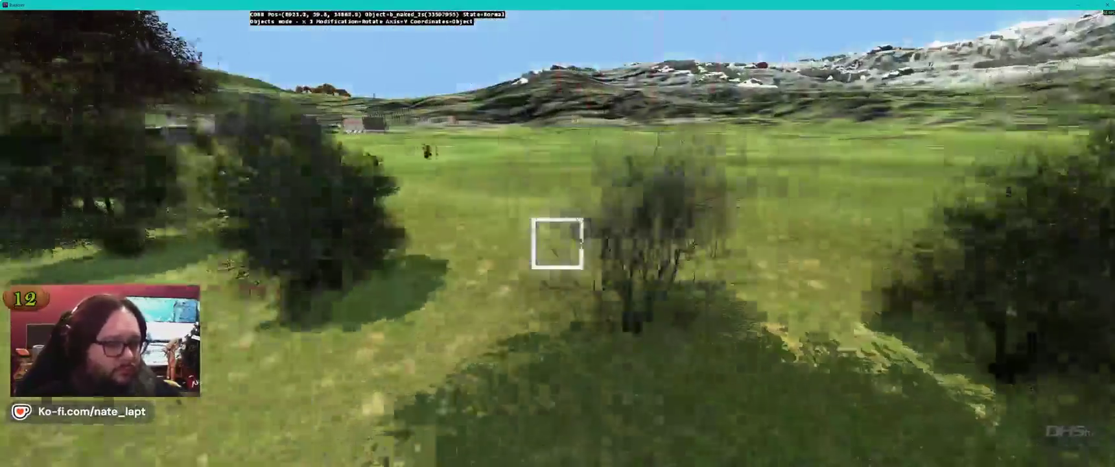
pyautogui.press('w')
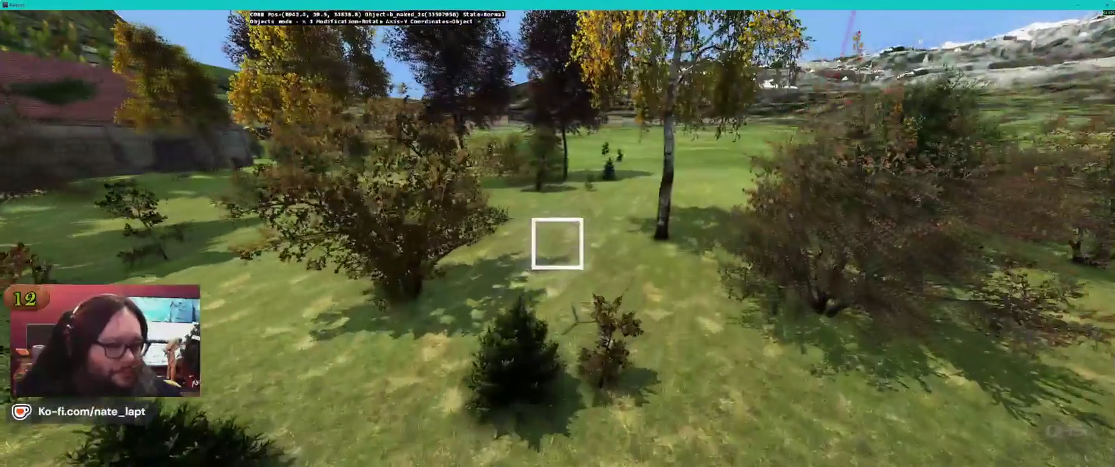
pyautogui.press('w')
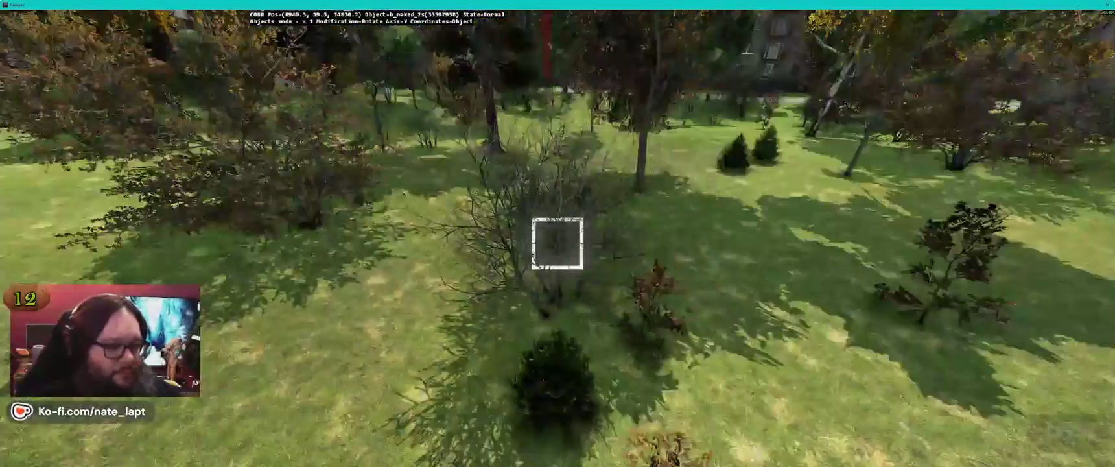
pyautogui.press('w')
pyautogui.press('w')
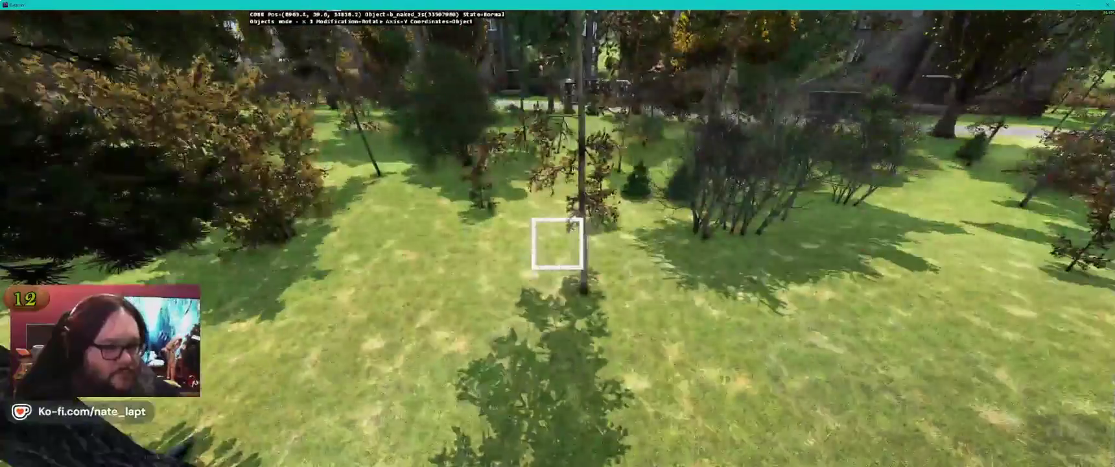
pyautogui.press('w')
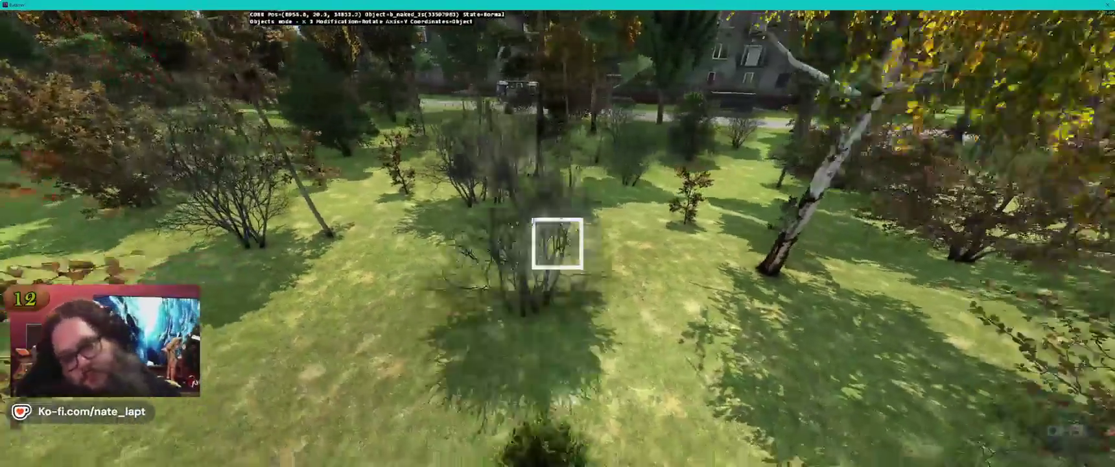
pyautogui.press('w')
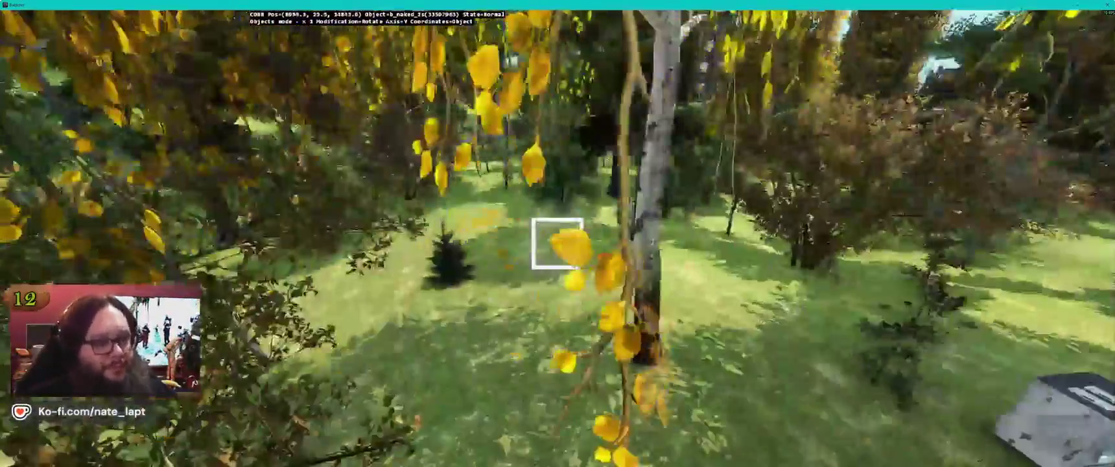
pyautogui.press('w')
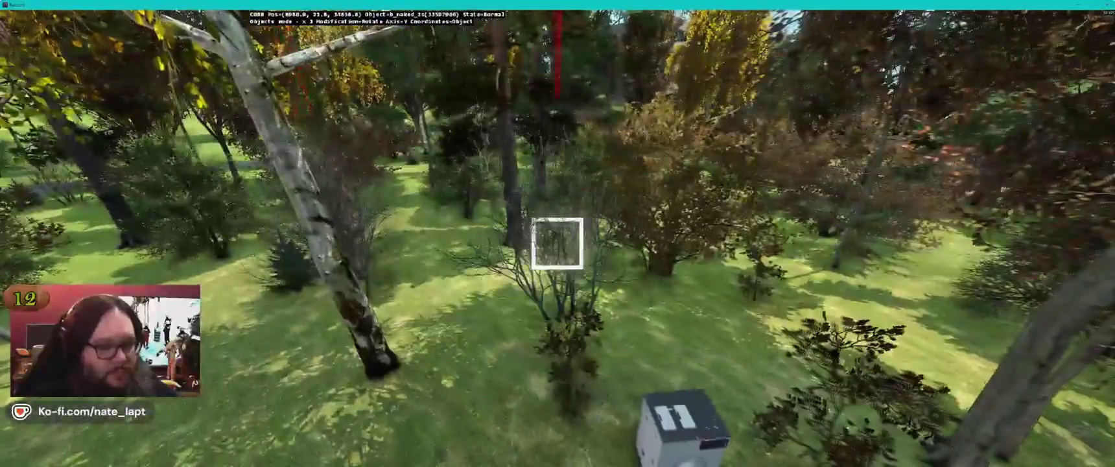
pyautogui.press('w')
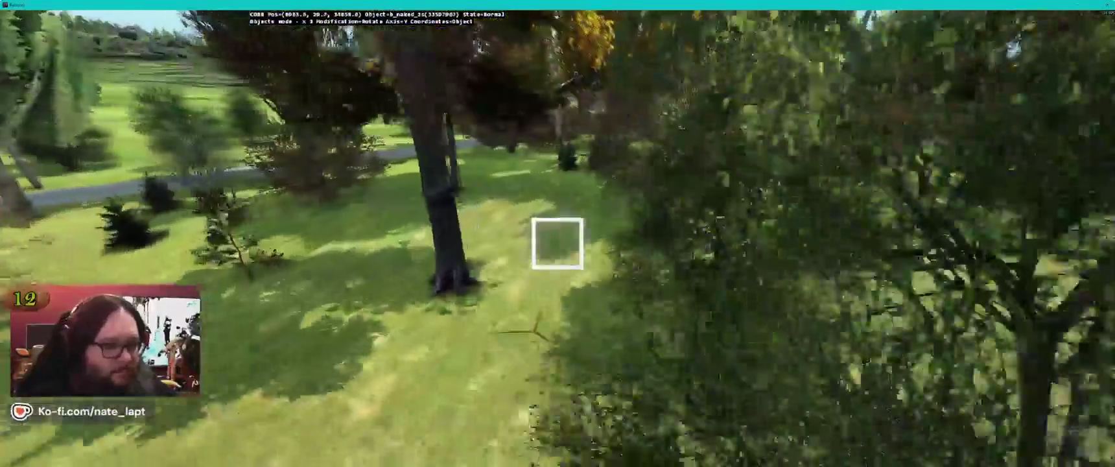
pyautogui.press('w')
pyautogui.press('w')
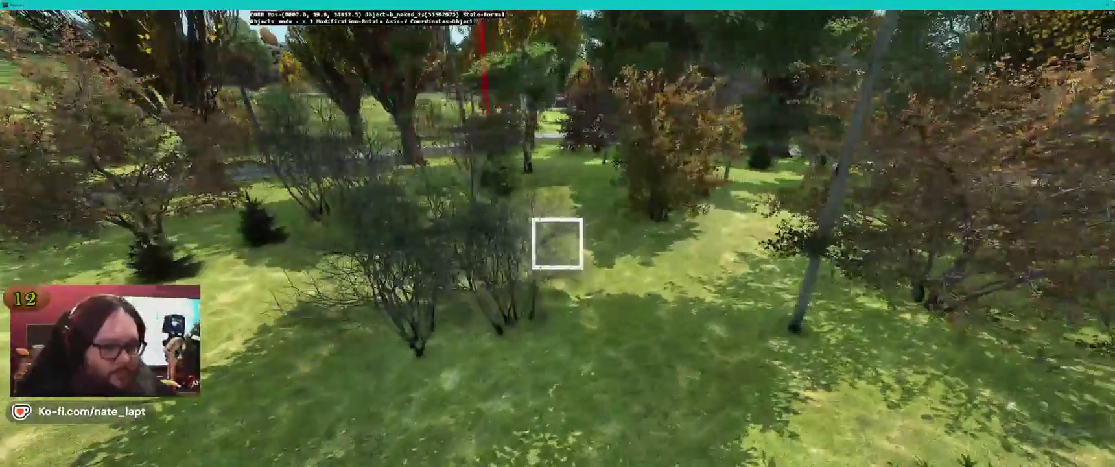
pyautogui.press('w')
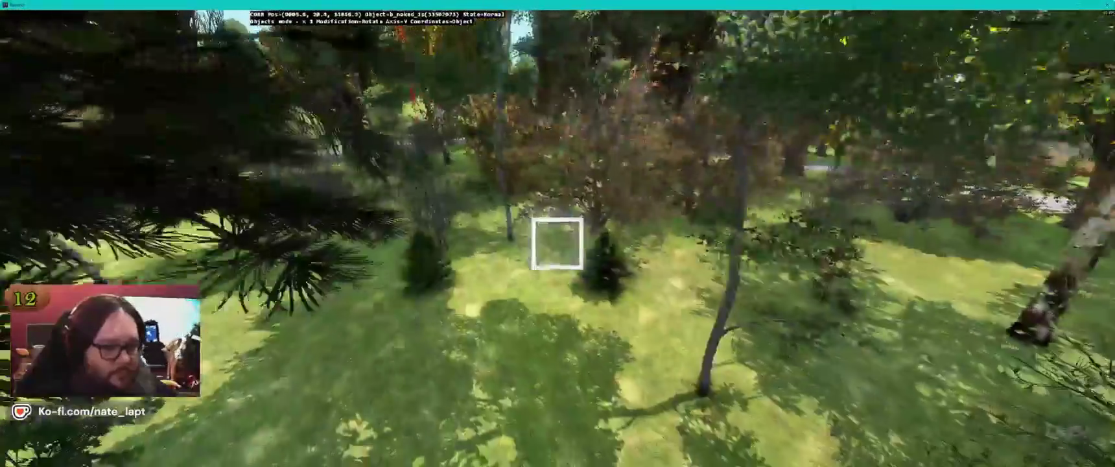
pyautogui.press('w')
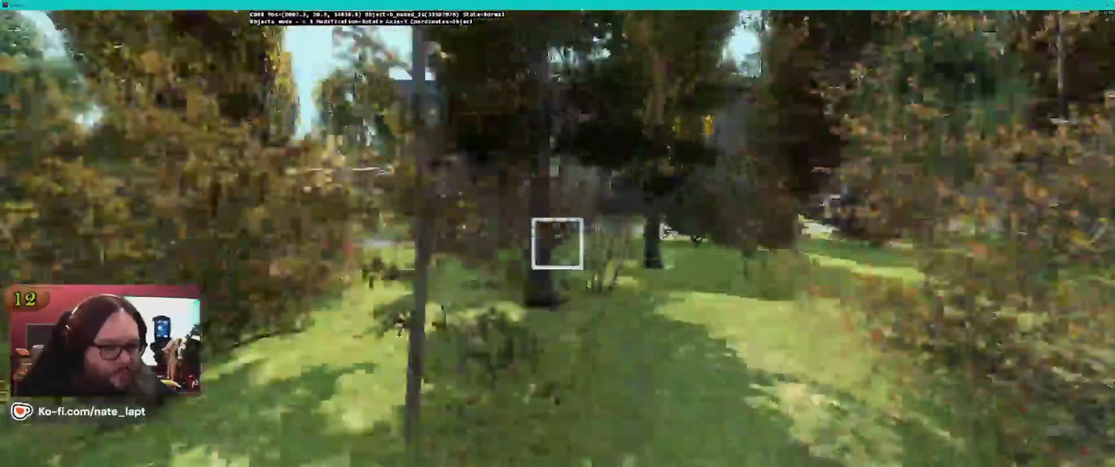
pyautogui.press('w')
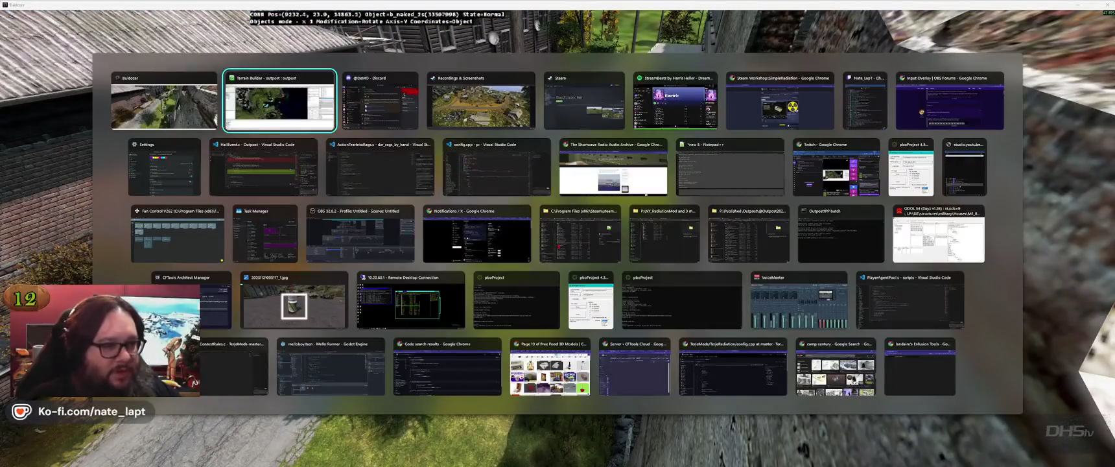
# Step: In buldozer.c, comment out the 1.25 snow aperture, enable the 0.79 bright aperture, and save
pyautogui.press('Escape')
pyautogui.hotkey('alt', 'Tab')
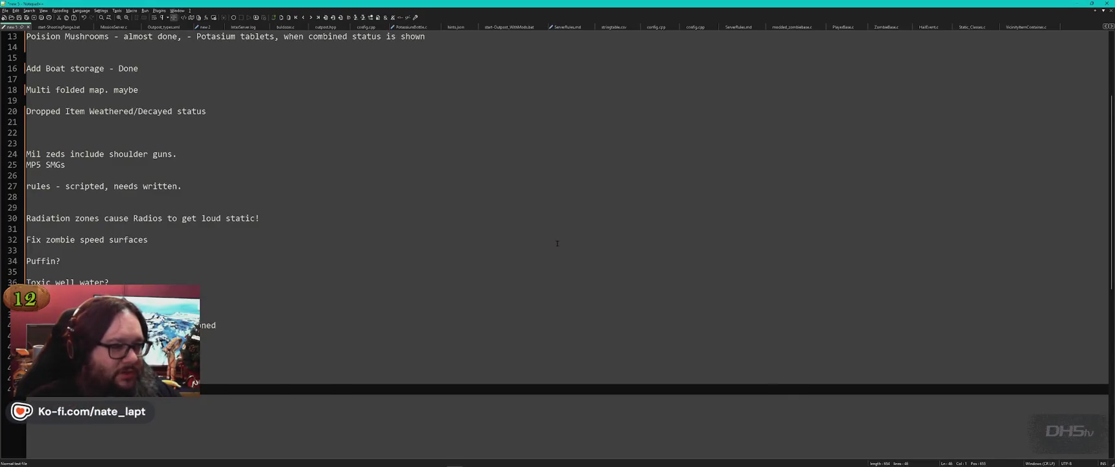
pyautogui.press('Return')
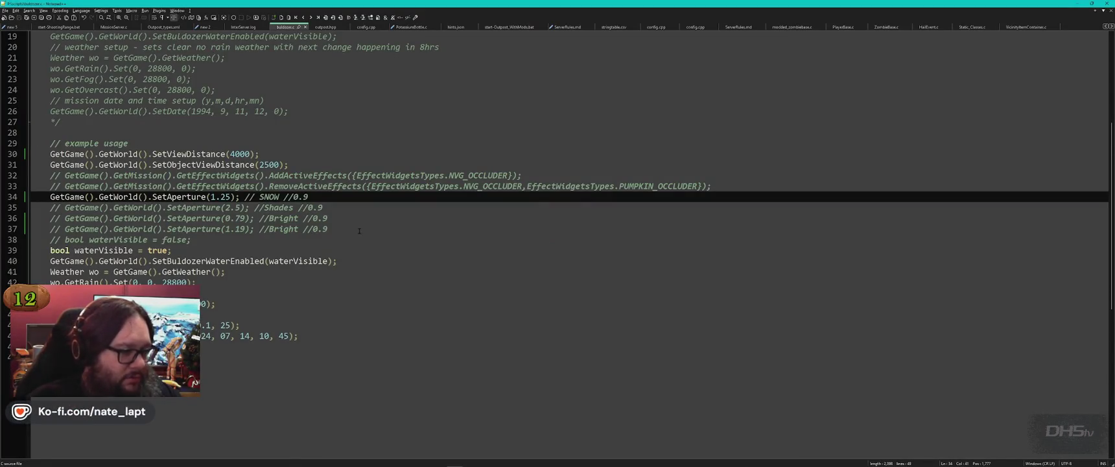
pyautogui.hotkey('ctrl', 'q')
pyautogui.press('Down')
pyautogui.press('Down')
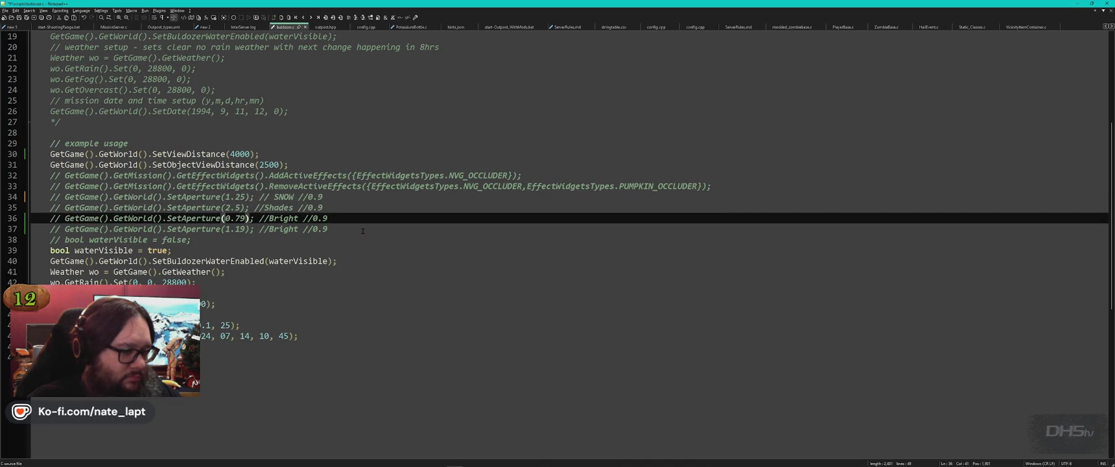
pyautogui.hotkey('ctrl', 'q')
pyautogui.hotkey('ctrl', 's')
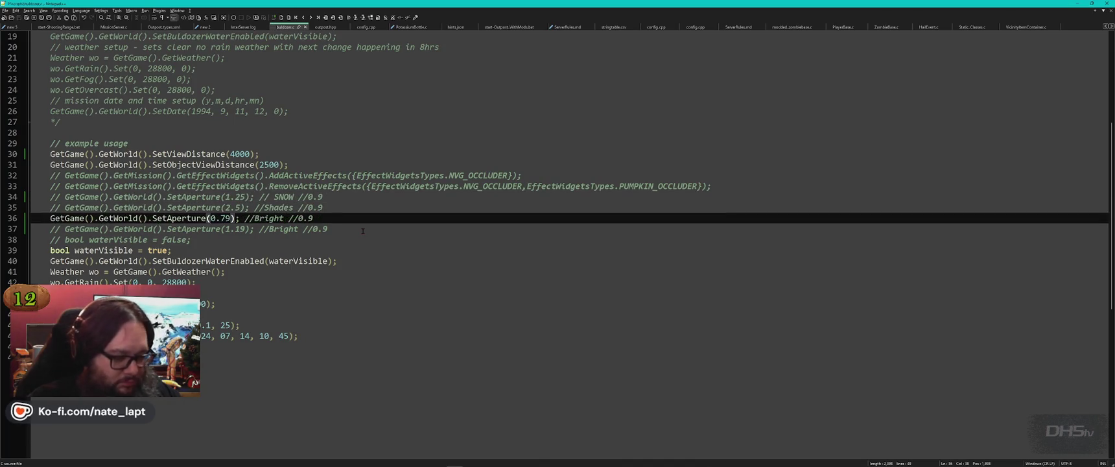
# Step: Compare the brighter 3D preview with the script, then return to Terrain Builder
pyautogui.hotkey('alt', 'Tab')
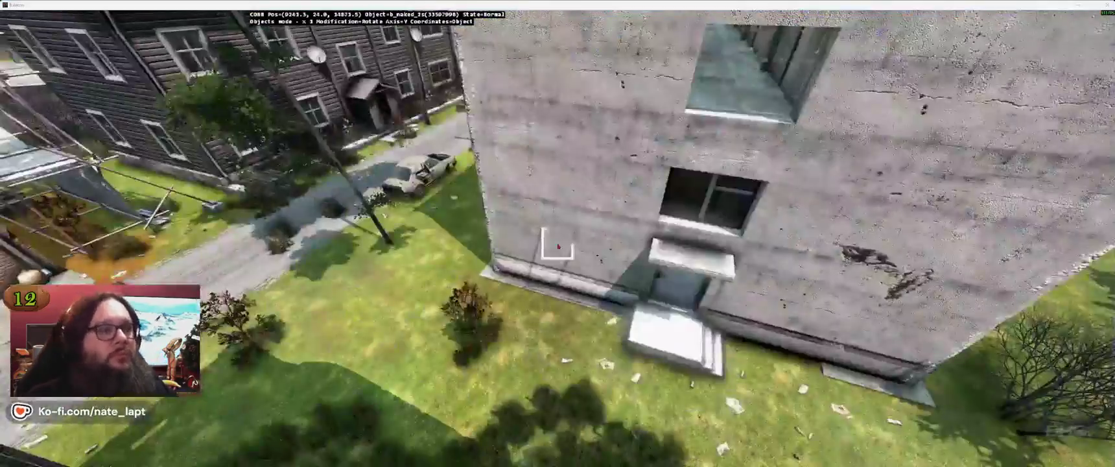
pyautogui.hotkey('alt', 'Tab')
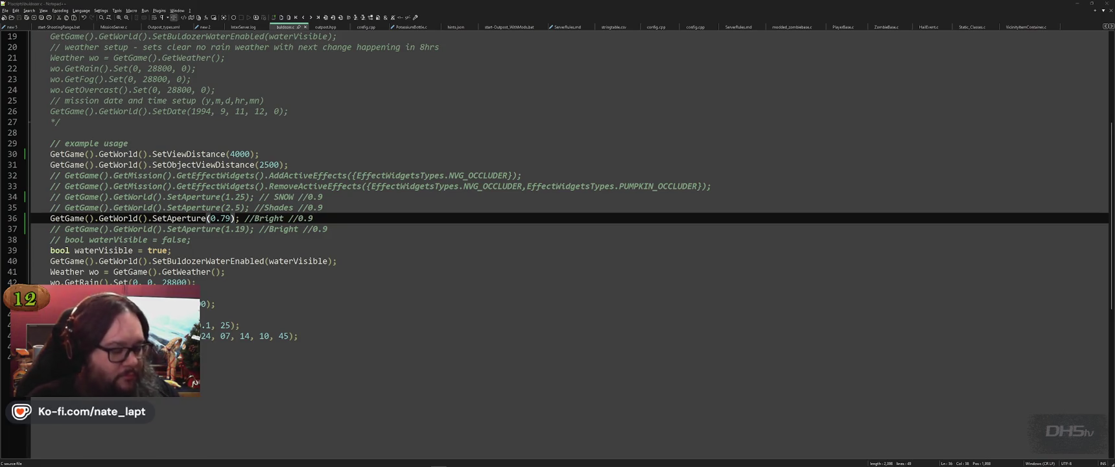
pyautogui.hotkey('alt', 'Tab')
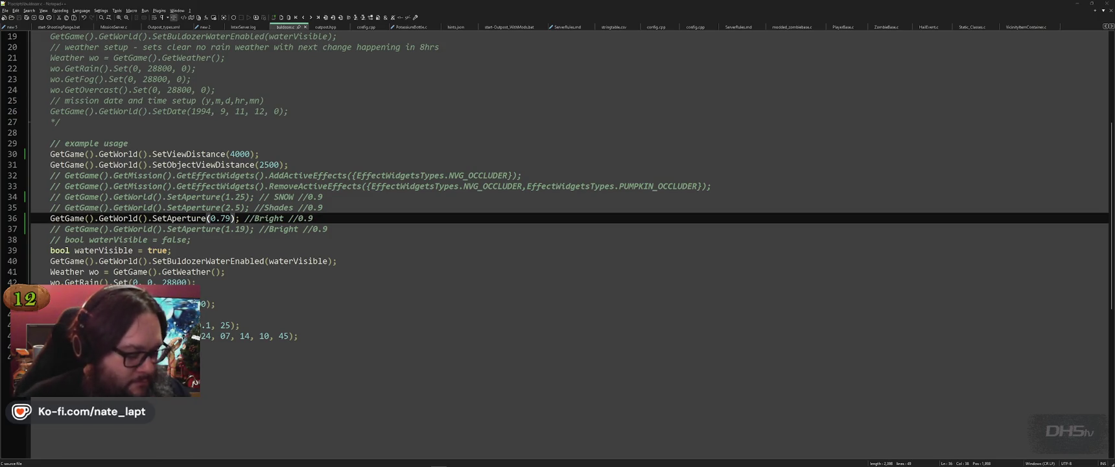
pyautogui.hotkey('alt', 'Tab')
# Step: Fly the Buldozer camera over the rocks and cabin to view the spruce saplings and bare shrubs
pyautogui.hotkey('alt', 'Tab')
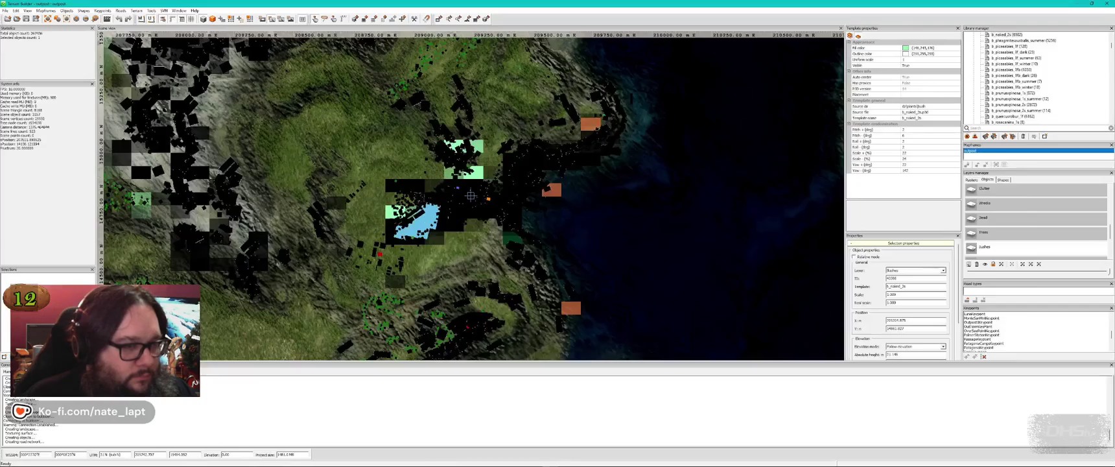
pyautogui.hotkey('alt', 'Tab')
pyautogui.hotkey('alt', 'Tab')
pyautogui.hotkey('alt', 'Tab')
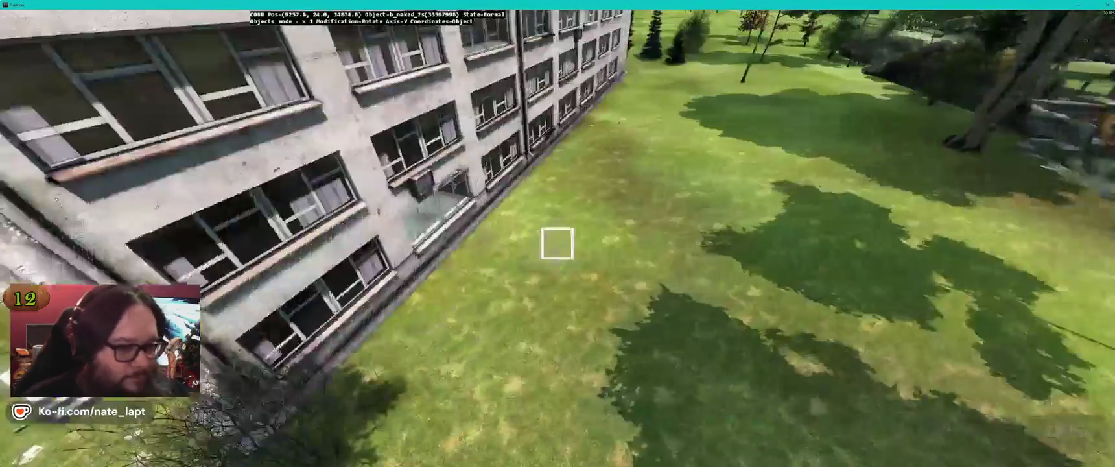
pyautogui.press('w')
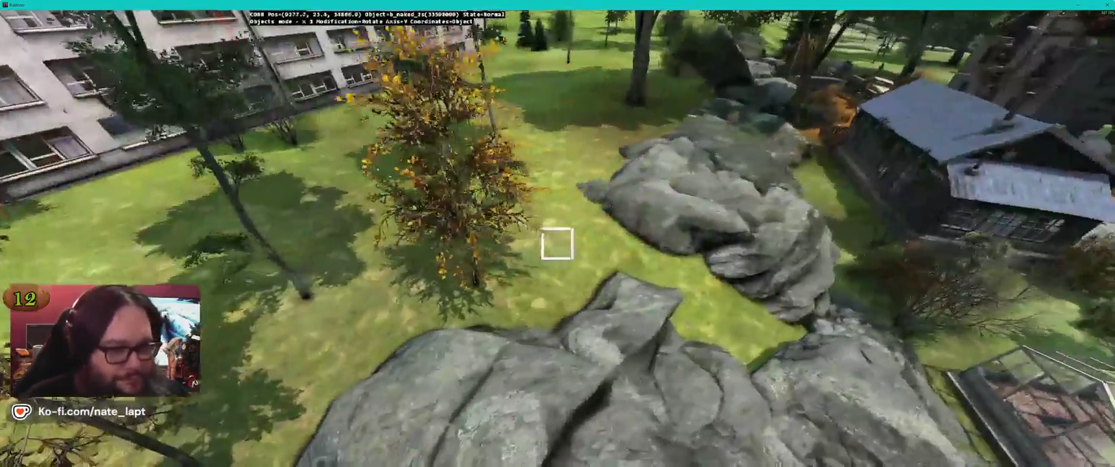
pyautogui.press('w')
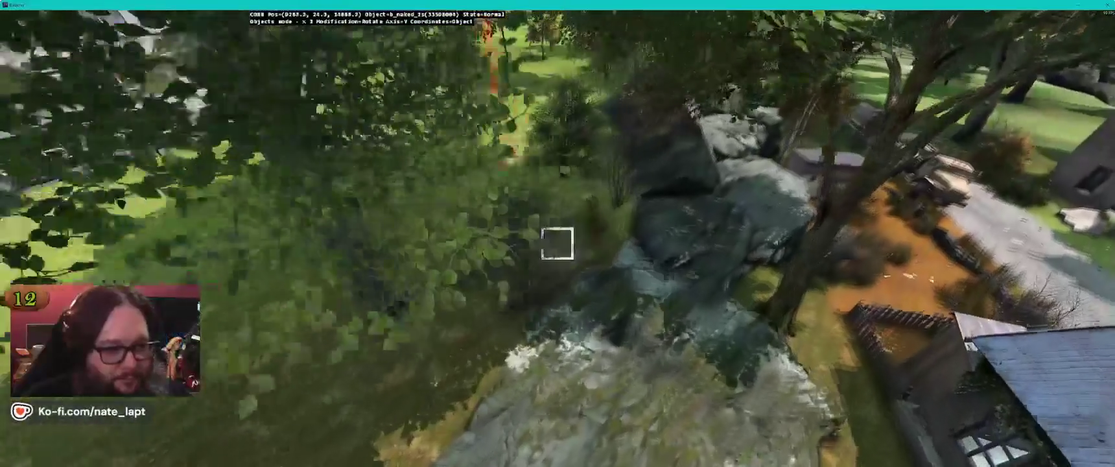
pyautogui.press('w')
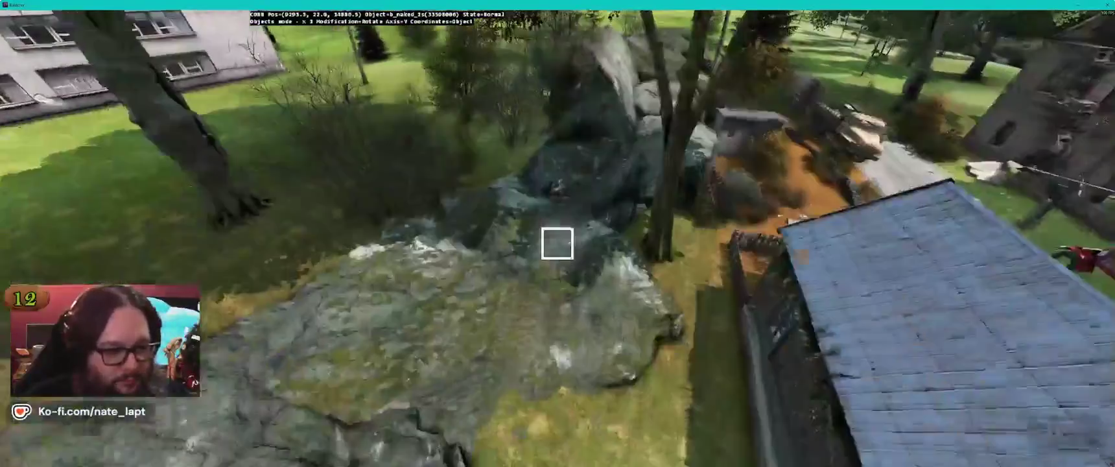
pyautogui.press('w')
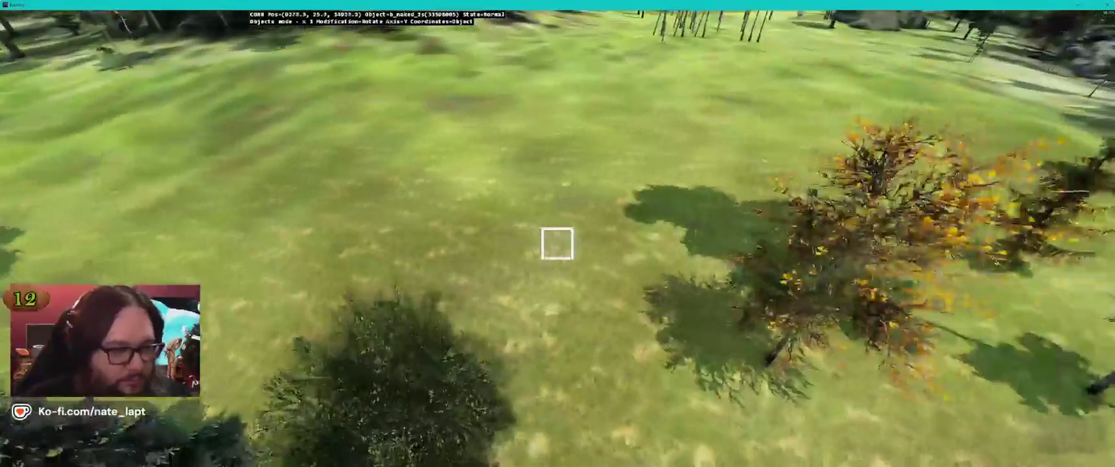
pyautogui.press('s')
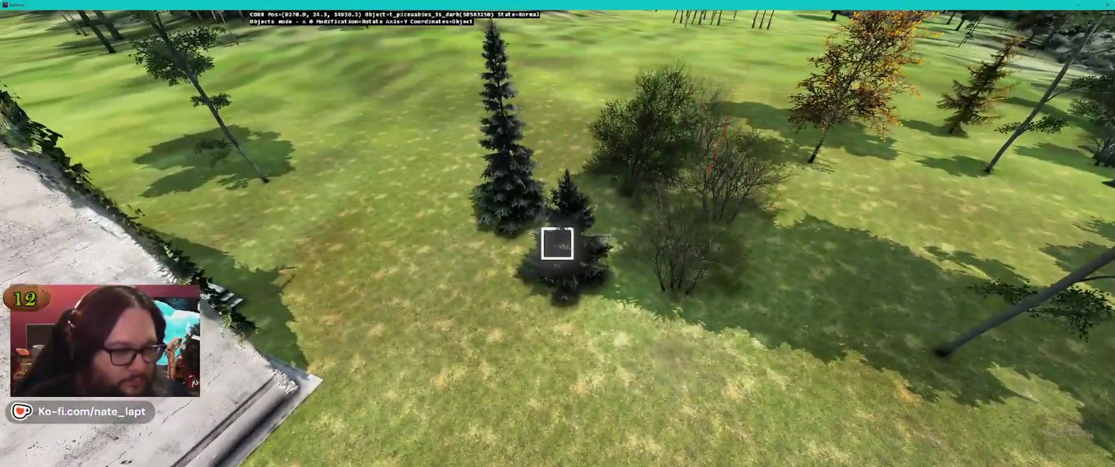
pyautogui.hotkey('alt', 'Tab')
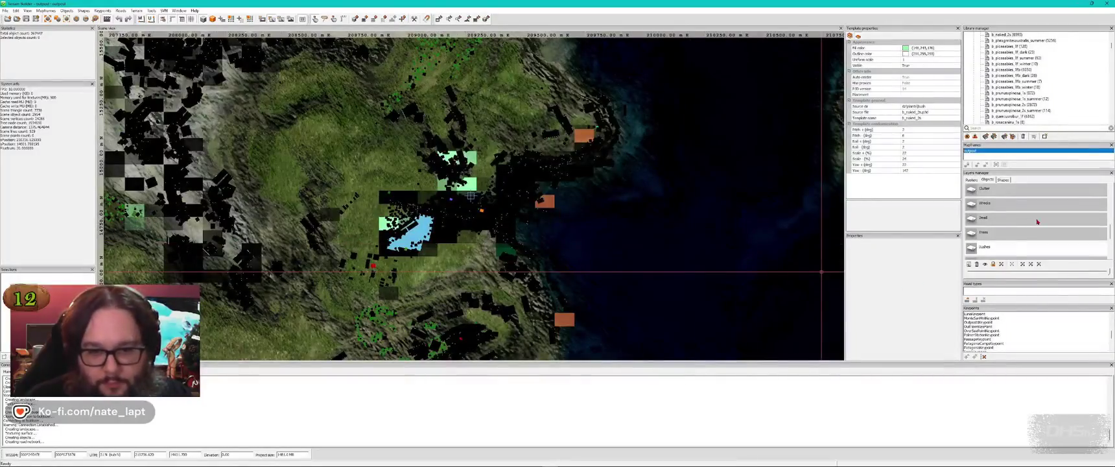
# Step: Fly over the buildings to inspect the dark spruce saplings by the road and among the trees
pyautogui.hotkey('alt', 'Tab')
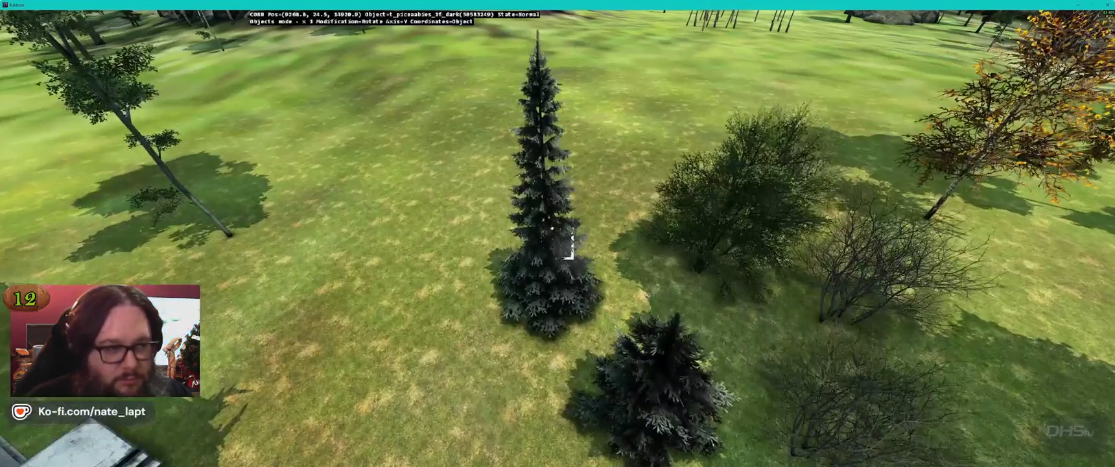
pyautogui.press('w')
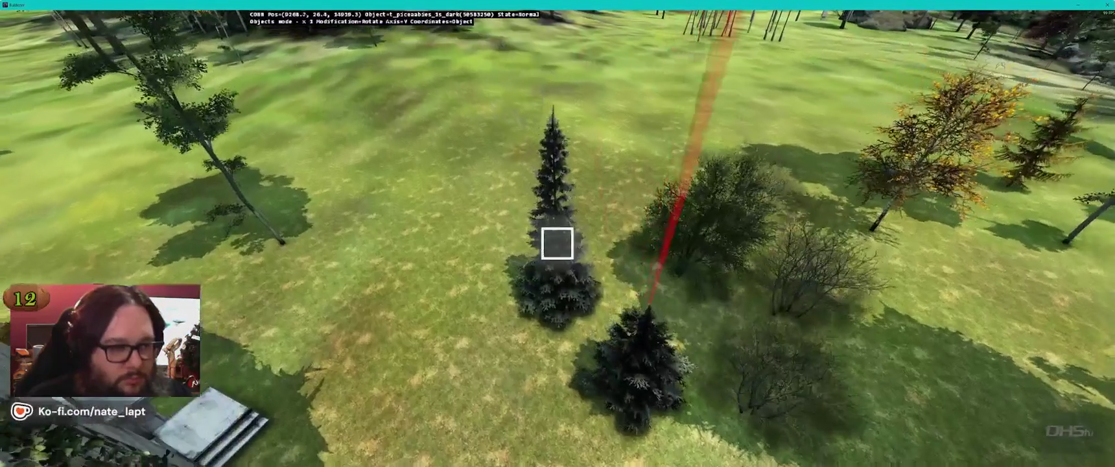
pyautogui.press('w')
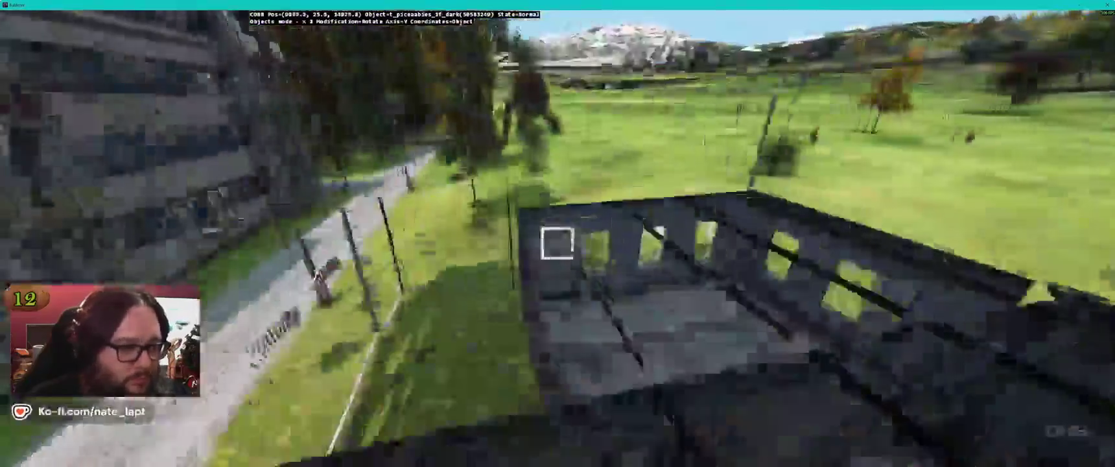
pyautogui.press('w')
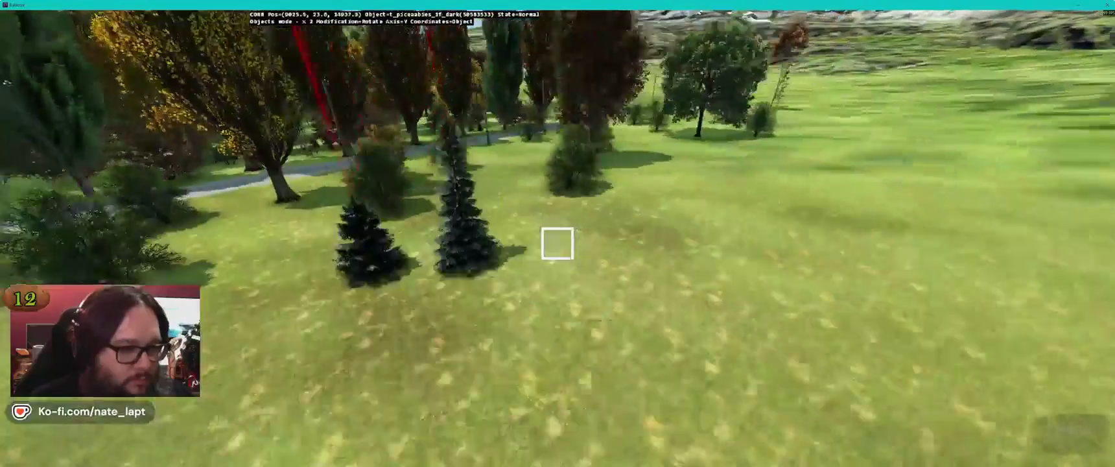
pyautogui.press('w')
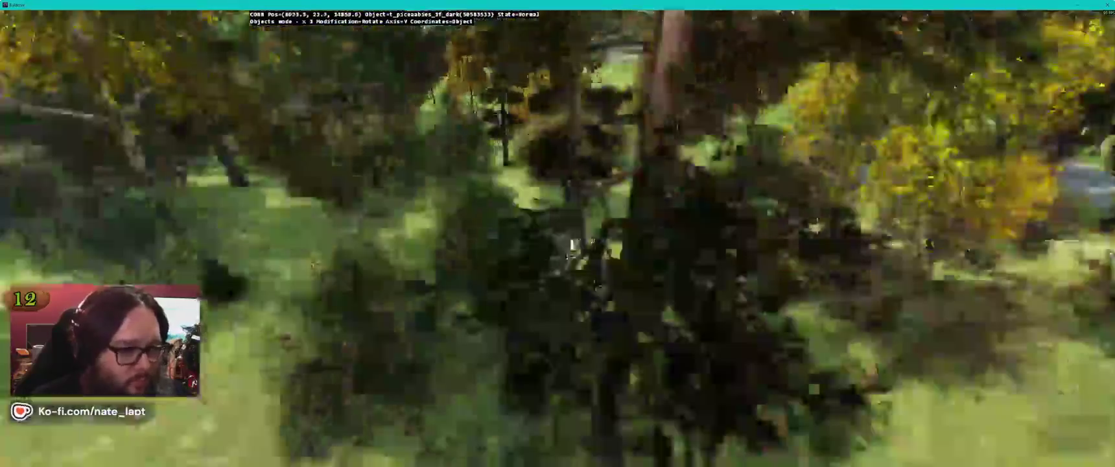
pyautogui.press('w')
pyautogui.hotkey('alt', 'Tab')
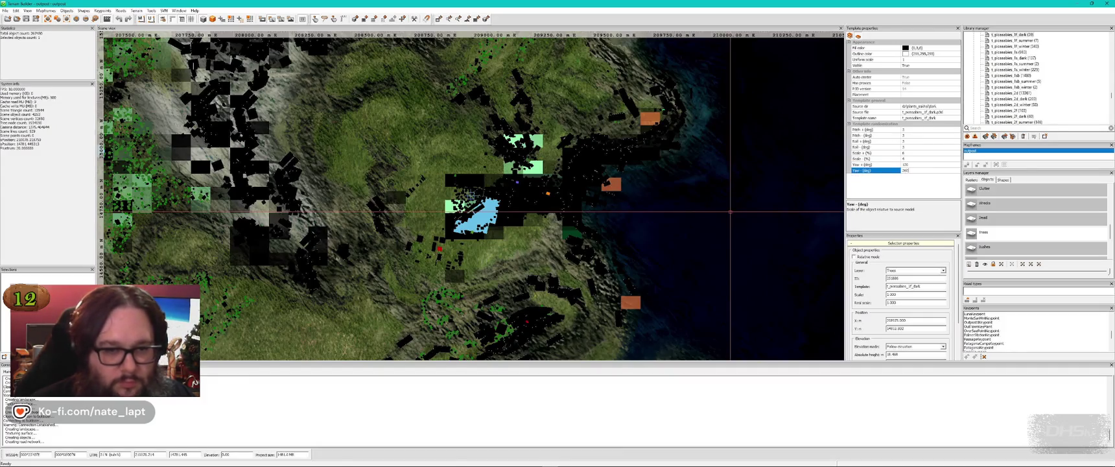
pyautogui.hotkey('alt', 'Tab')
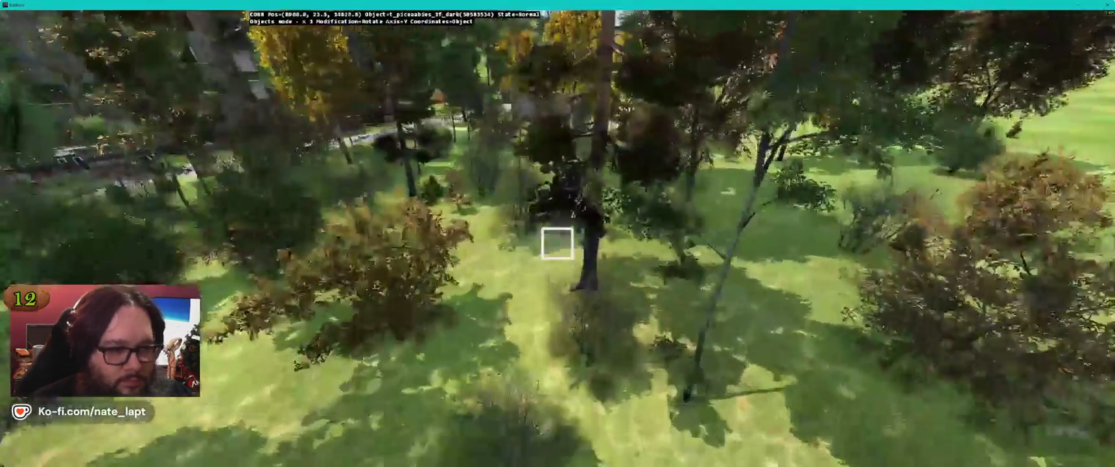